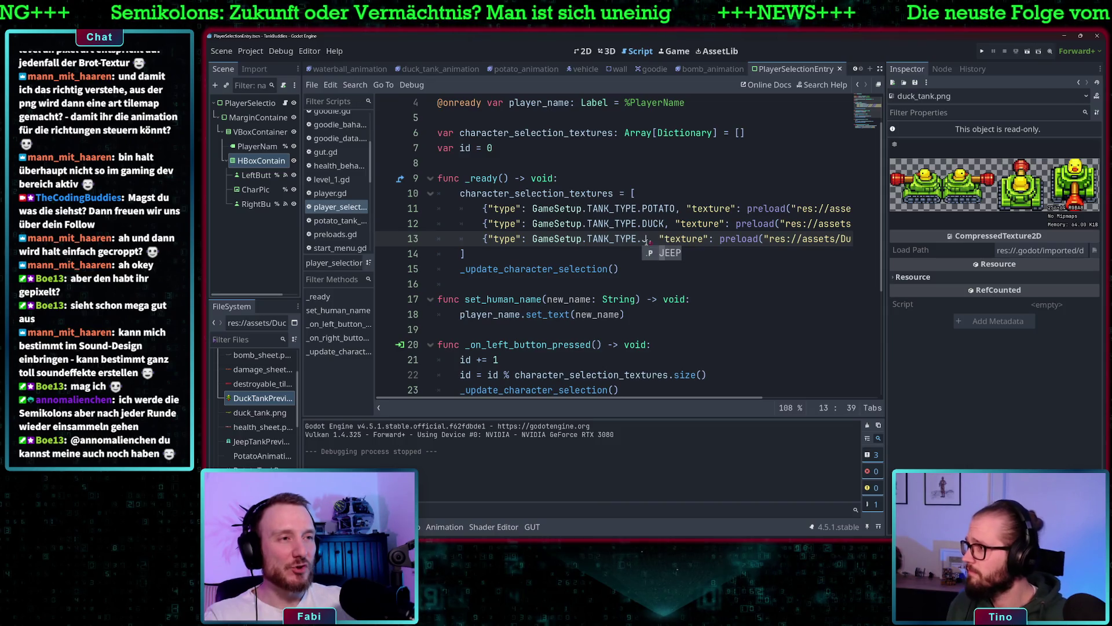
- Replace the JEEP entry's DuckTankPreview path in preload() with JeepTankPreview.png from the FileSystem dock
scroll(652, 226, right, 5)
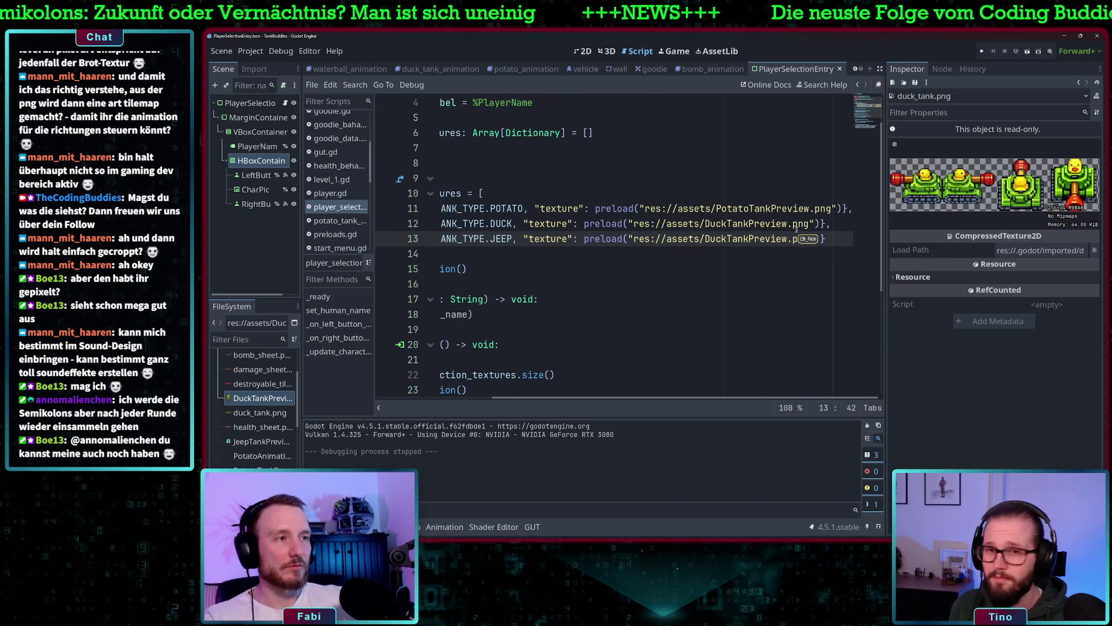
drag(809, 239, 641, 239)
key(BackSpace)
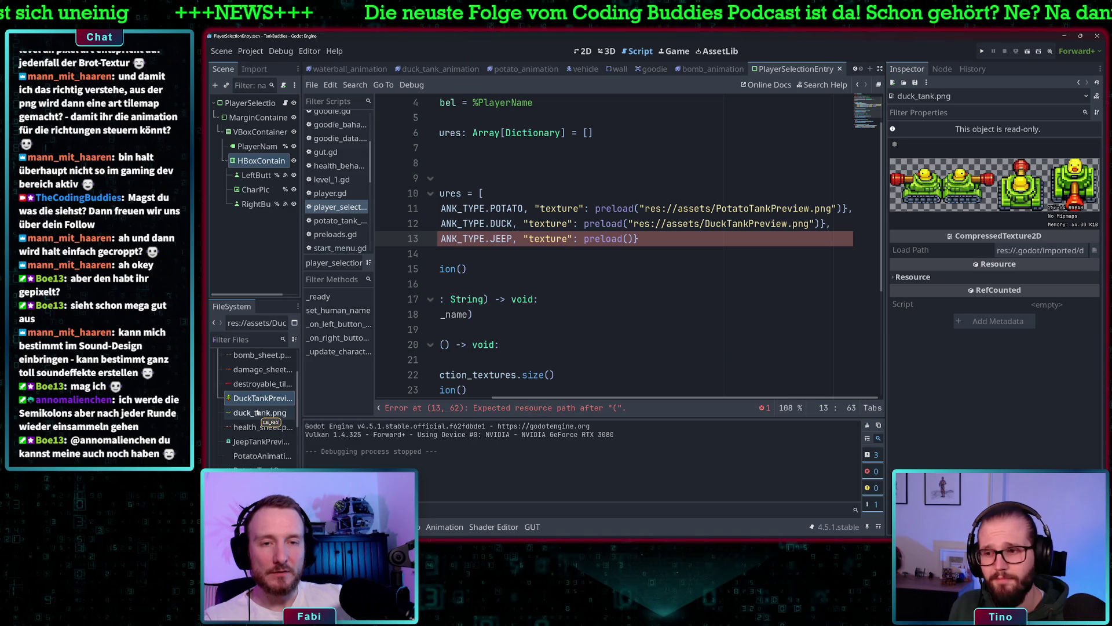
click(262, 442)
mouse_move(400, 400)
mouse_down()
mouse_move(696, 249)
mouse_move(780, 244)
mouse_up()
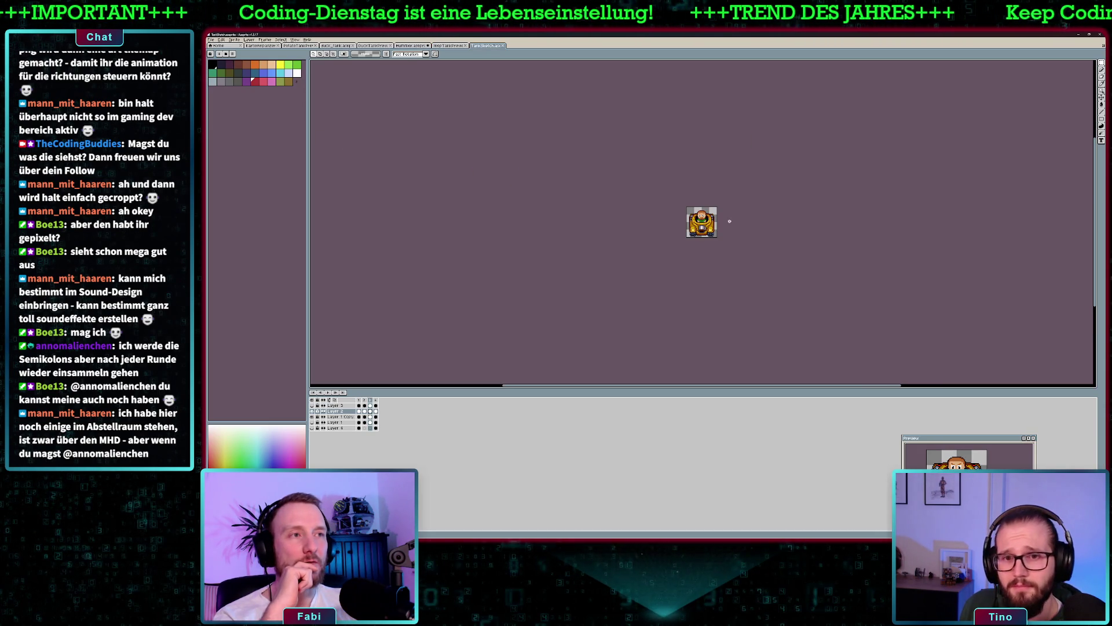
- Zoom into the tank sprite and inspect its back, side and front frames
scroll(730, 220, up, 5)
drag(722, 222, 678, 201)
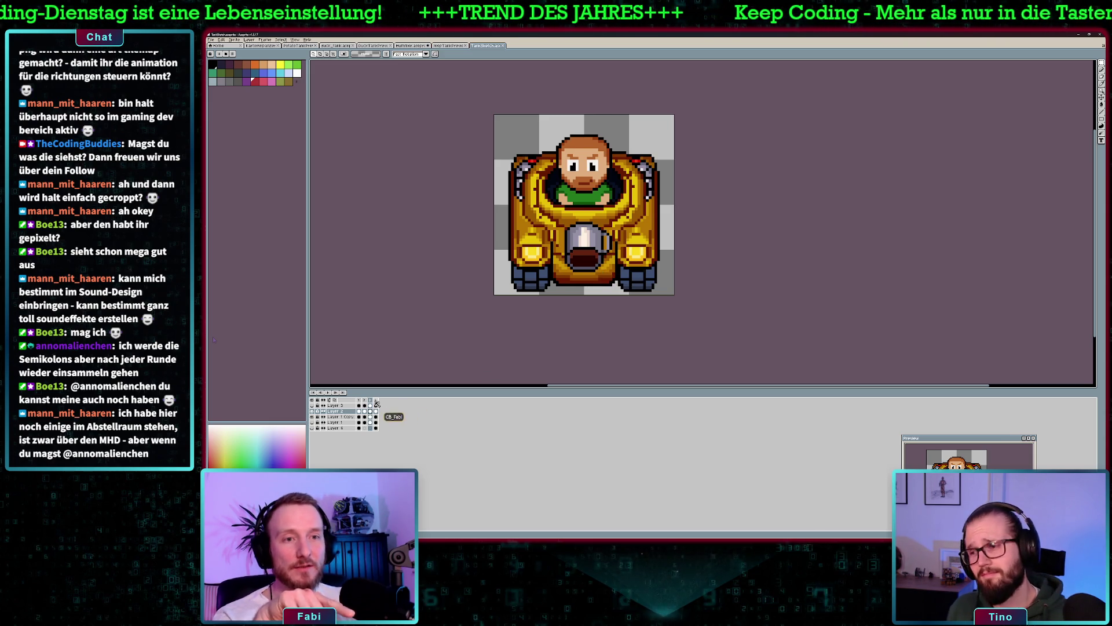
click(376, 401)
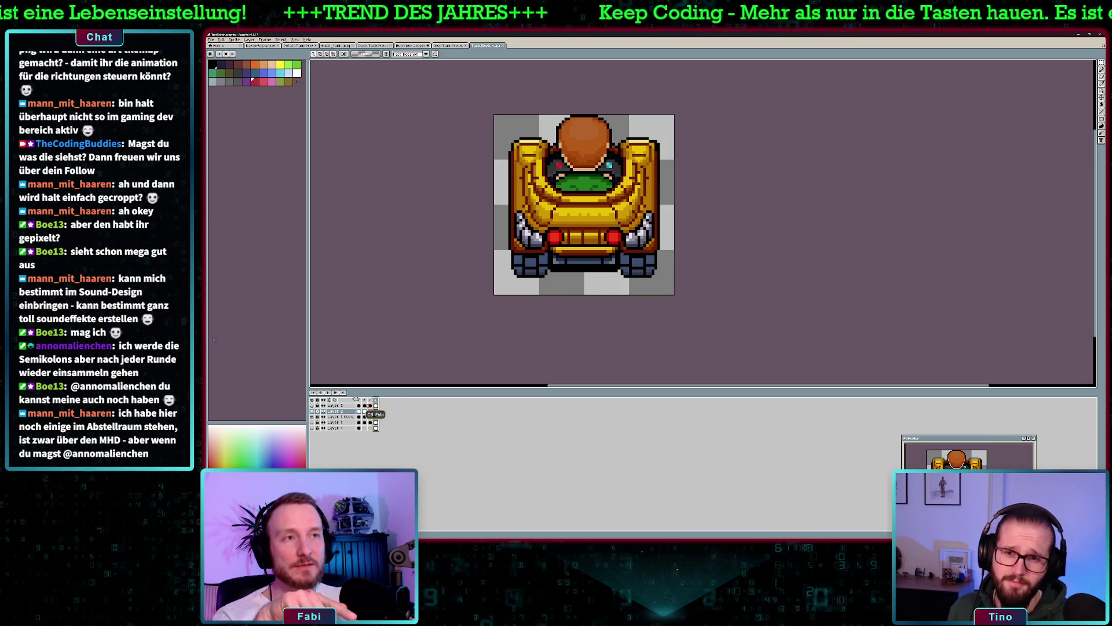
click(360, 401)
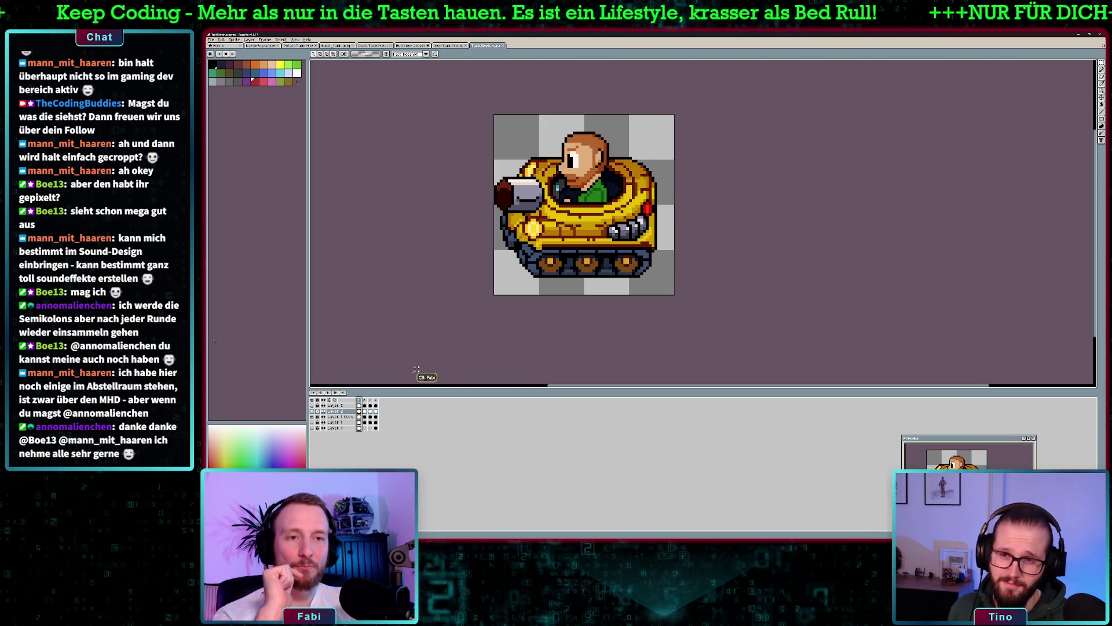
click(372, 401)
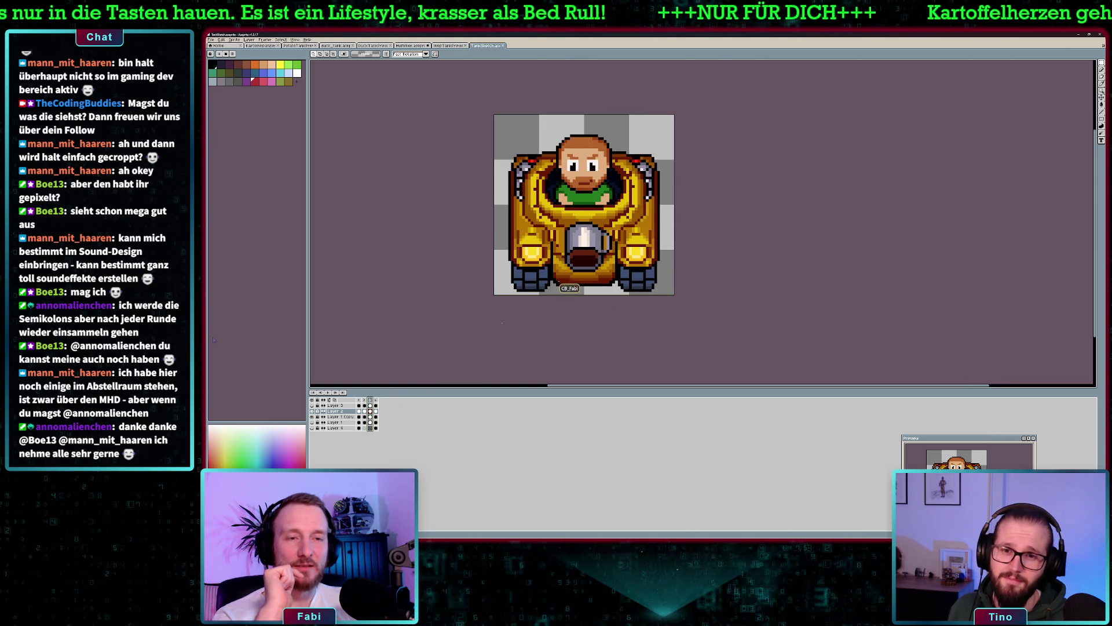
click(364, 405)
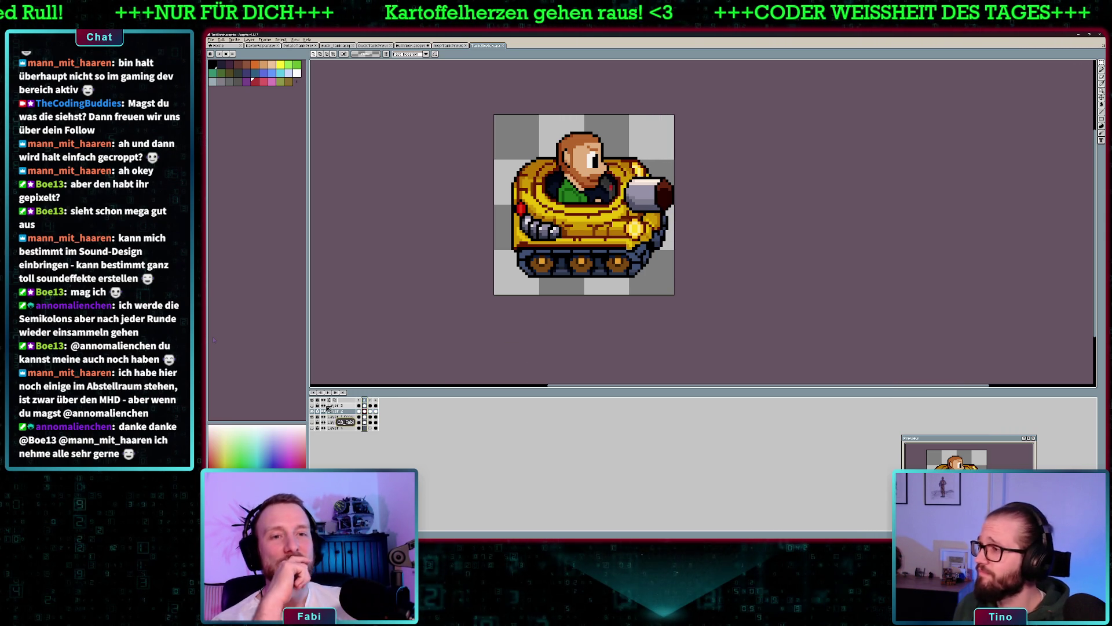
- On the front-view frame, hide the pilot layer (Layer 2) and select the Layer 1 Copy cel
click(360, 400)
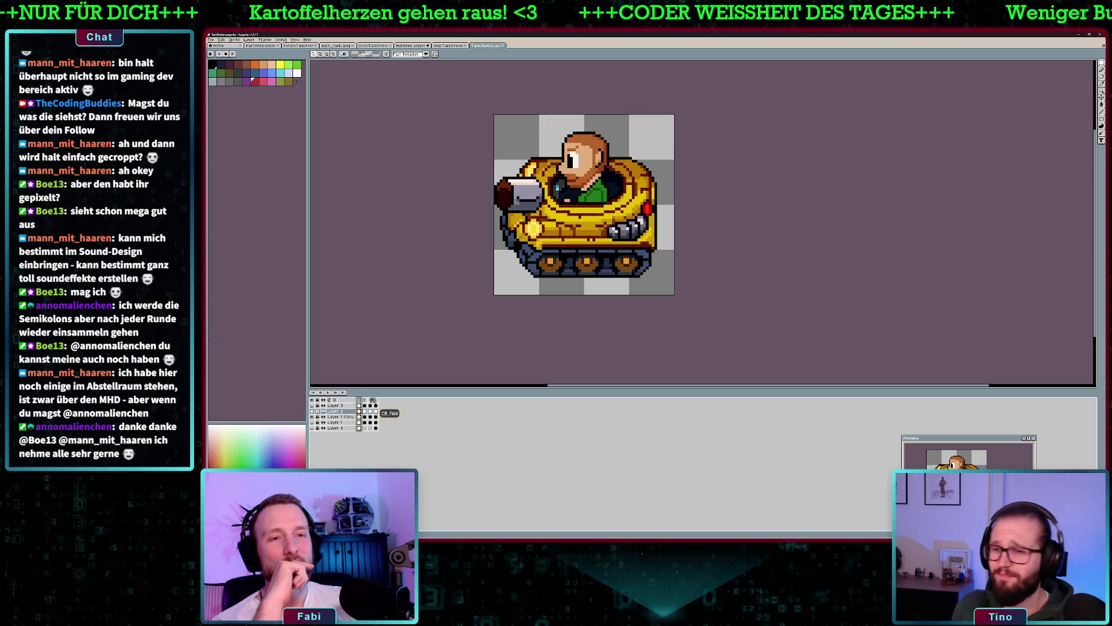
click(371, 400)
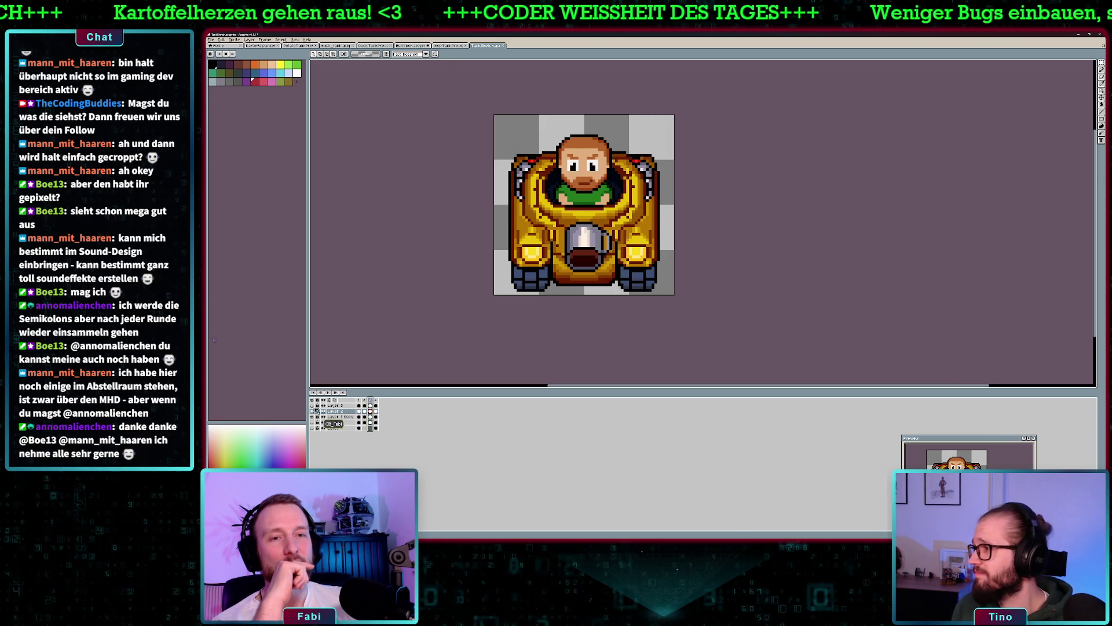
click(313, 411)
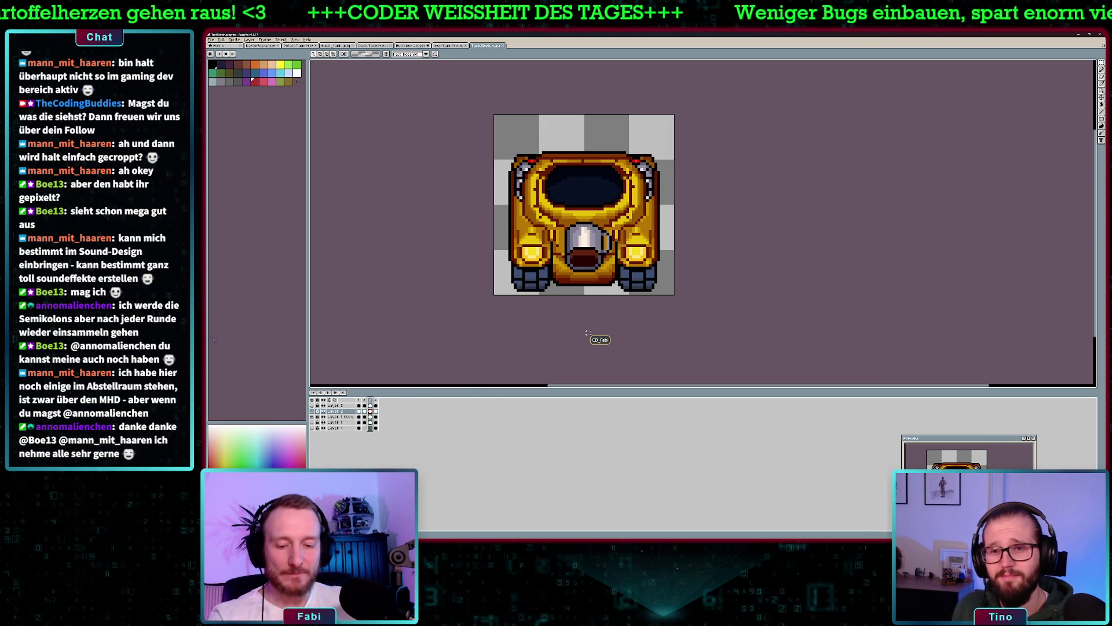
click(365, 418)
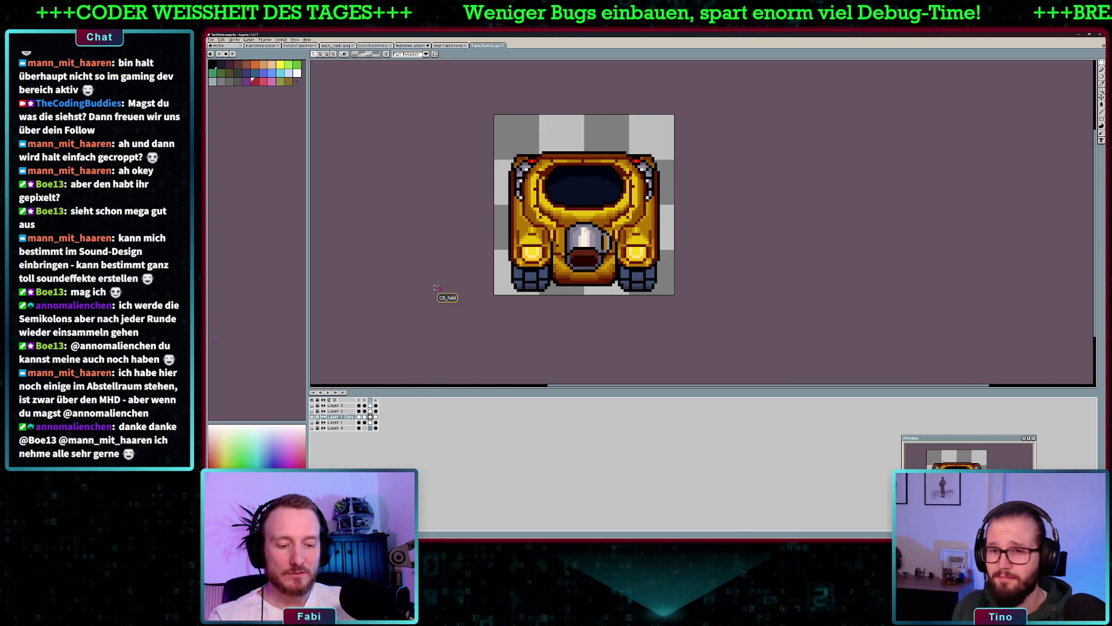
- Select the pilot-less tank and paste it into a newly created sprite
key(ctrl+a)
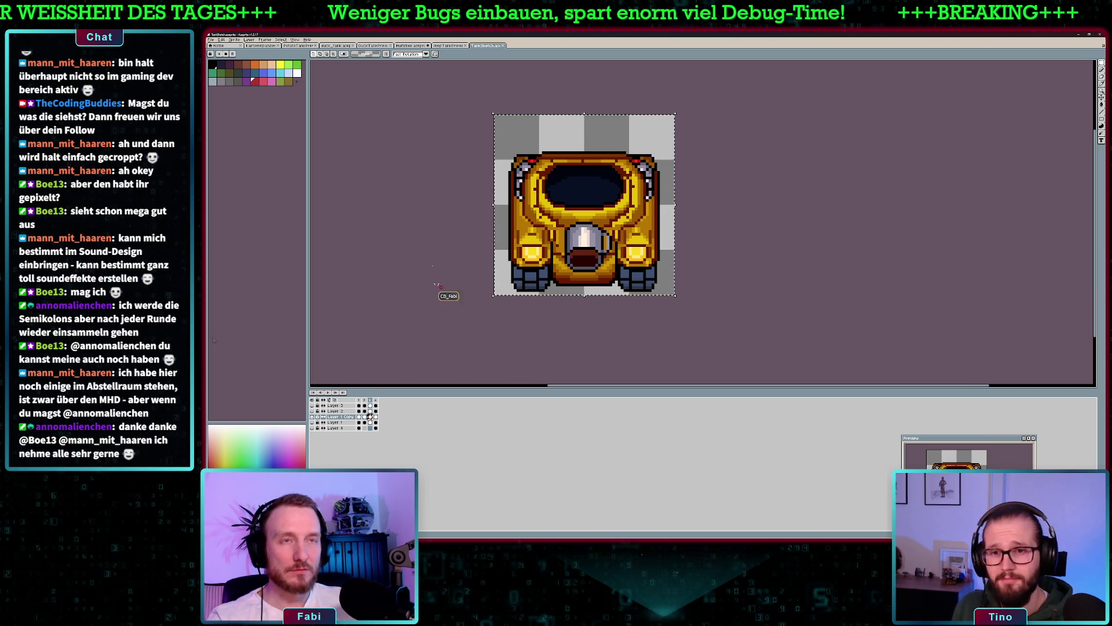
key(ctrl+n)
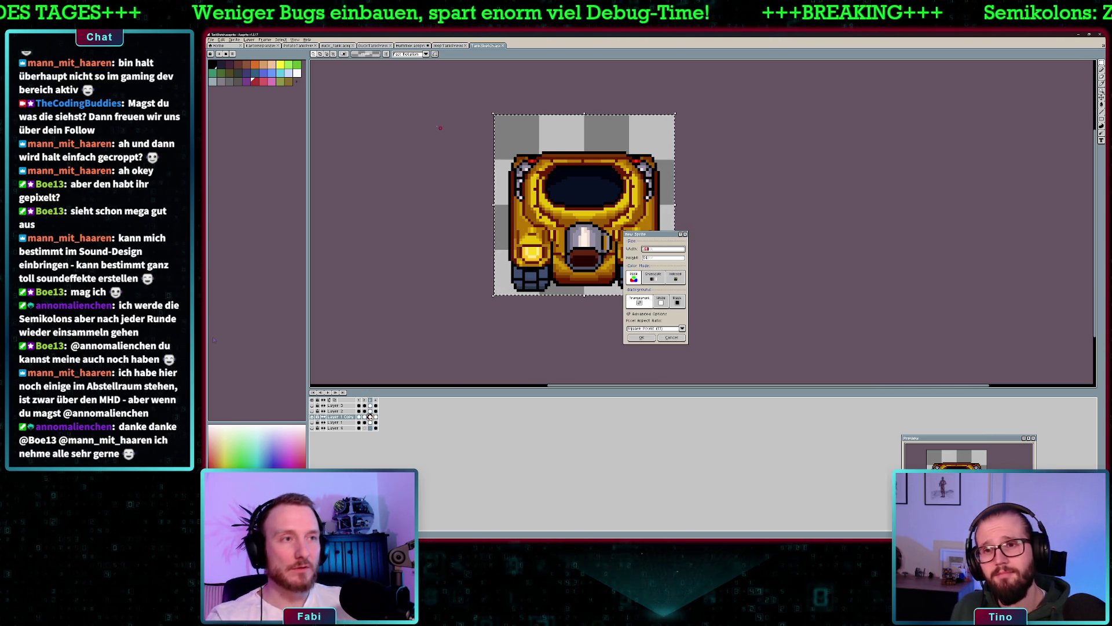
key(Return)
key(ctrl+v)
scroll(704, 223, up, 5)
- Nudge the pasted tank up three pixels and drop the selection
key(ctrl+a)
key(Up)
key(Up)
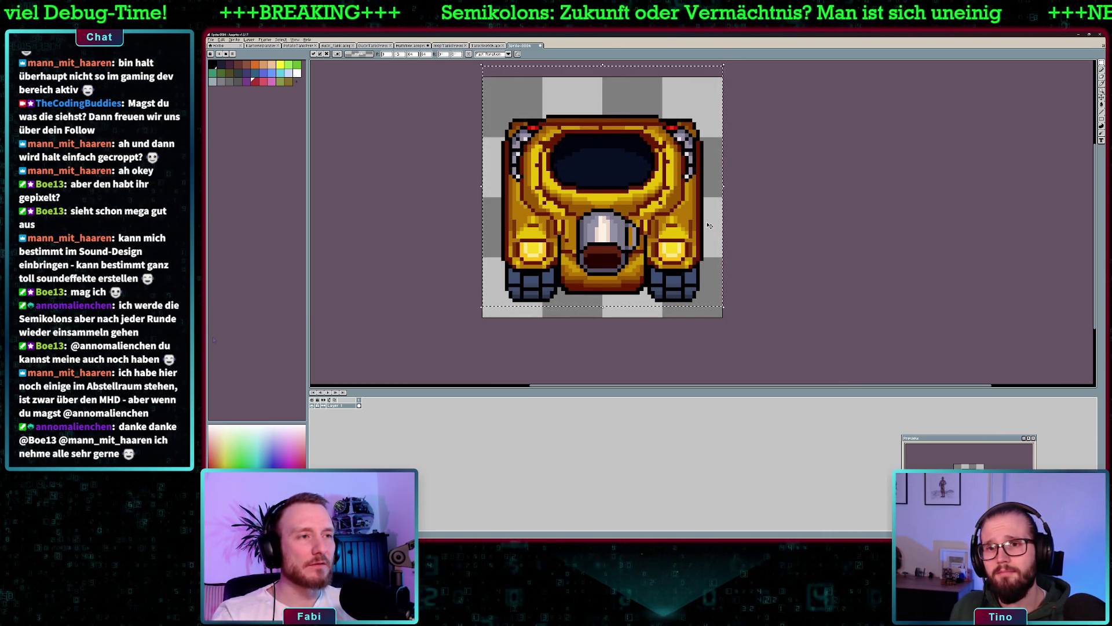
key(Up)
key(Up)
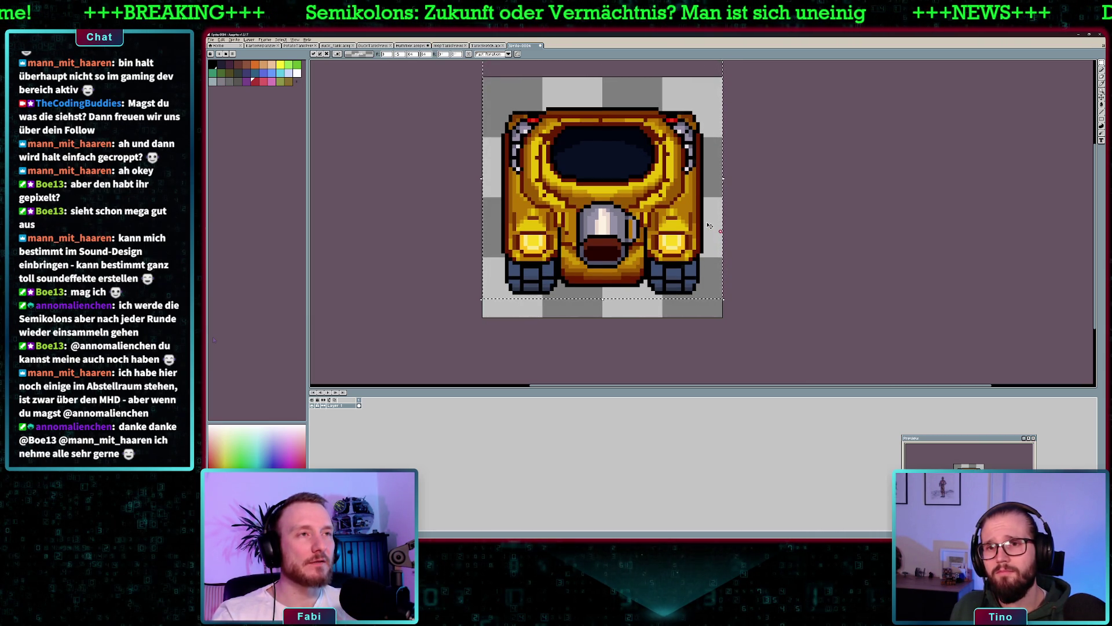
key(Up)
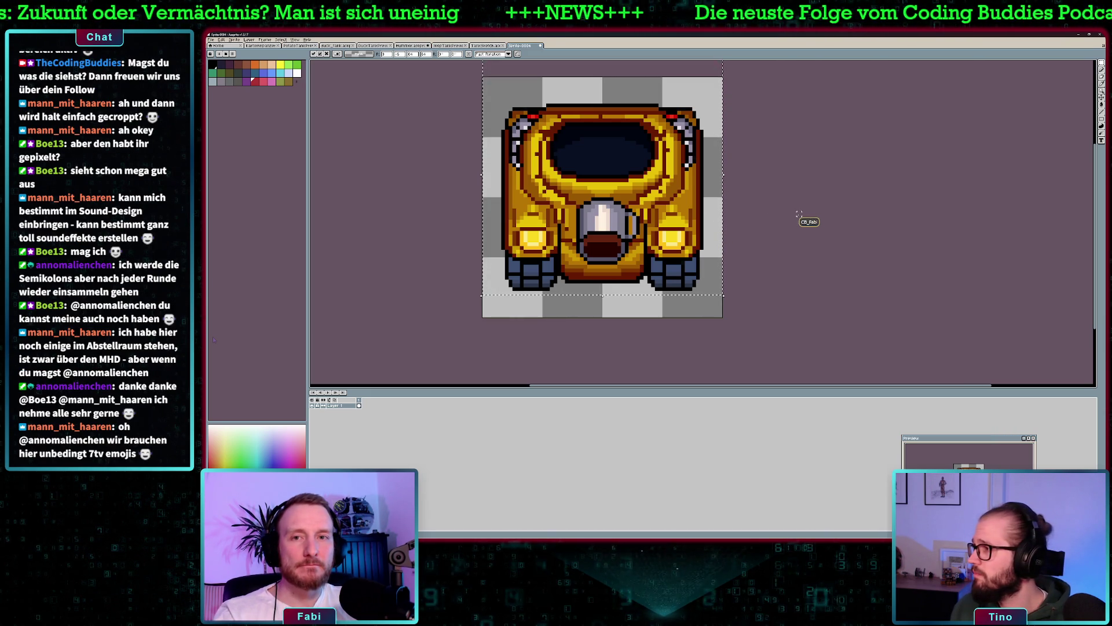
click(799, 214)
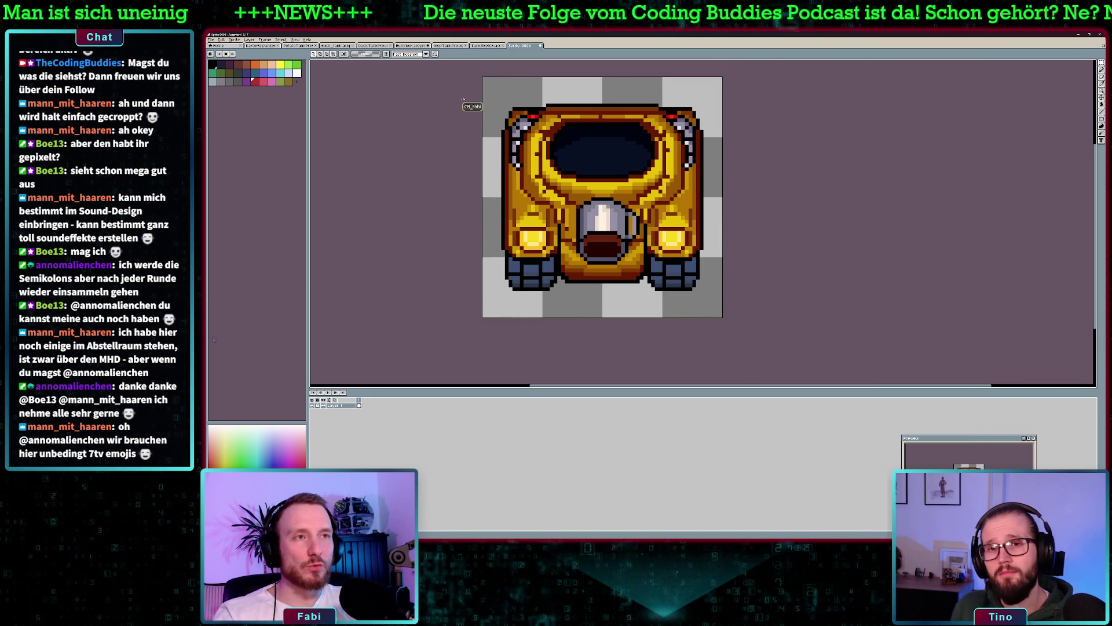
click(222, 40)
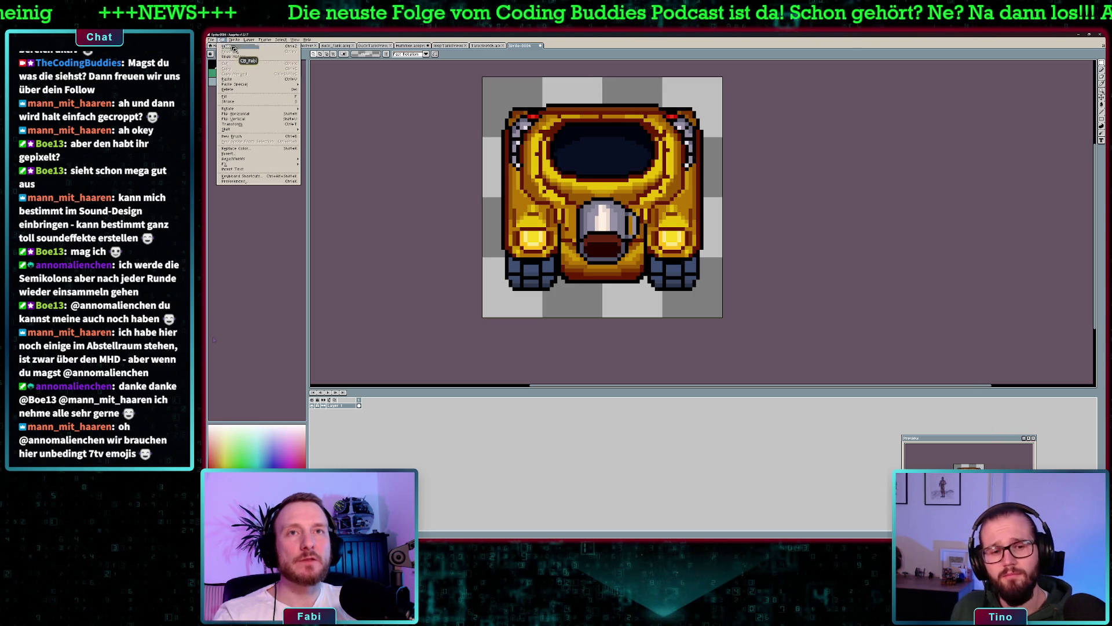
mouse_move(212, 40)
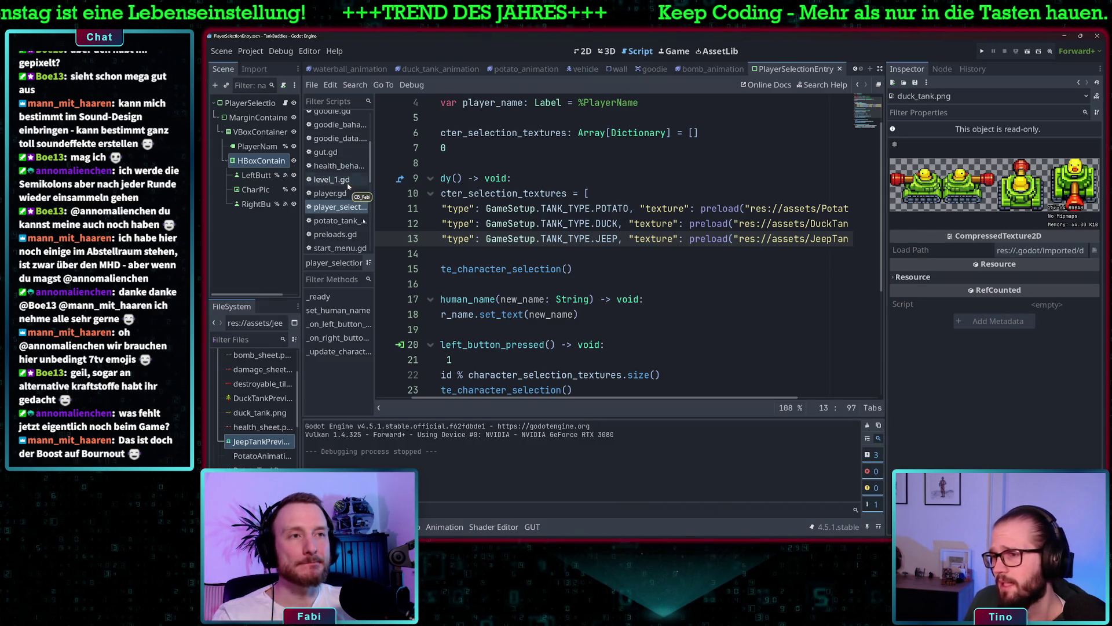
- Copy the JEEP entry, add a trailing comma, and paste the copy onto a new line
scroll(458, 239, left, 2)
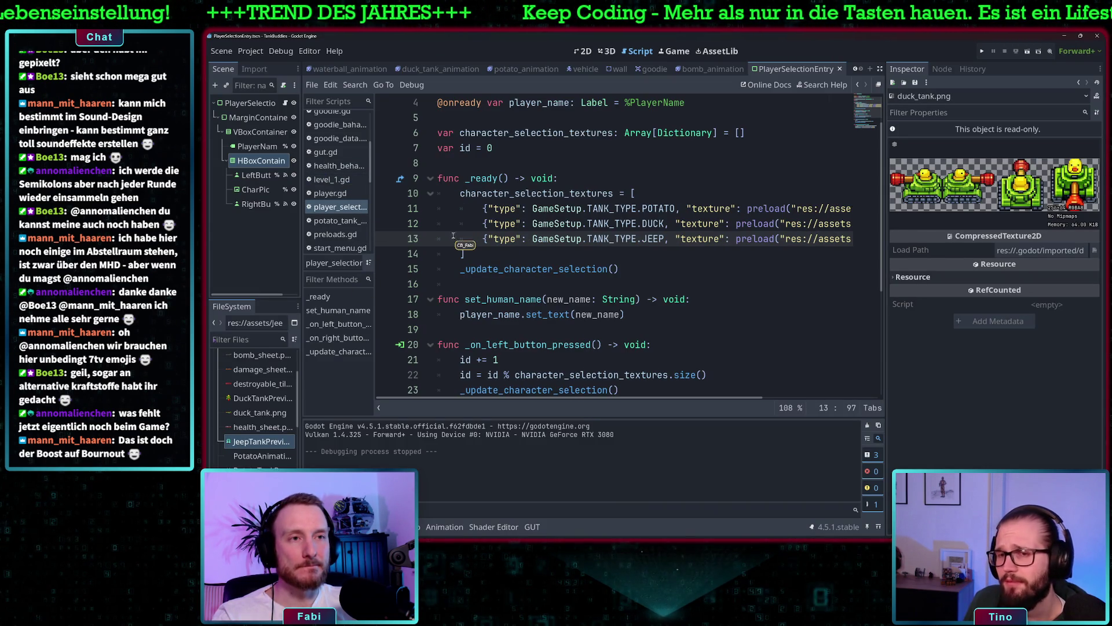
key(shift+End)
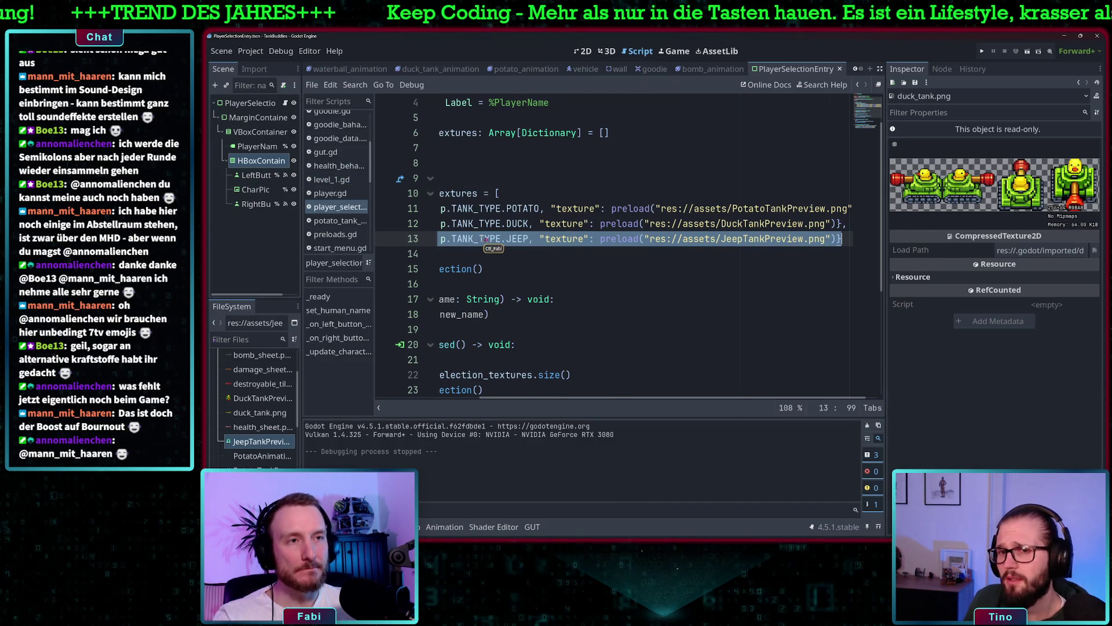
key(ctrl+c)
key(End)
text(,)
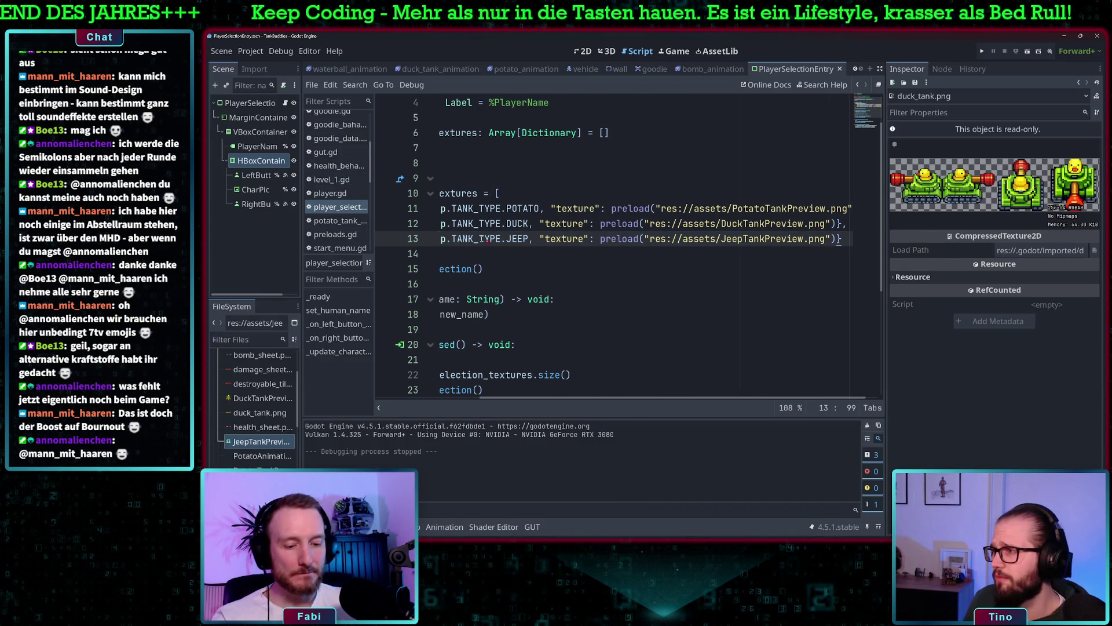
key(Return)
key(ctrl+v)
- Change the new entry's type from JEEP to COFFEE using autocomplete
double_click(514, 253)
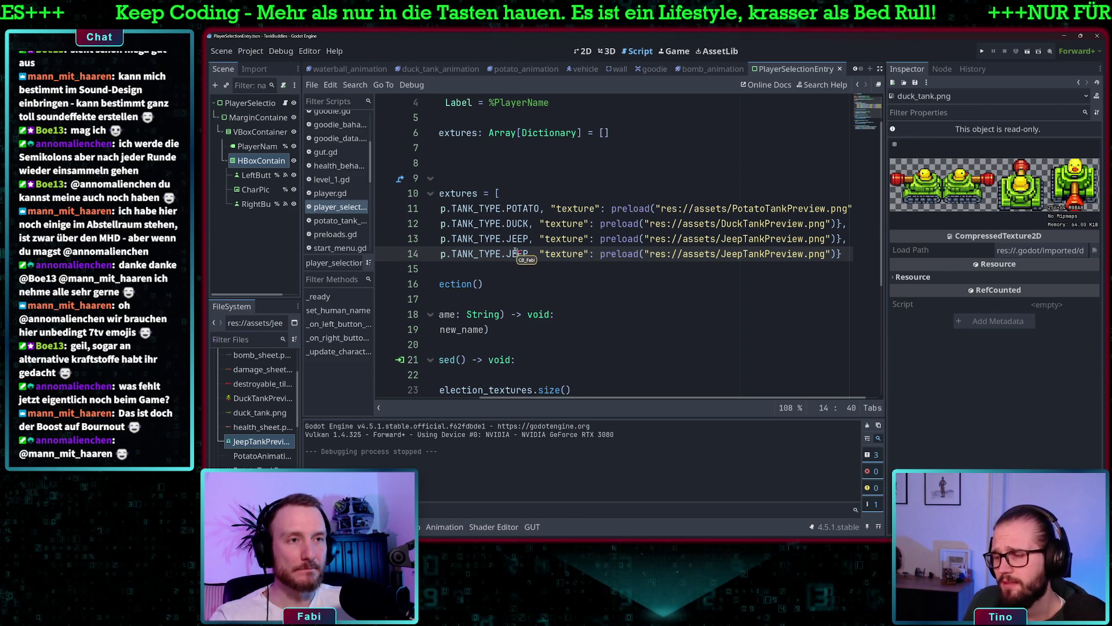
text(C)
key(Return)
key(shift+Down)
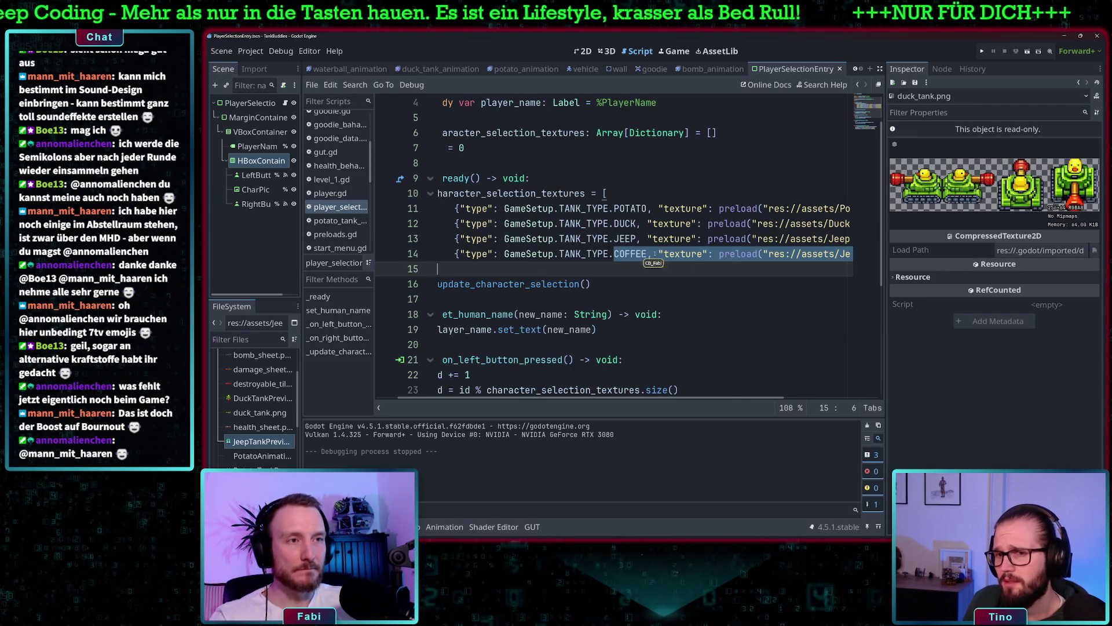
scroll(721, 254, right, 3)
click(700, 254)
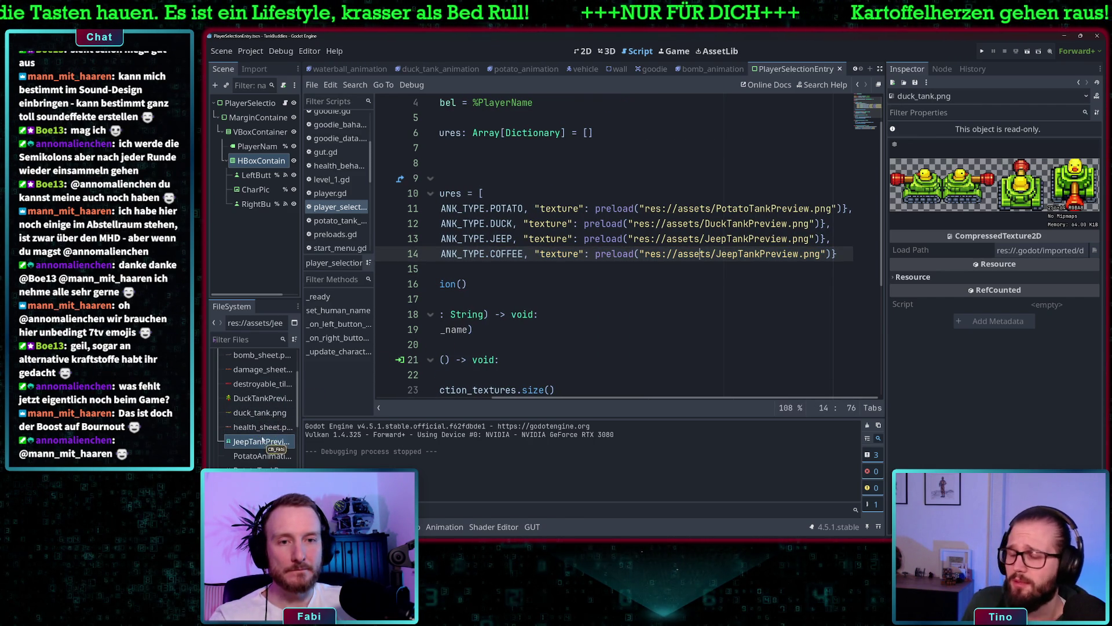
scroll(259, 440, down, 3)
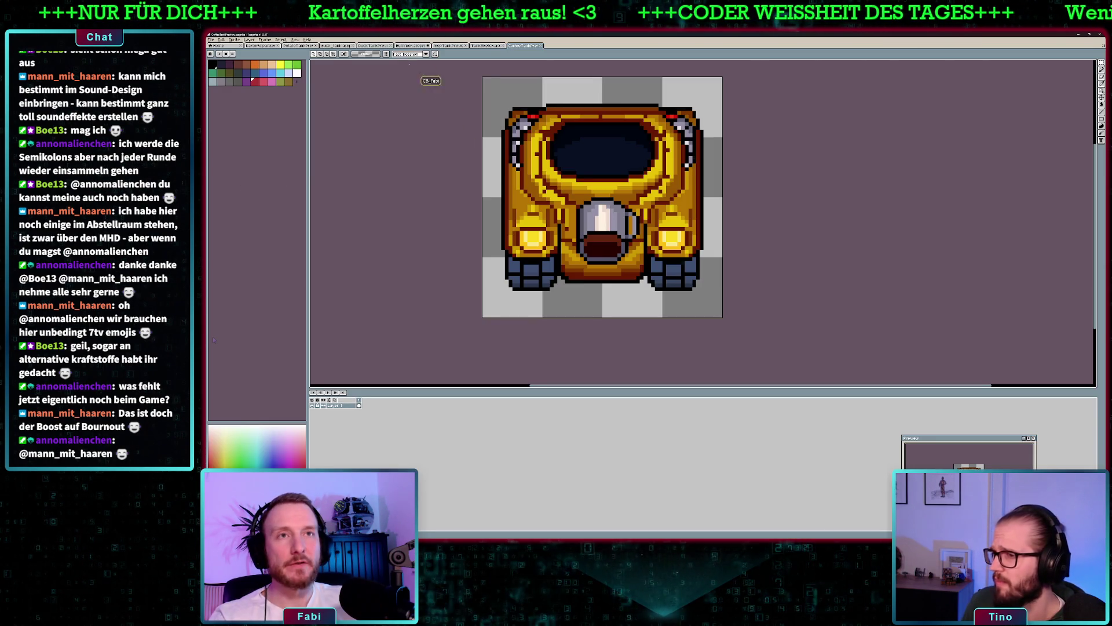
click(212, 40)
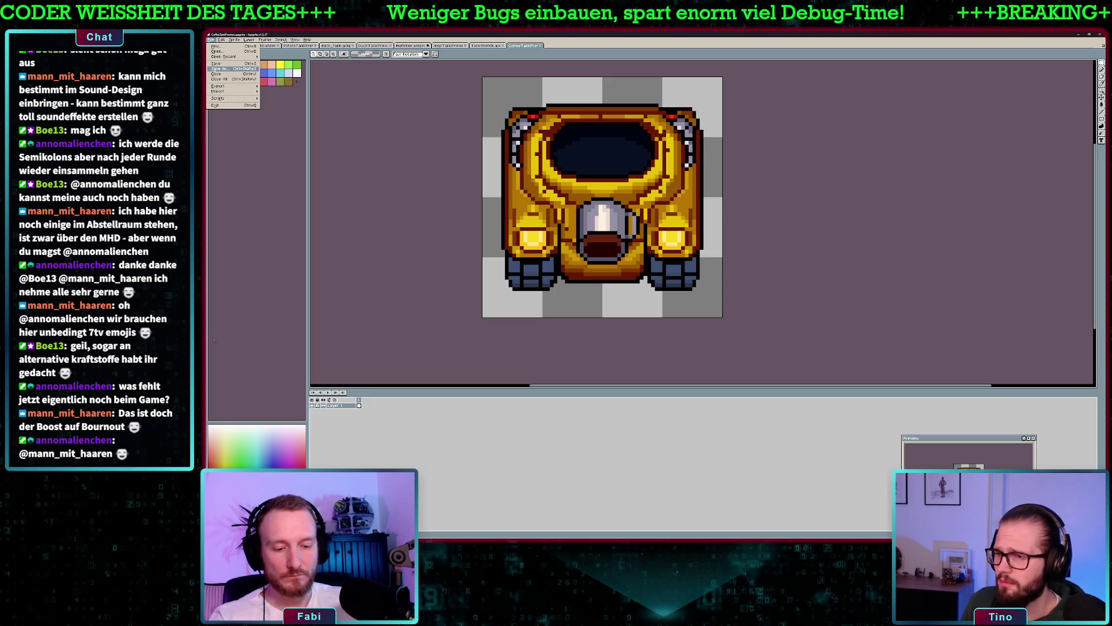
key(Escape)
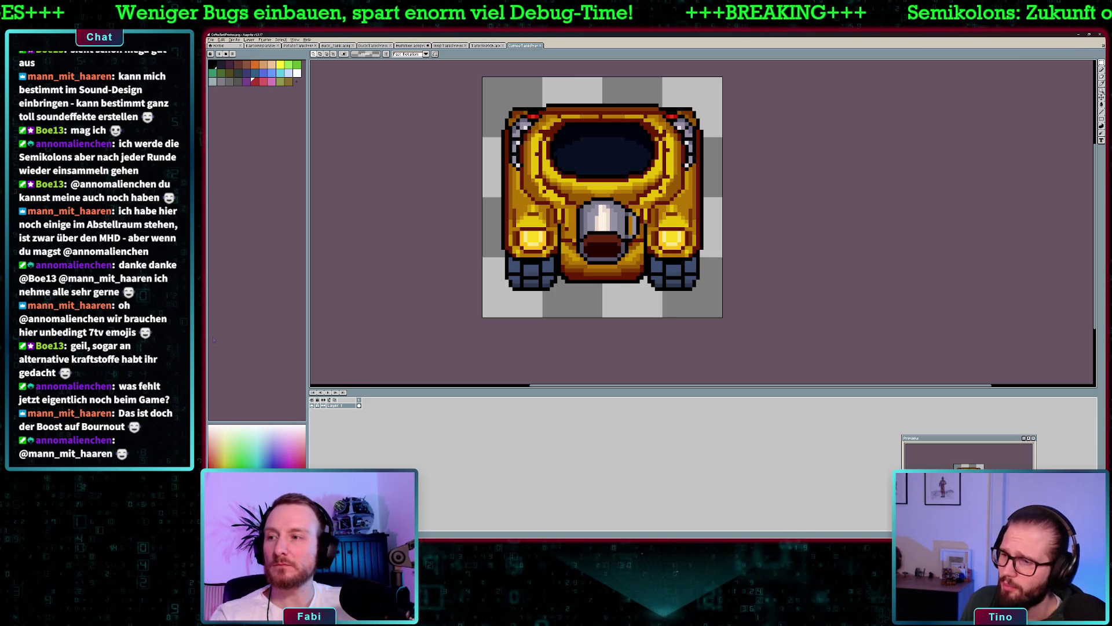
key(alt+Tab)
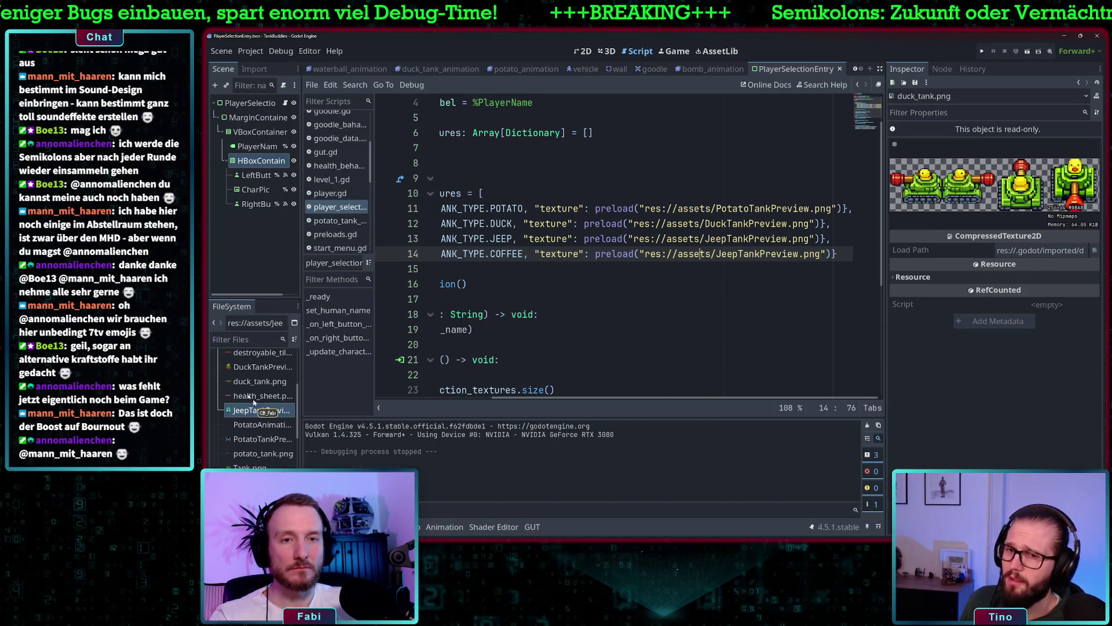
- Replace line 14's JeepTankPreview.png path with CoffeeTankPreview.png from the FileSystem dock
click(254, 370)
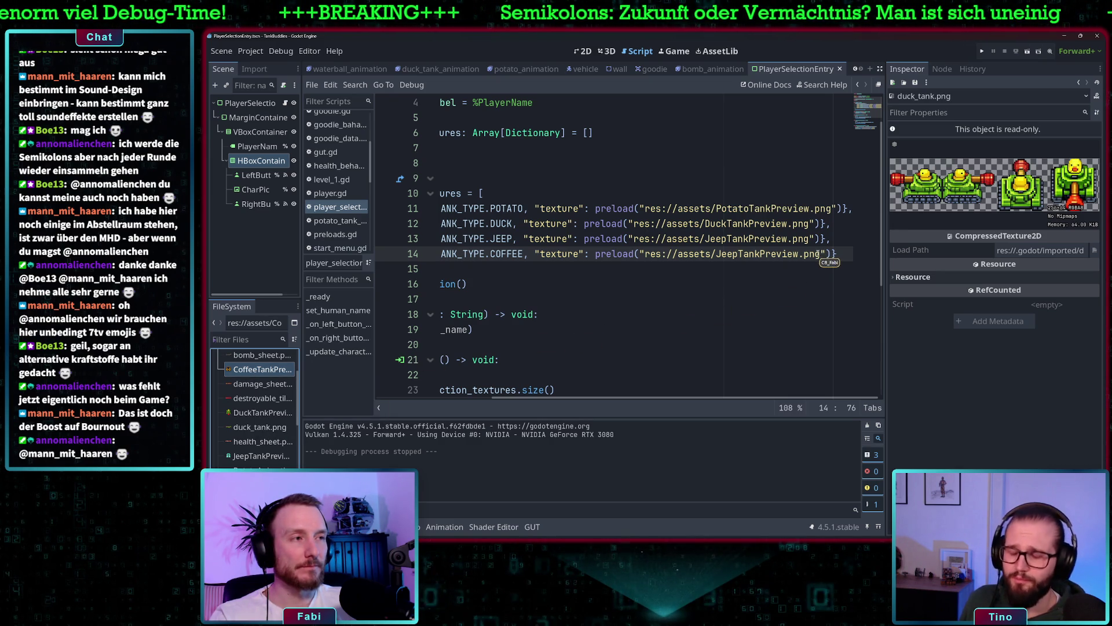
drag(822, 255, 645, 255)
key(BackSpace)
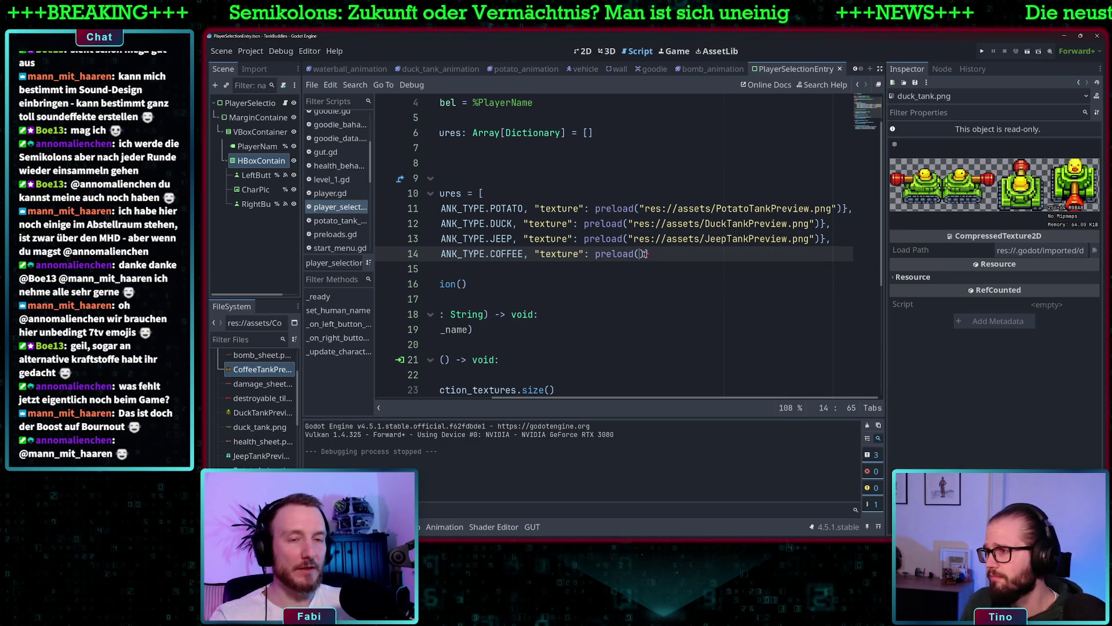
drag(261, 369, 799, 260)
scroll(792, 276, left, 2)
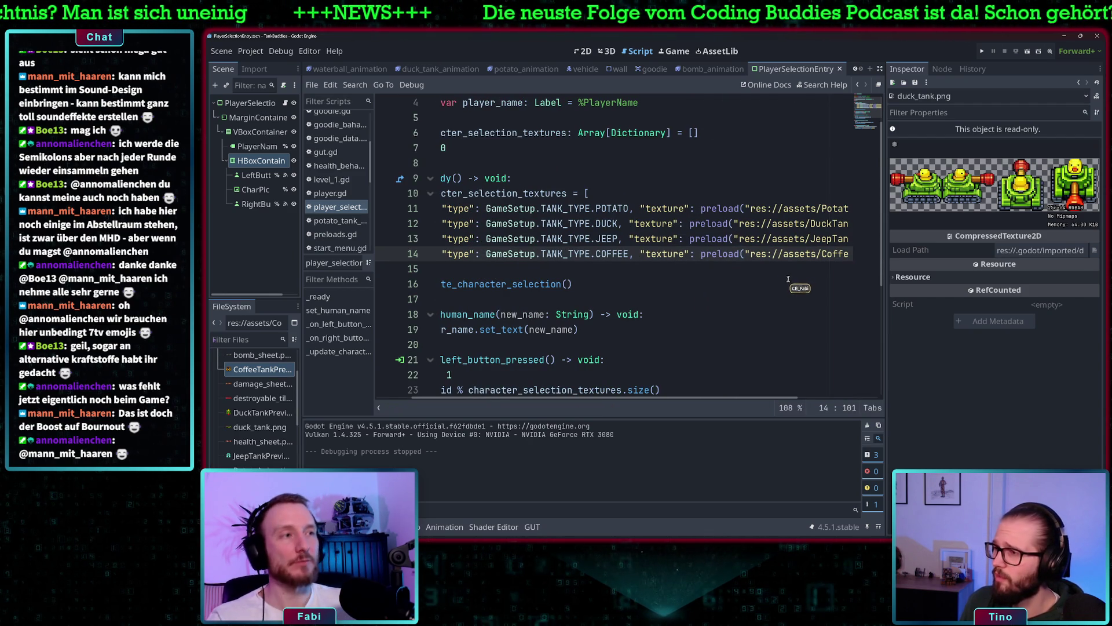
scroll(789, 277, right, 2)
scroll(652, 283, left, 3)
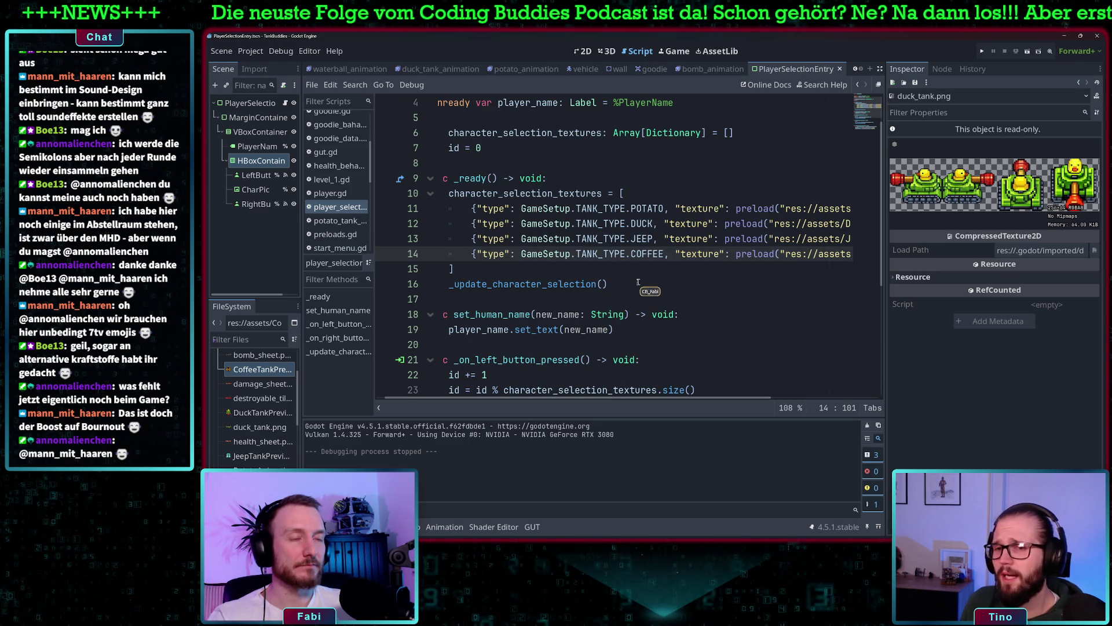
- Add a comma after the COFFEE entry and paste a duplicate of it on a new line
click(471, 254)
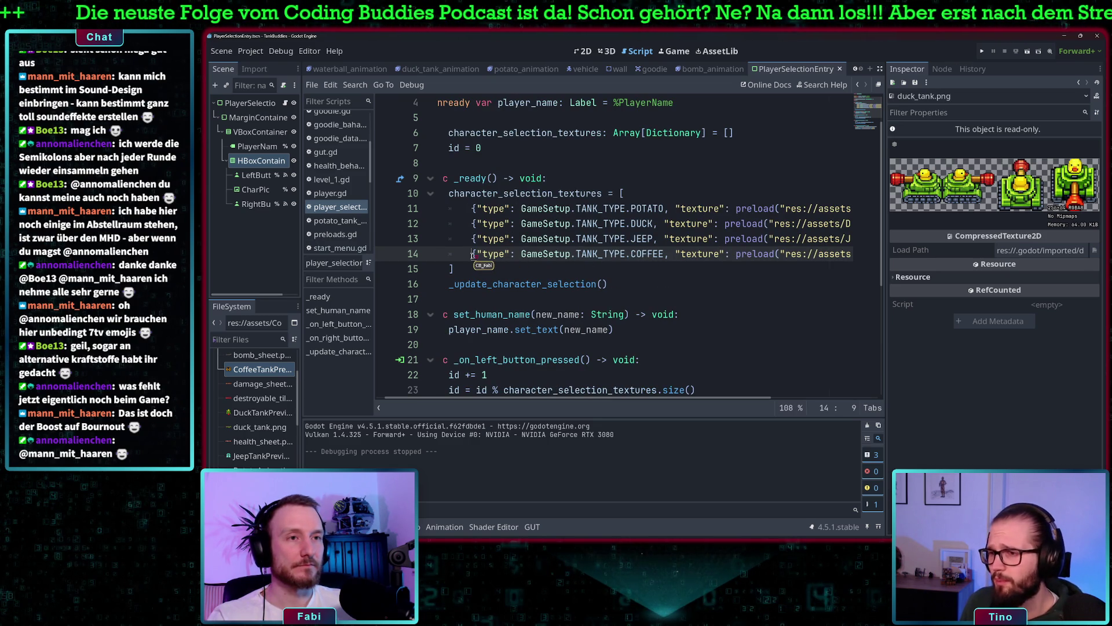
drag(472, 253, 847, 253)
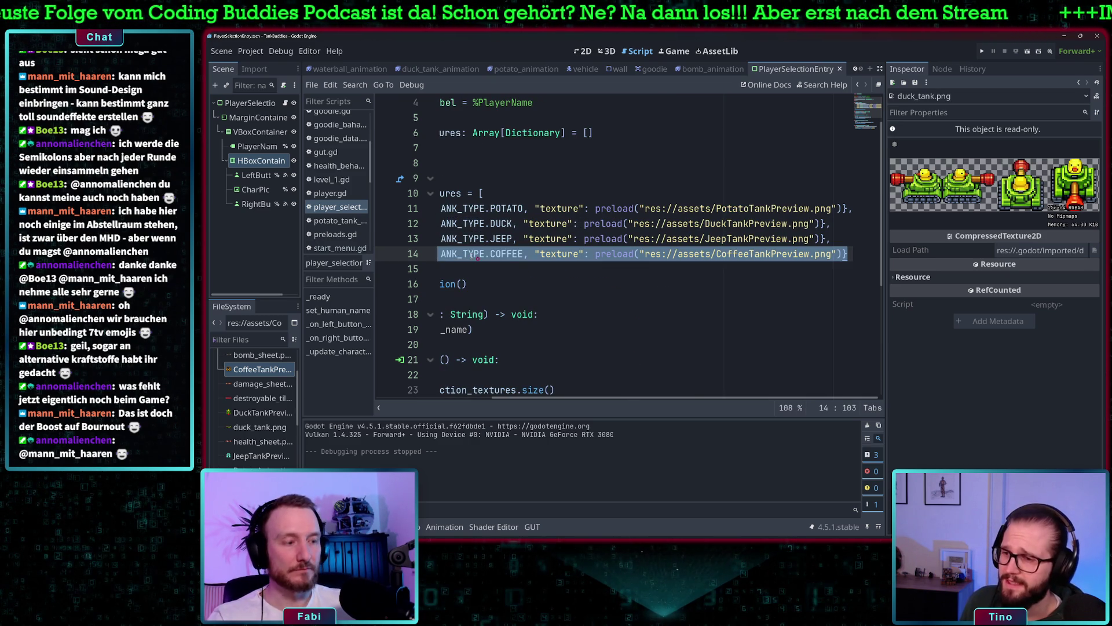
click(847, 253)
text(,)
key(Return)
key(ctrl+v)
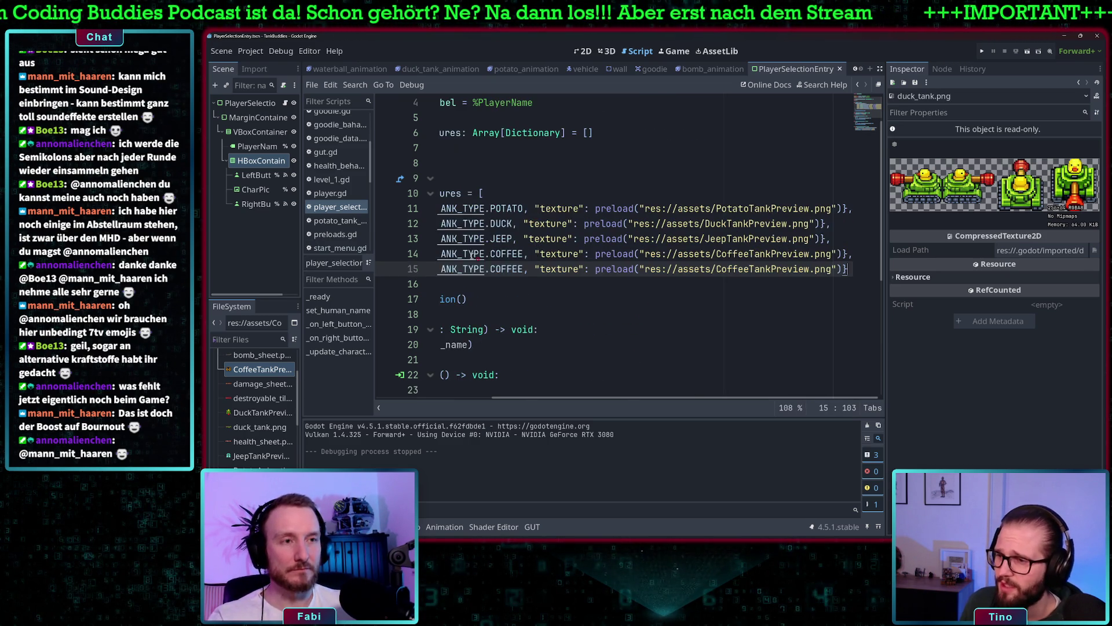
scroll(473, 255, left, 3)
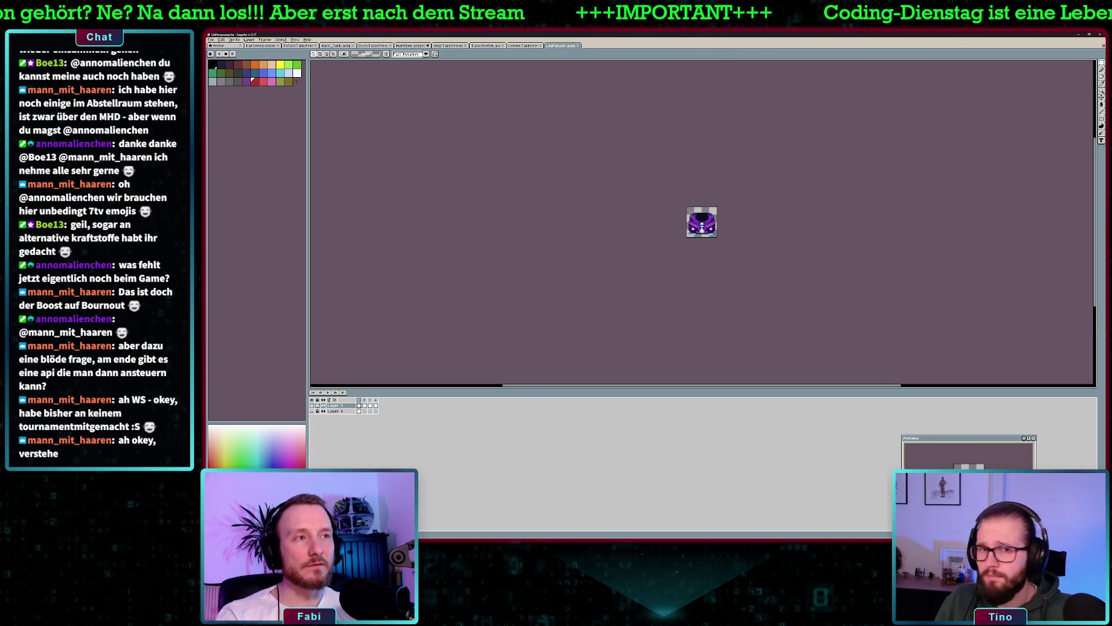
- In LilaPanzer, step through the animation frames and return to the front-view frame
scroll(709, 219, up, 2)
scroll(770, 231, up, 1)
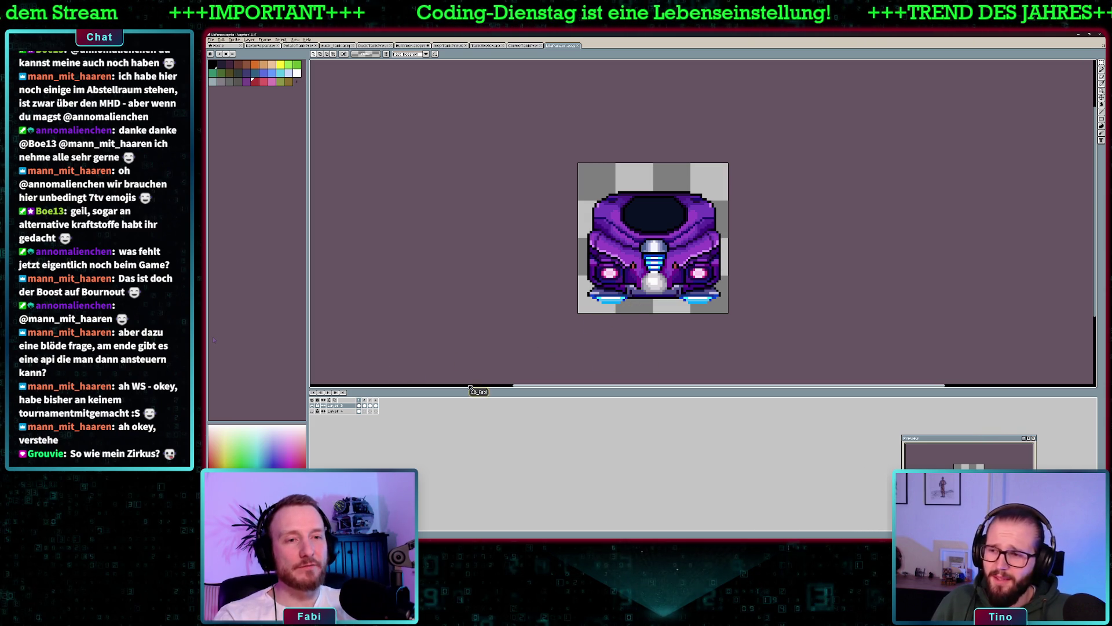
key(Right)
key(Right)
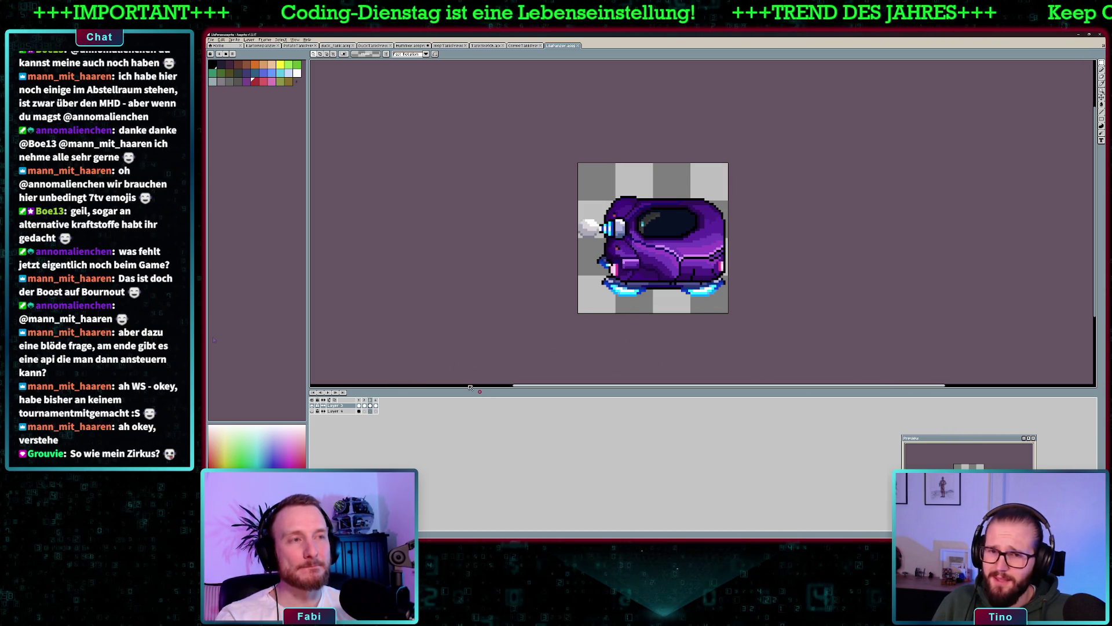
key(Right)
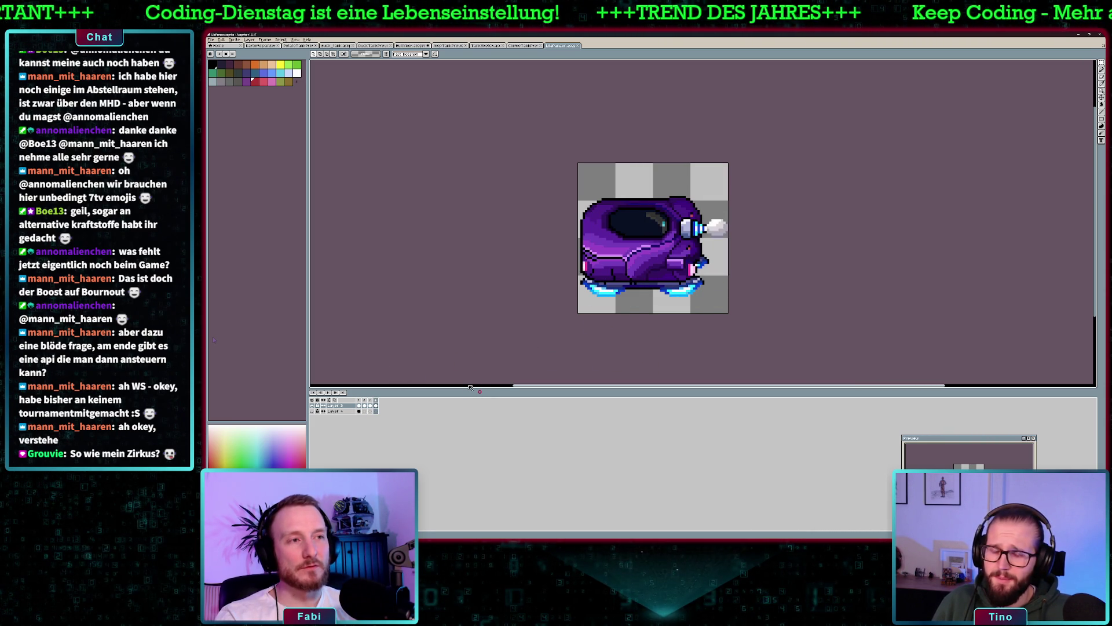
key(Left)
key(Left)
key(Left)
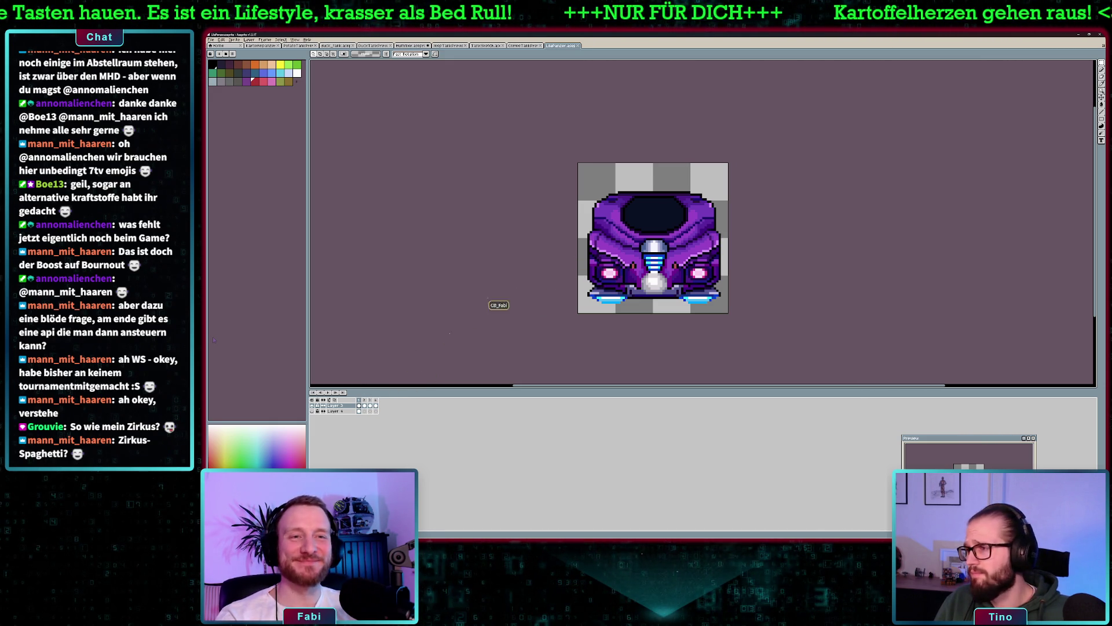
- Select the front-view frame, create a new sprite, and undo the mistaken golden-tank paste
key(ctrl+a)
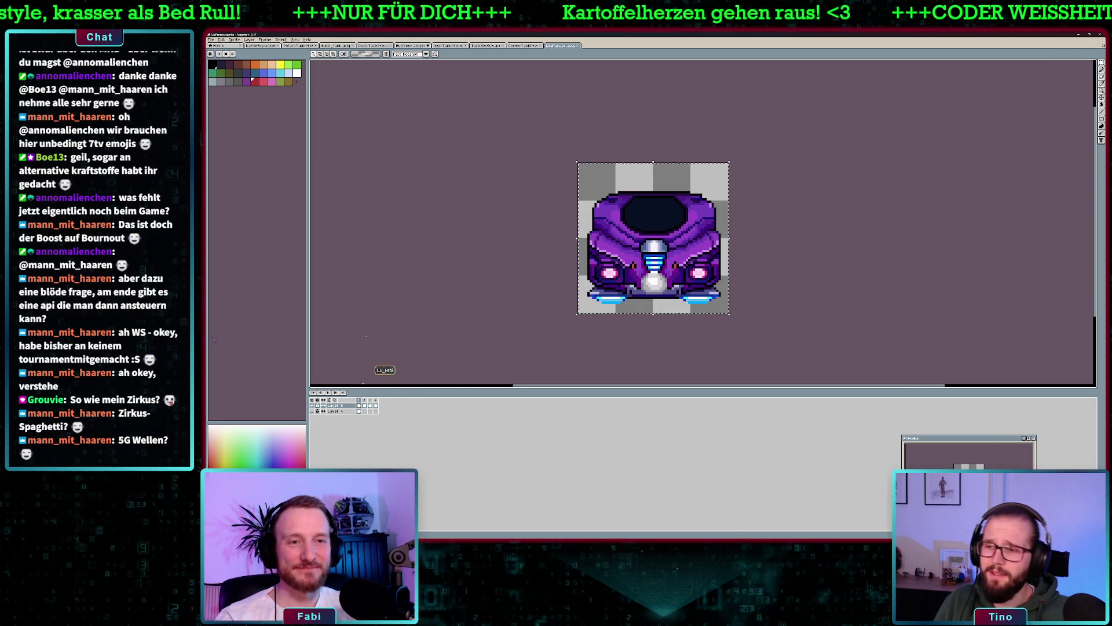
key(ctrl+n)
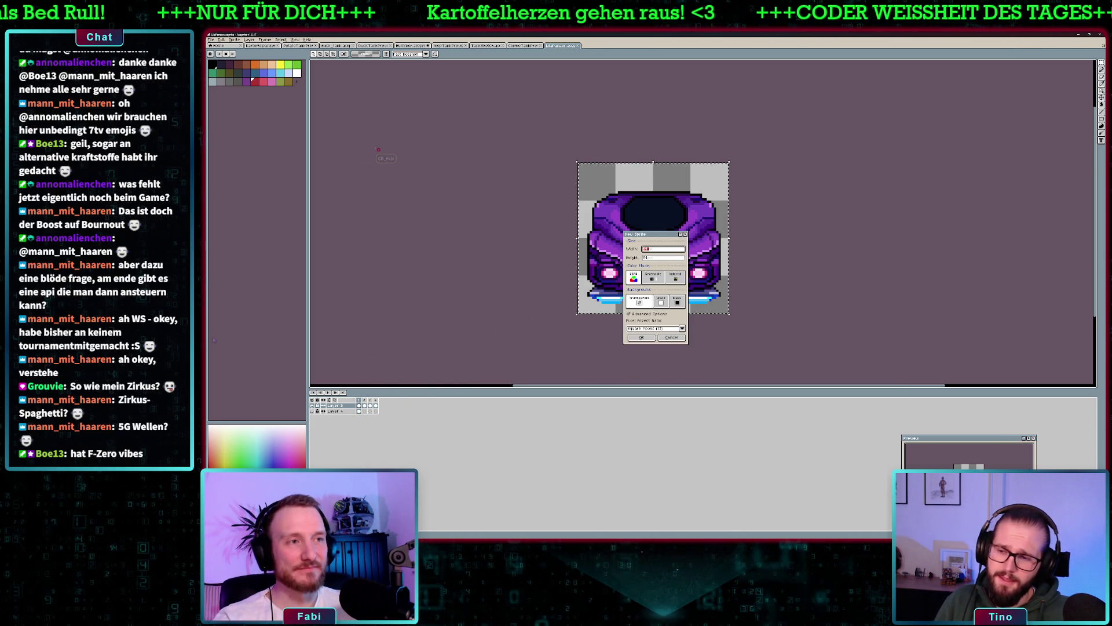
key(Return)
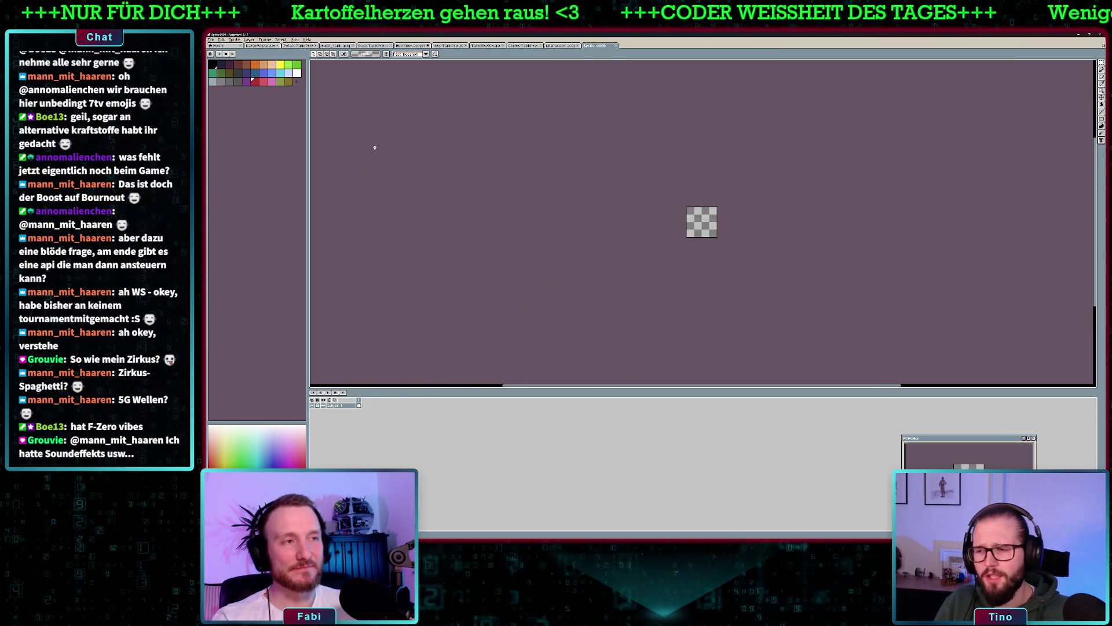
scroll(715, 211, up, 3)
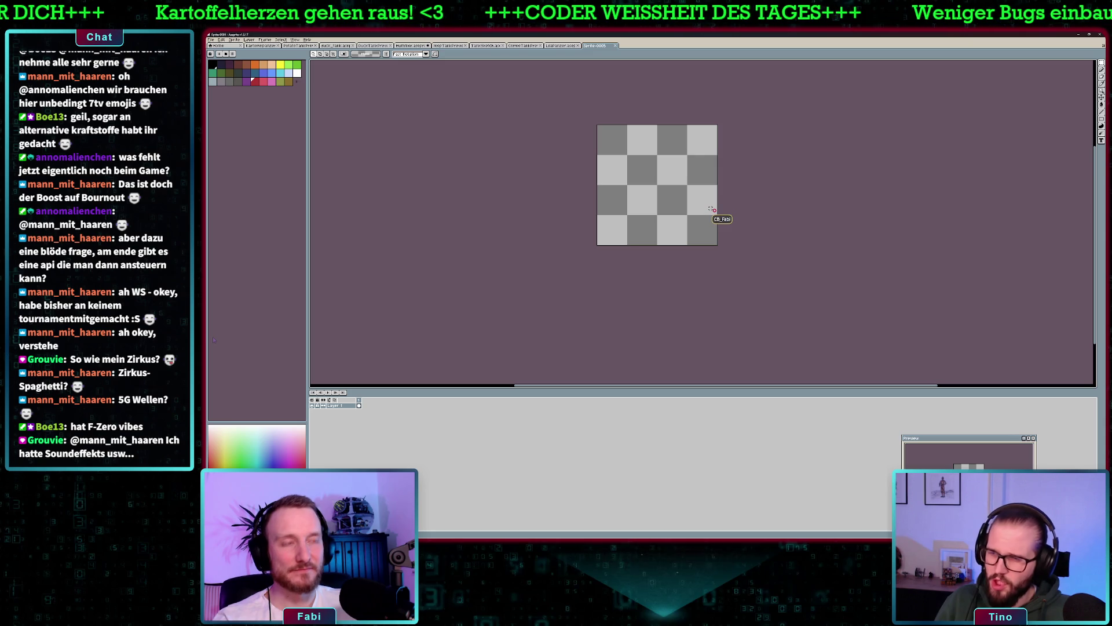
key(ctrl+v)
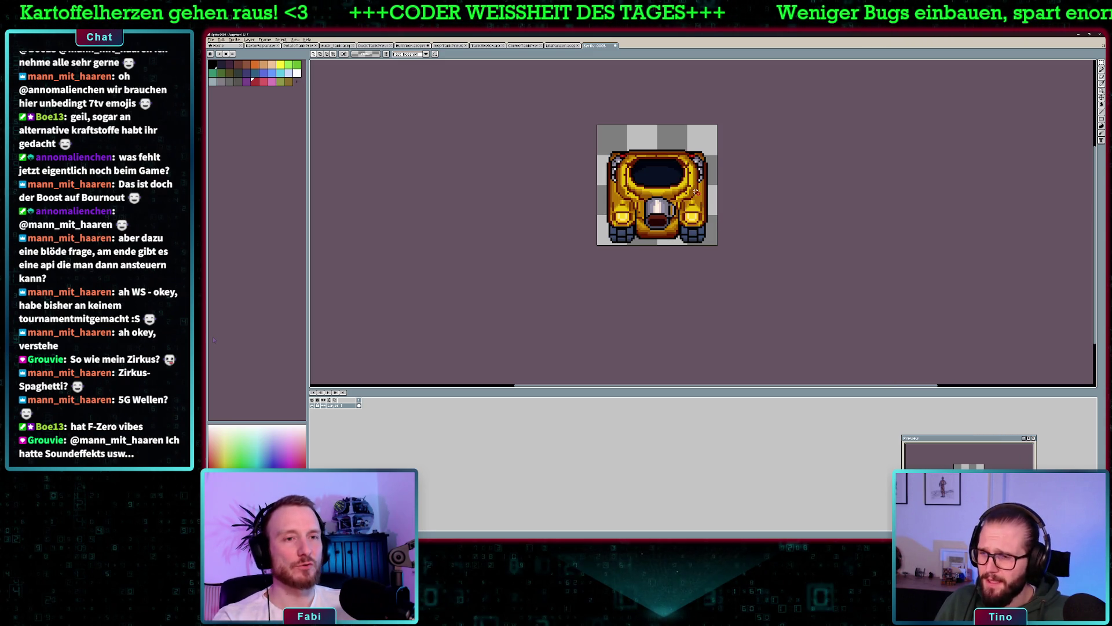
key(ctrl+z)
click(561, 45)
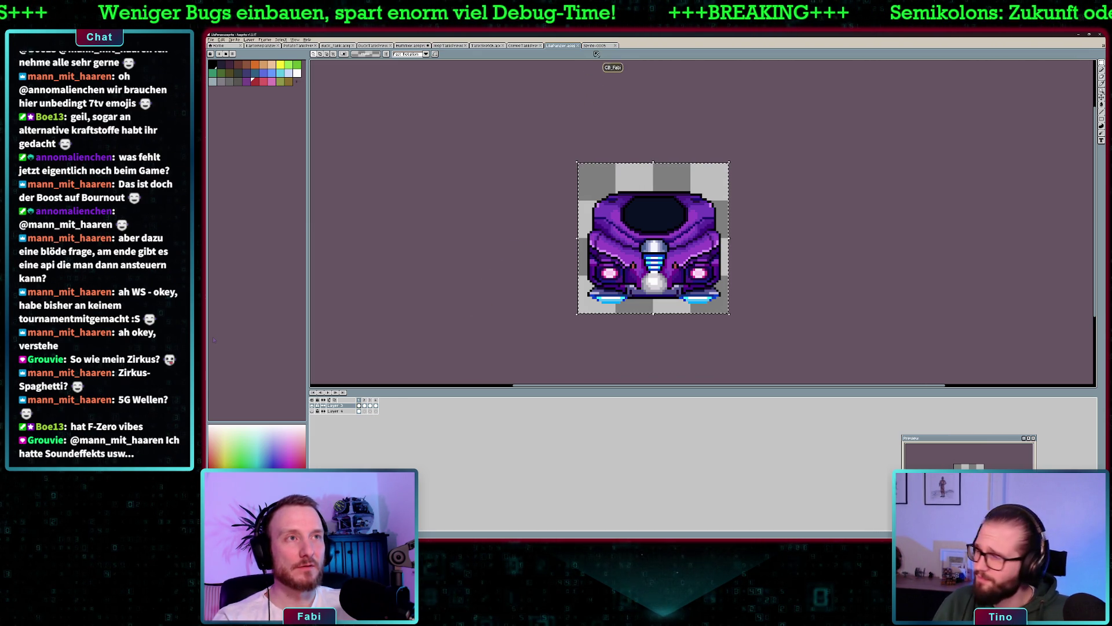
click(598, 46)
- Paste the purple tank into Sprite-0005, nudge it up two pixels net, and deselect
key(ctrl+v)
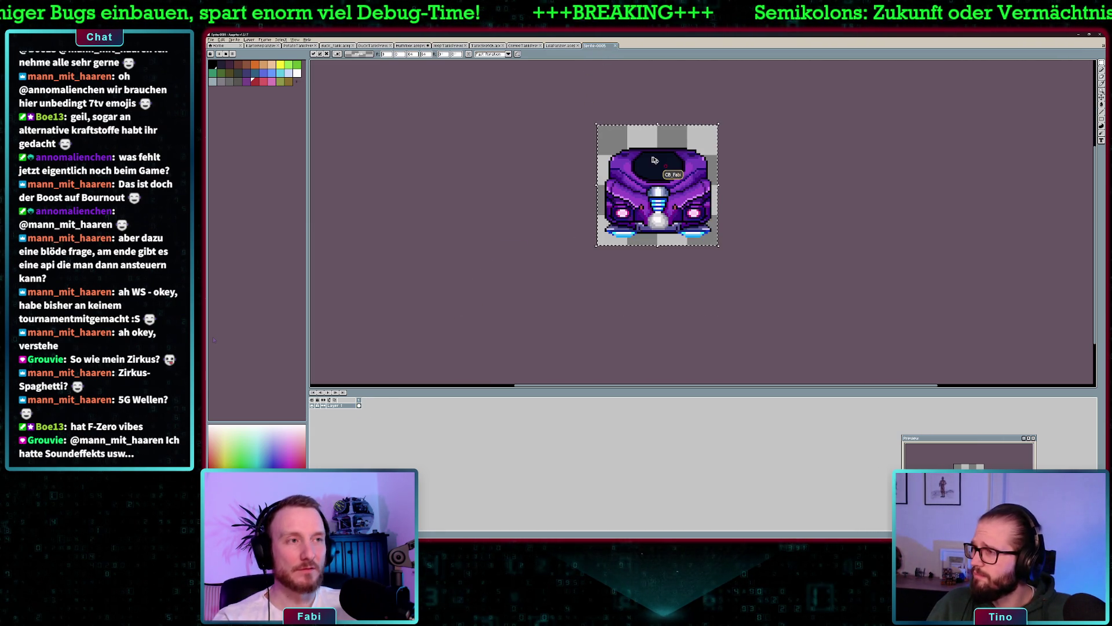
scroll(735, 176, up, 1)
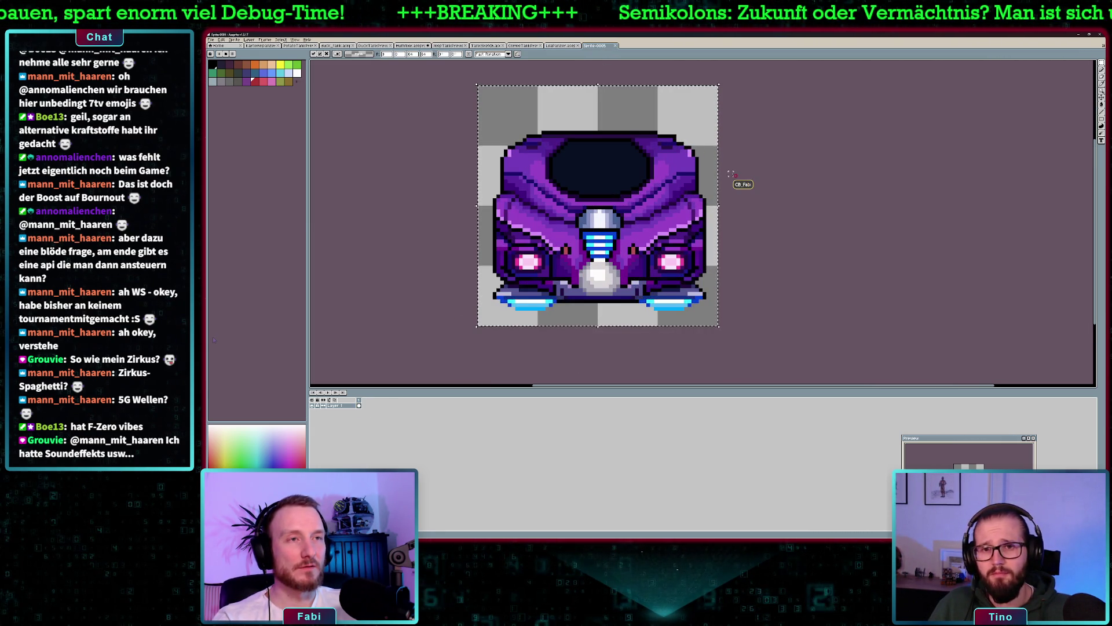
key(Up)
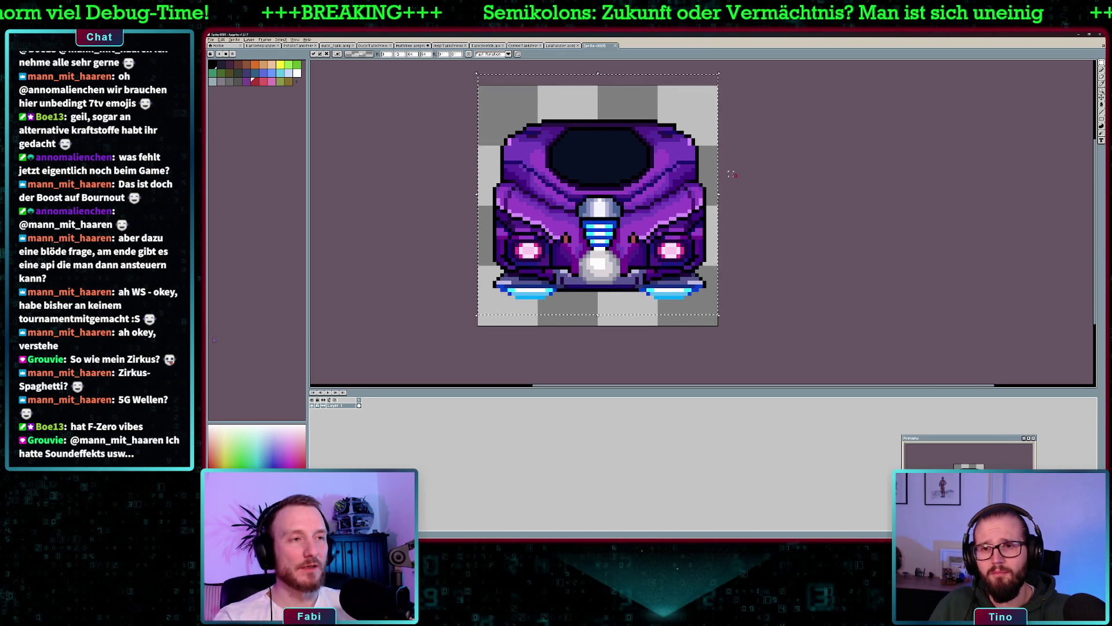
key(Up)
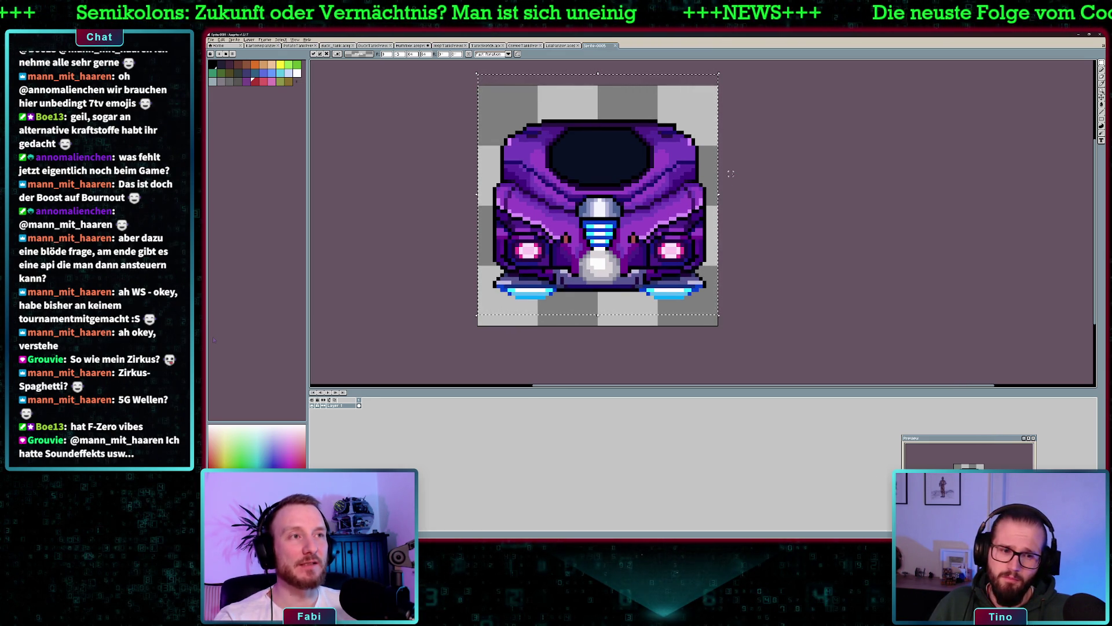
key(Up)
key(Down)
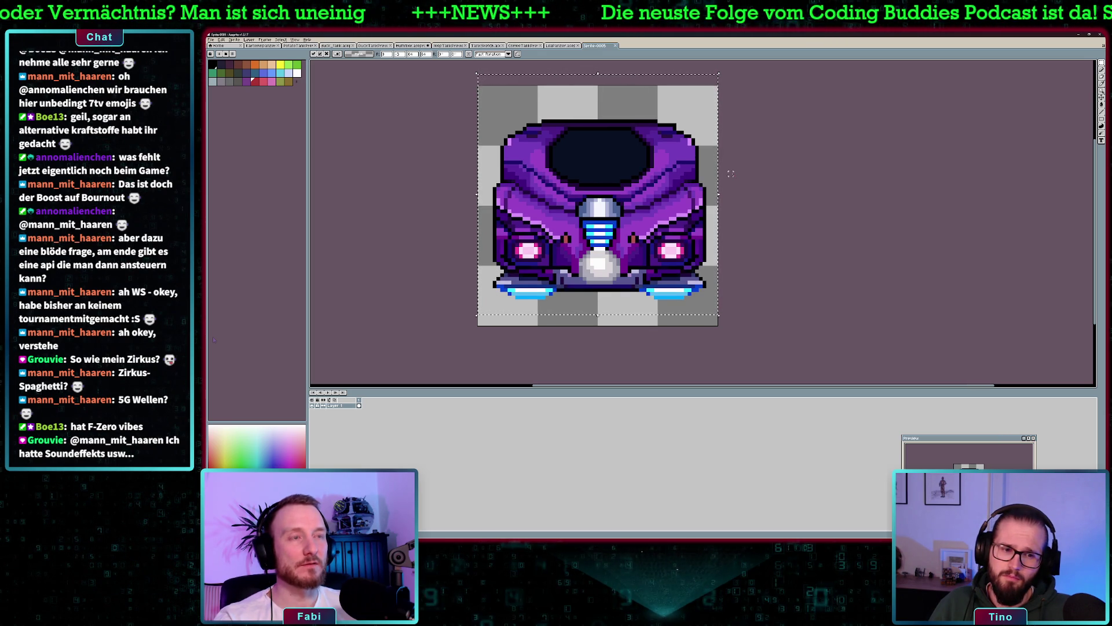
key(ctrl+d)
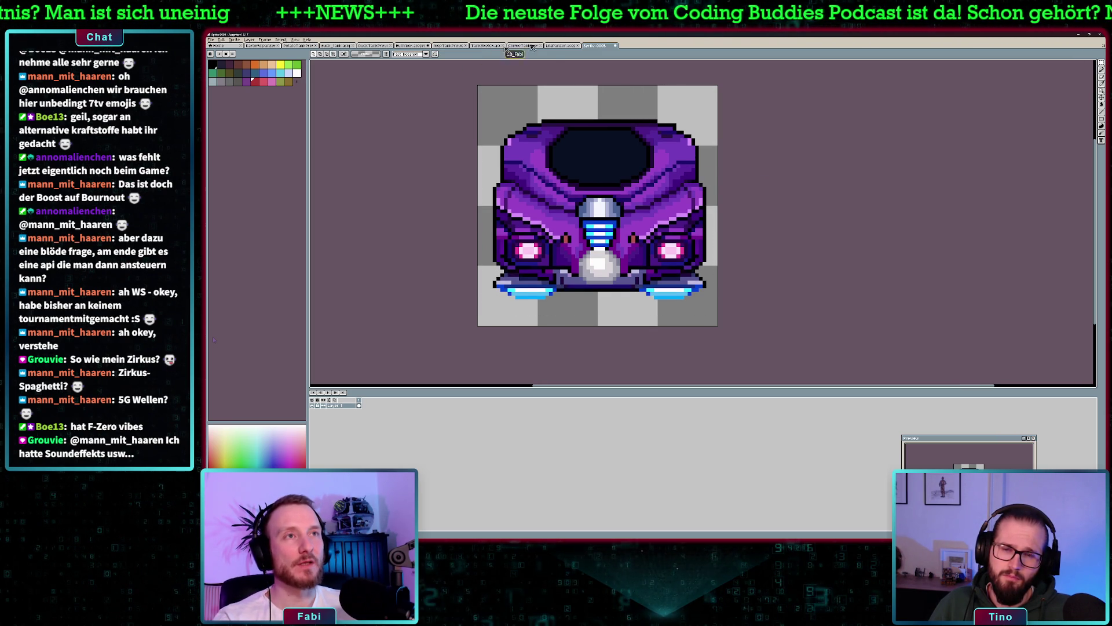
click(551, 46)
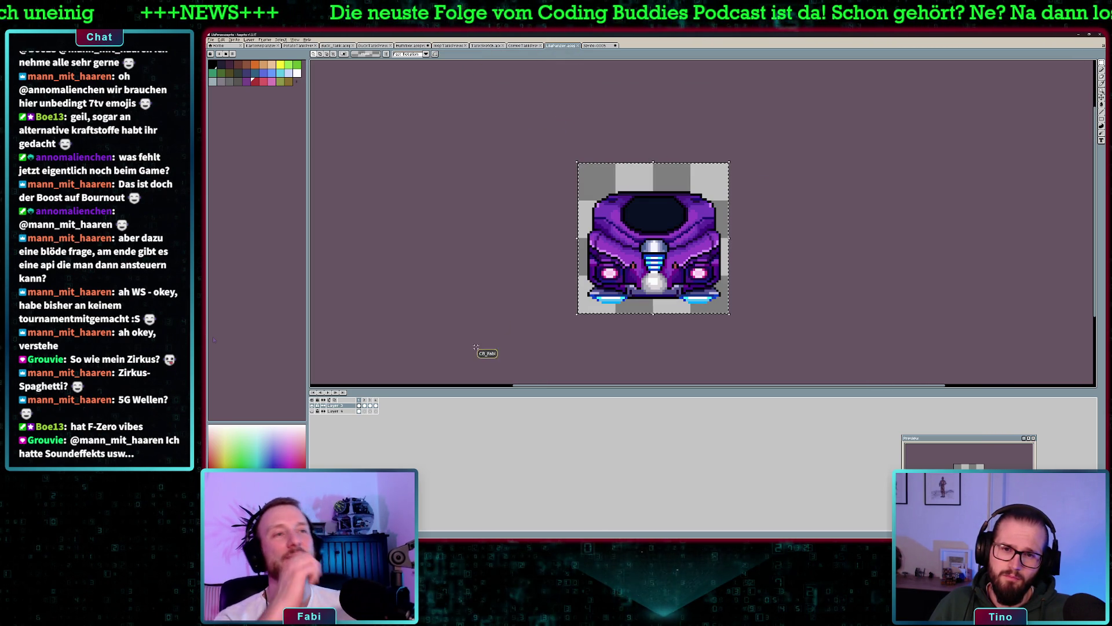
- Save the new Sprite-0005 purple-tank sprite under a new file name
click(364, 405)
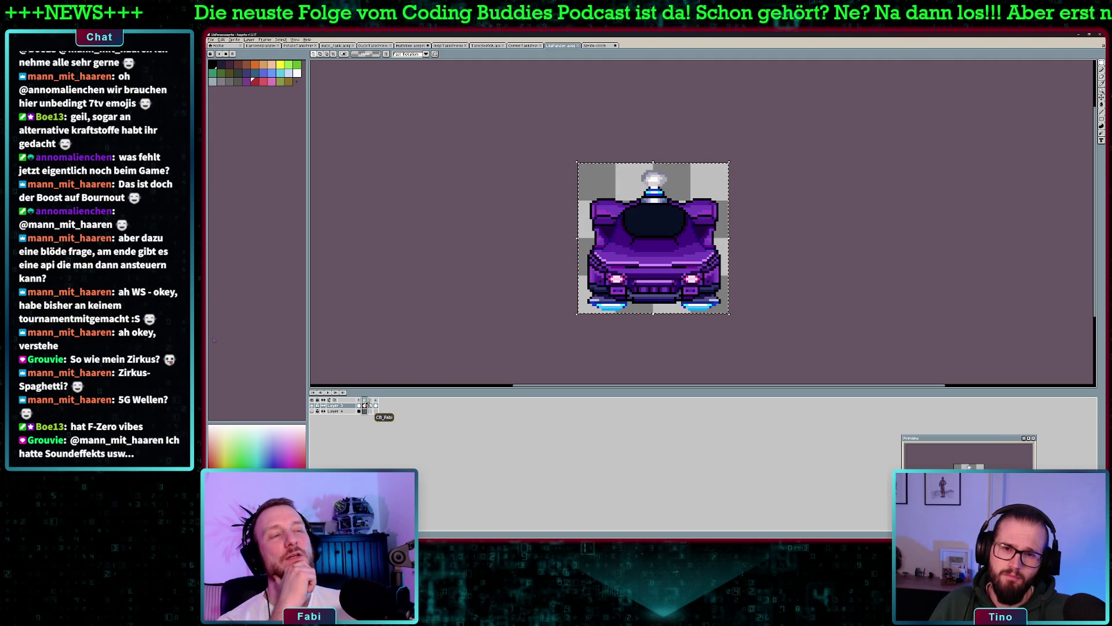
click(371, 405)
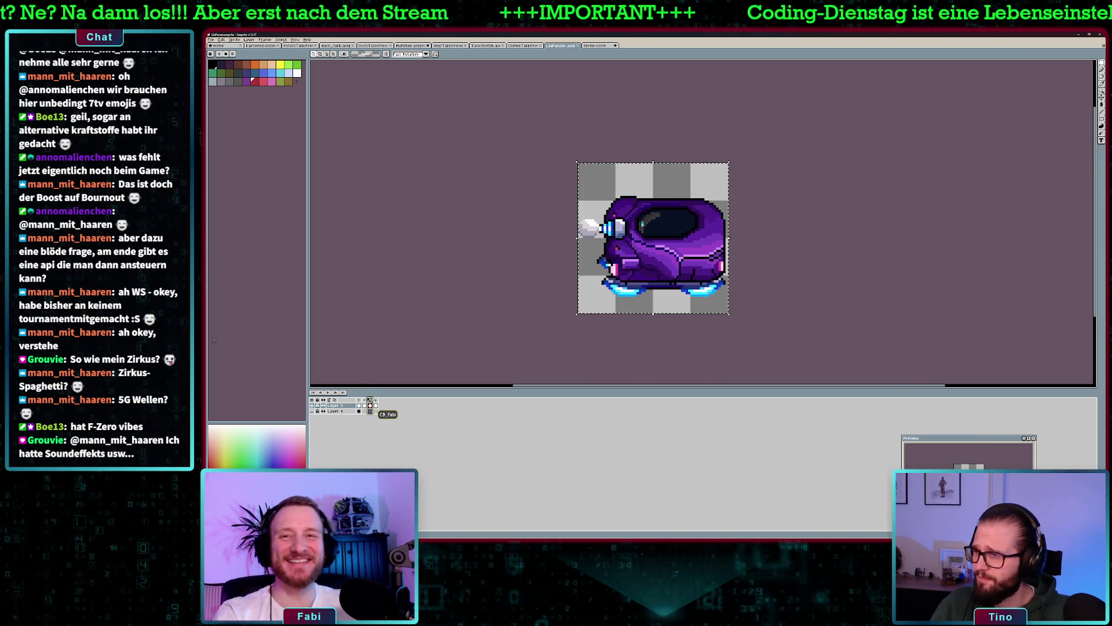
key(ctrl+Tab)
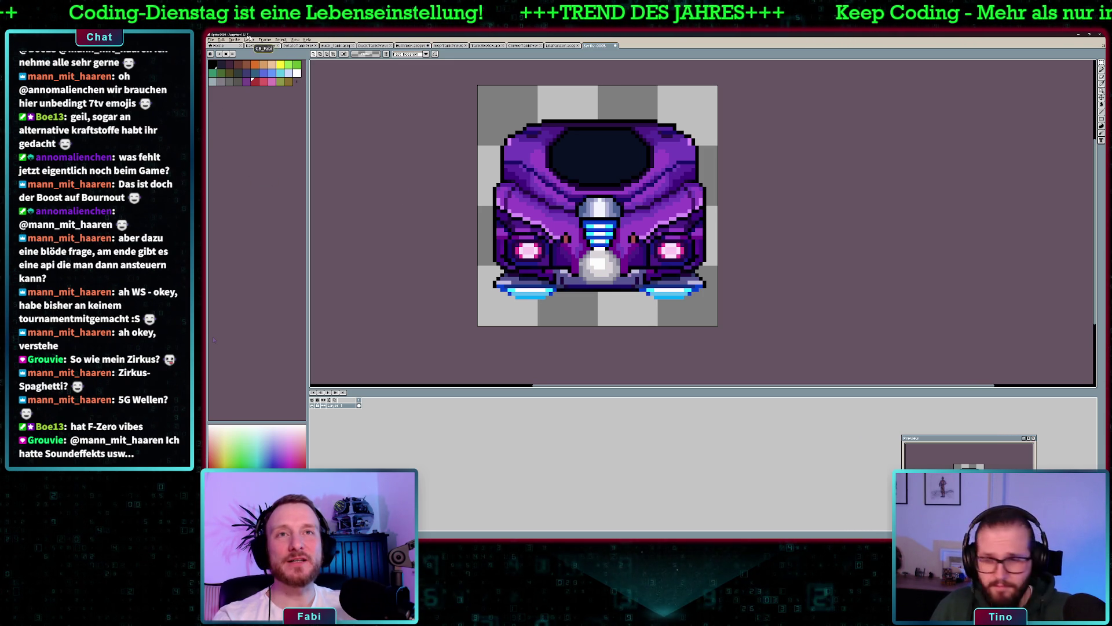
click(214, 40)
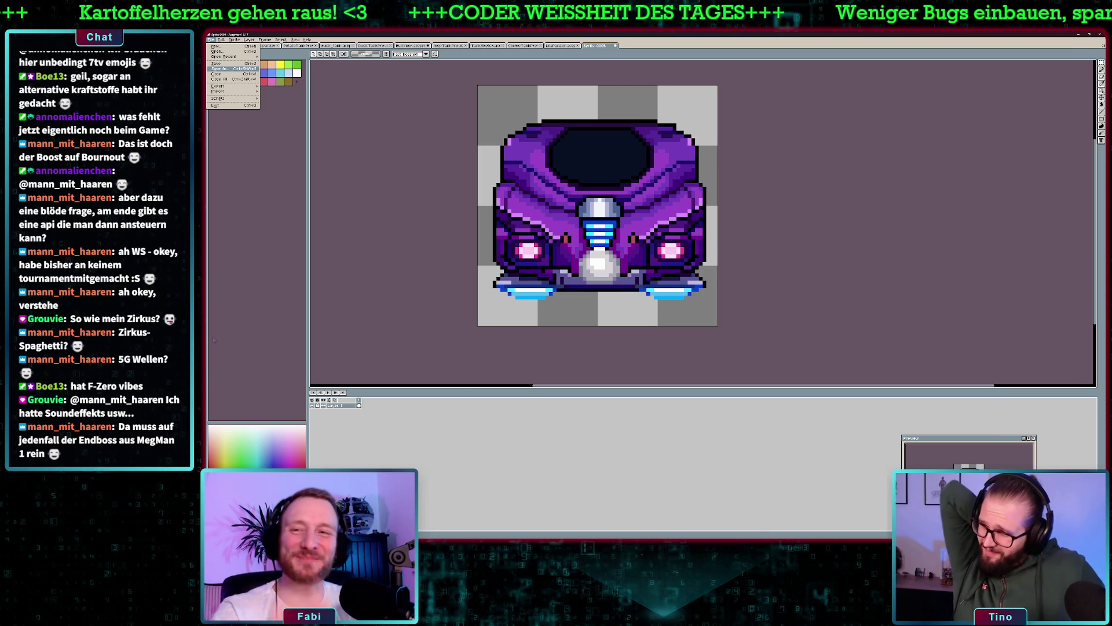
key(Return)
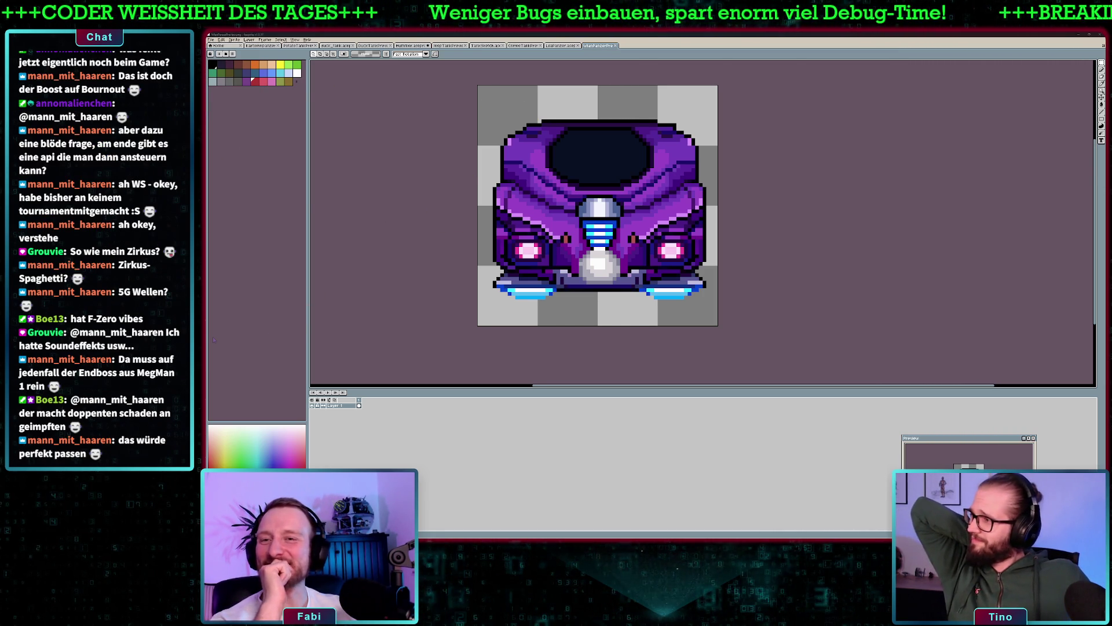
- Back in Godot, change line 15's tank type from COFFEE to WLAN via autocomplete
key(alt+Tab)
double_click(658, 269)
text(W)
click(662, 282)
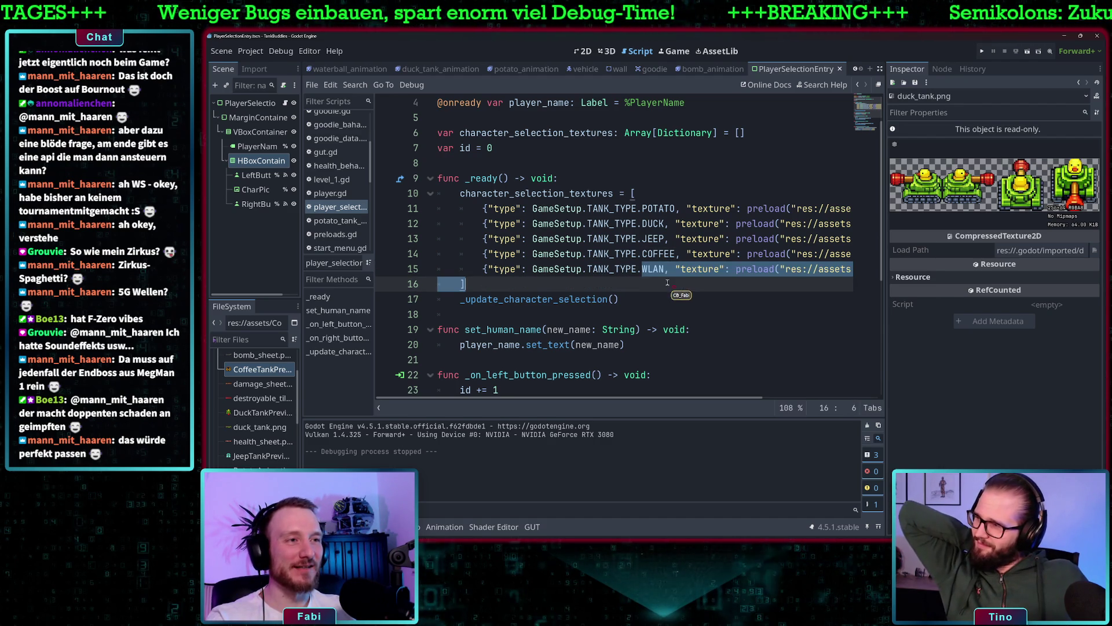
- Swap line 15's coffee preview path for res://assets/WlanPanzerPreview.png and save the script
scroll(252, 403, up, 2)
scroll(252, 404, down, 5)
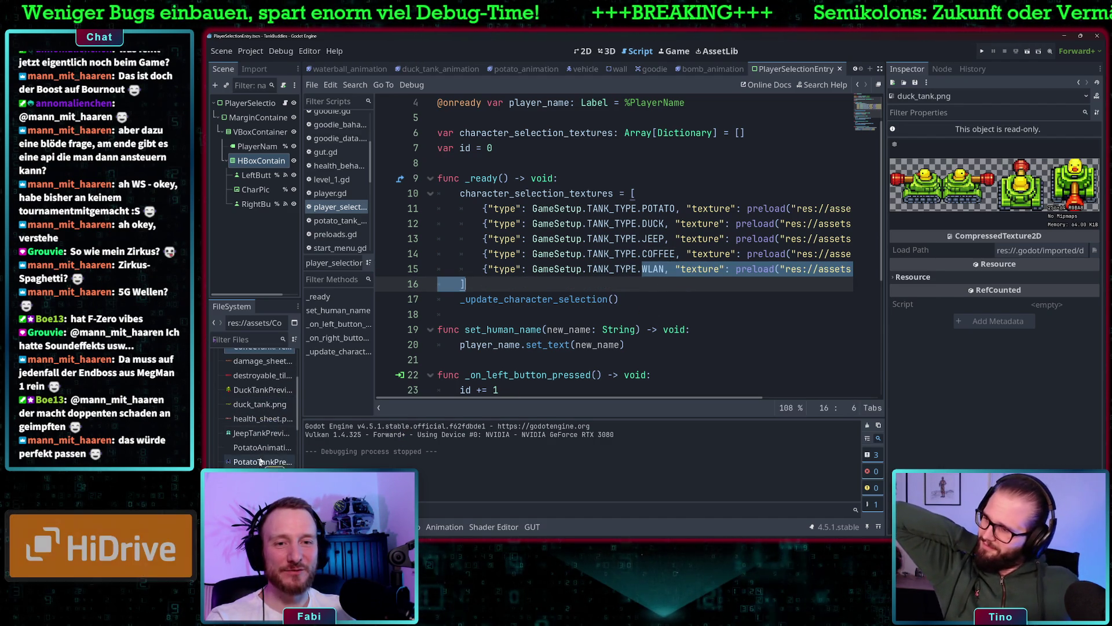
scroll(253, 404, down, 3)
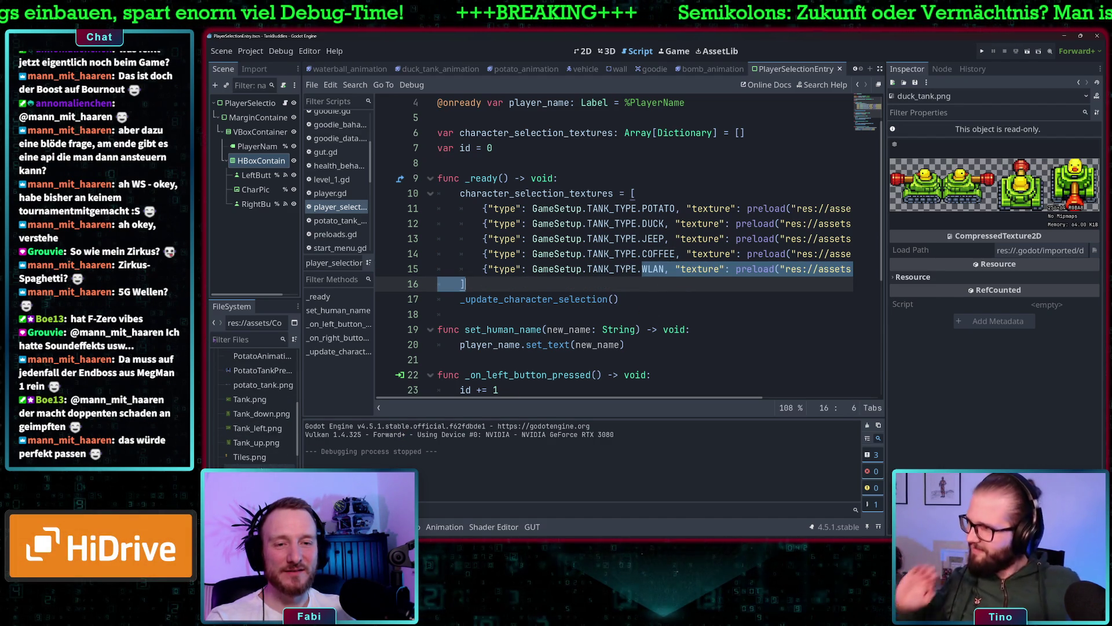
click(253, 404)
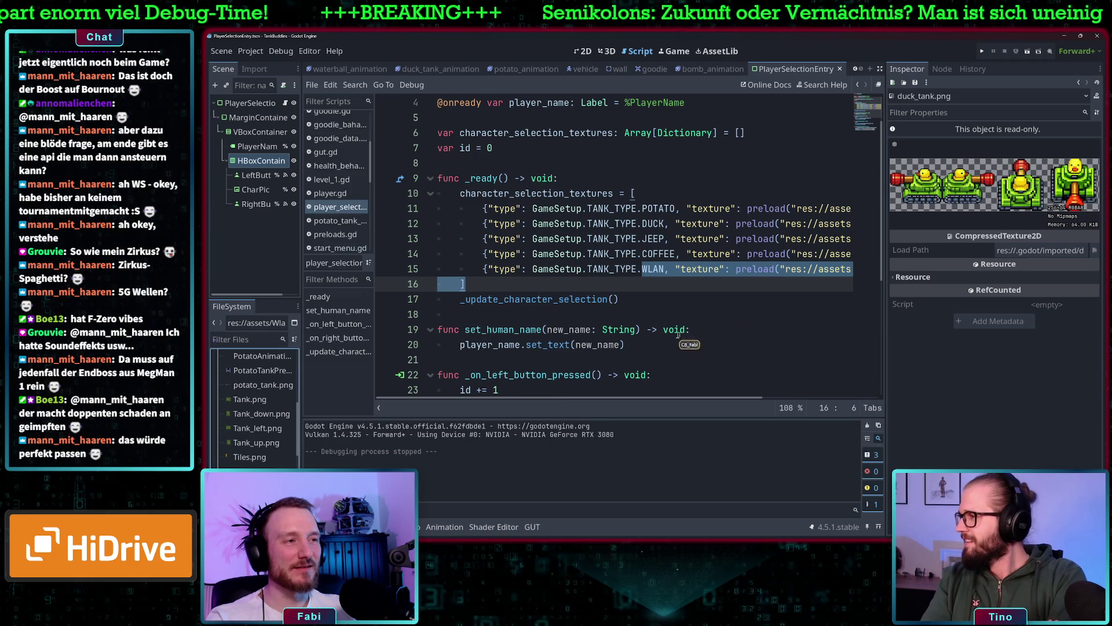
scroll(813, 286, right, 5)
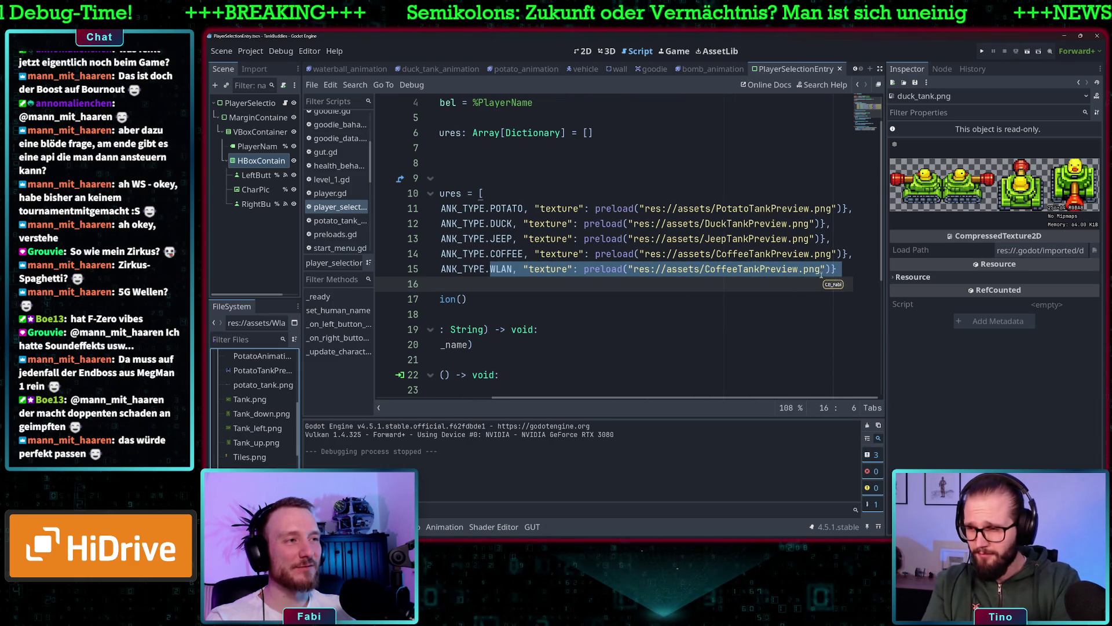
mouse_move(687, 270)
mouse_down()
mouse_move(827, 278)
mouse_move(633, 272)
mouse_up()
key(BackSpace)
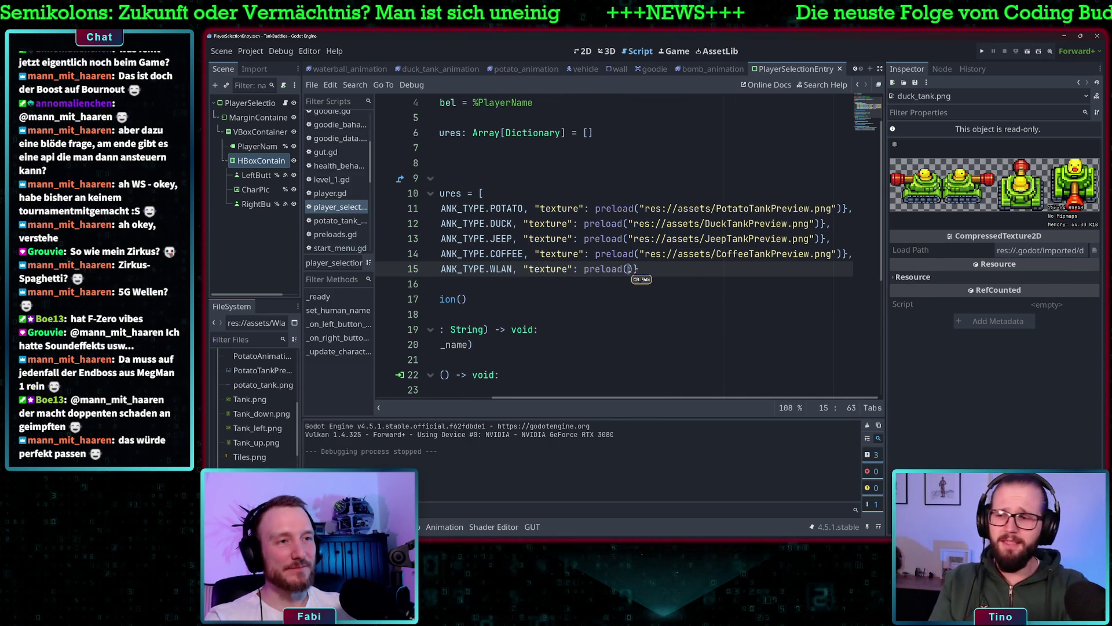
mouse_move(258, 458)
mouse_down()
mouse_move(504, 382)
mouse_move(637, 290)
mouse_move(777, 273)
mouse_up()
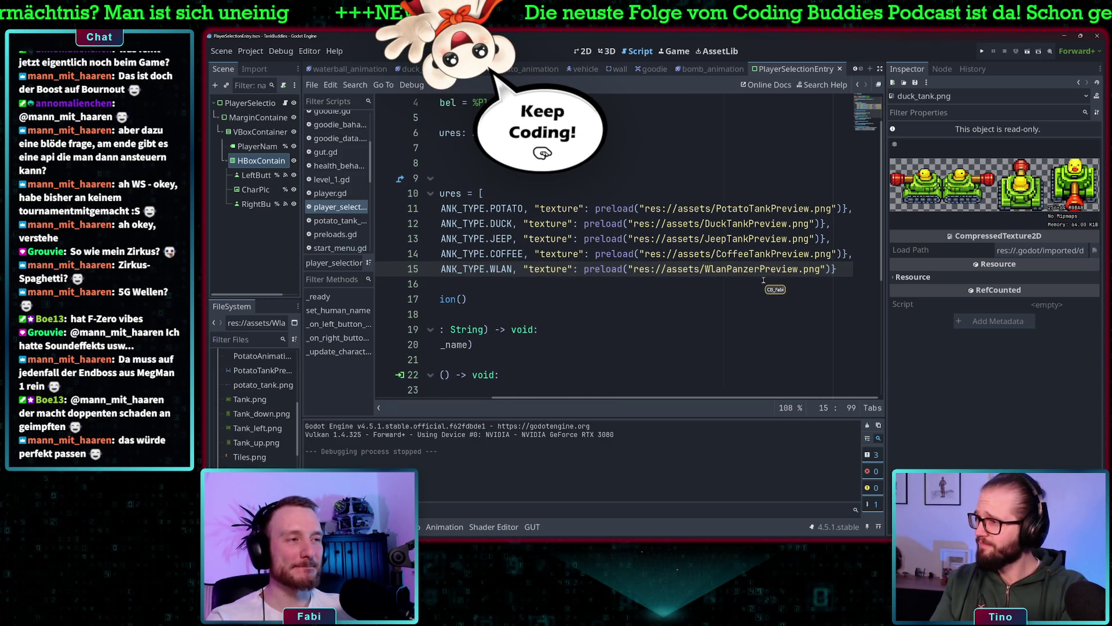
click(692, 284)
key(ctrl+s)
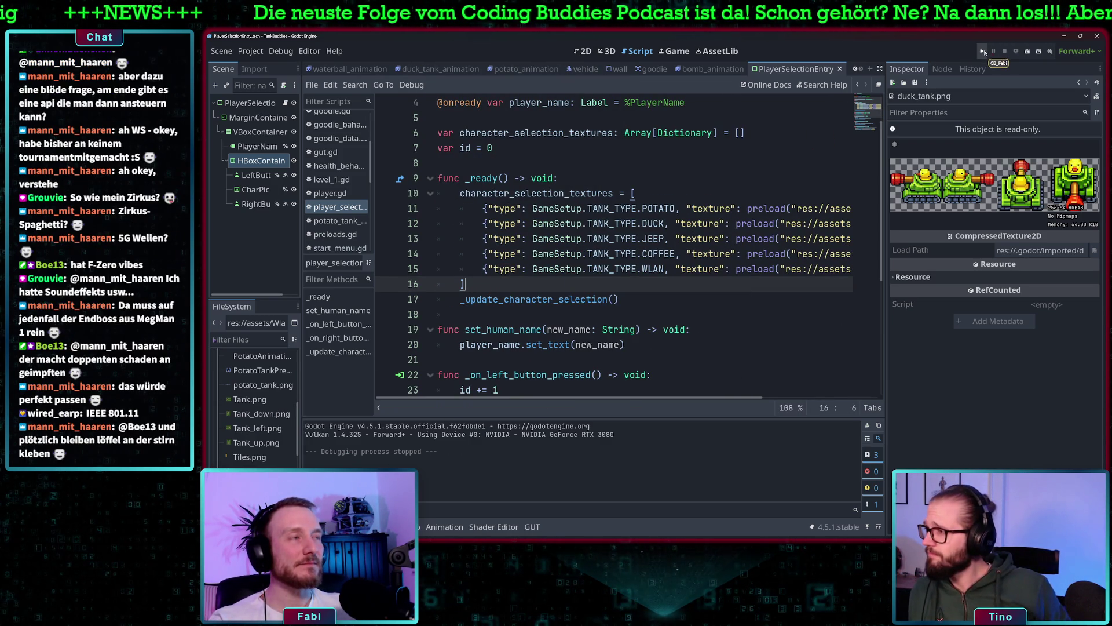
click(983, 52)
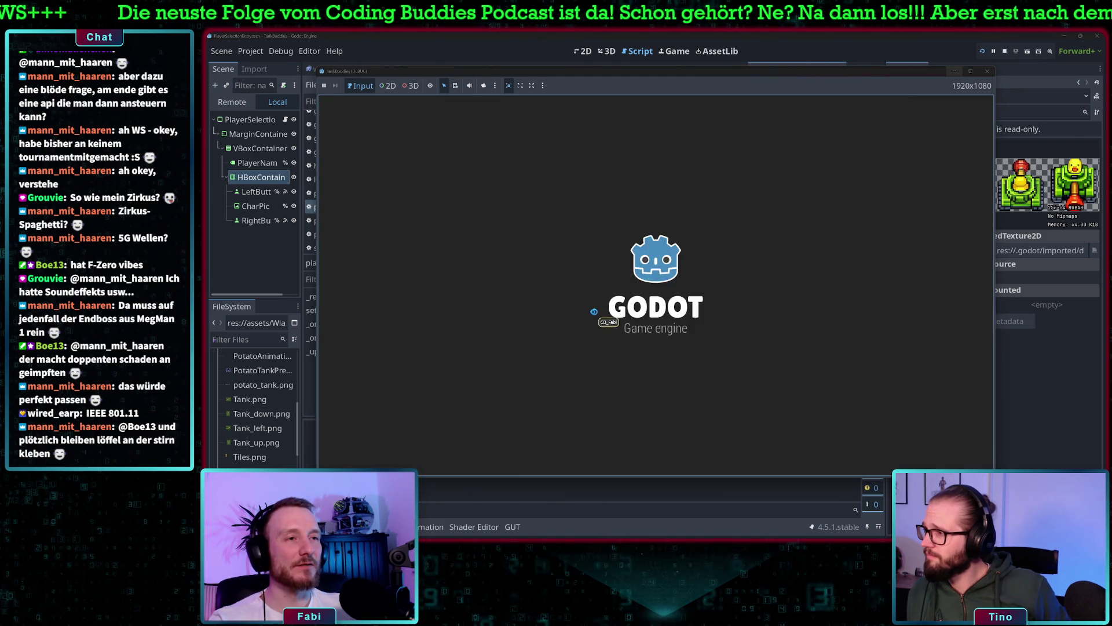
click(457, 436)
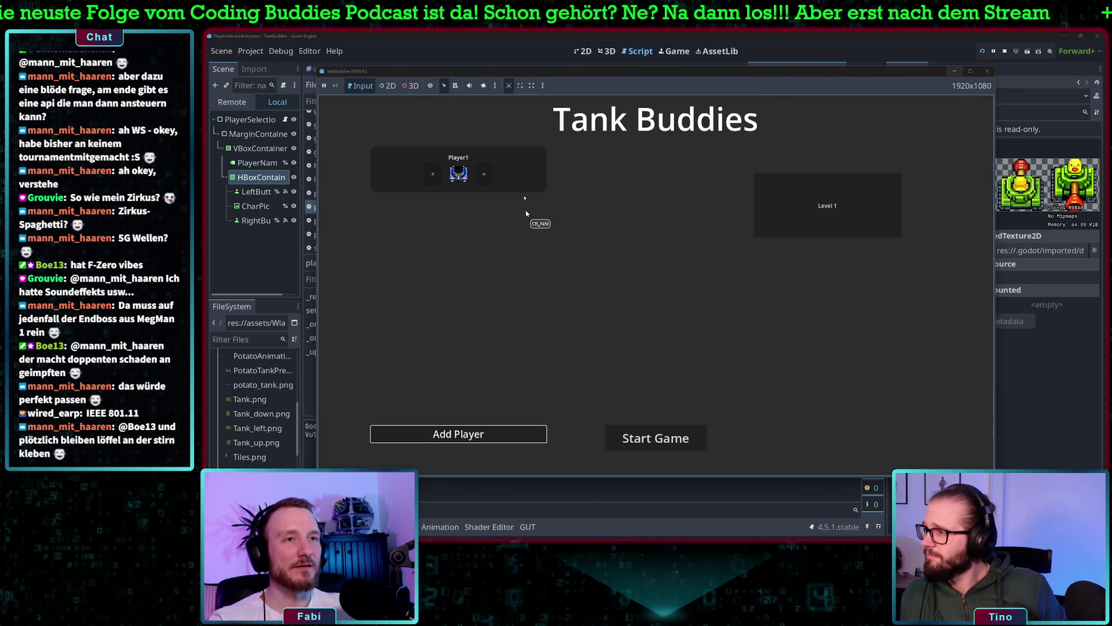
click(485, 177)
click(485, 180)
click(484, 179)
click(485, 180)
click(484, 179)
click(484, 180)
click(485, 180)
click(485, 179)
click(484, 179)
click(484, 180)
click(486, 433)
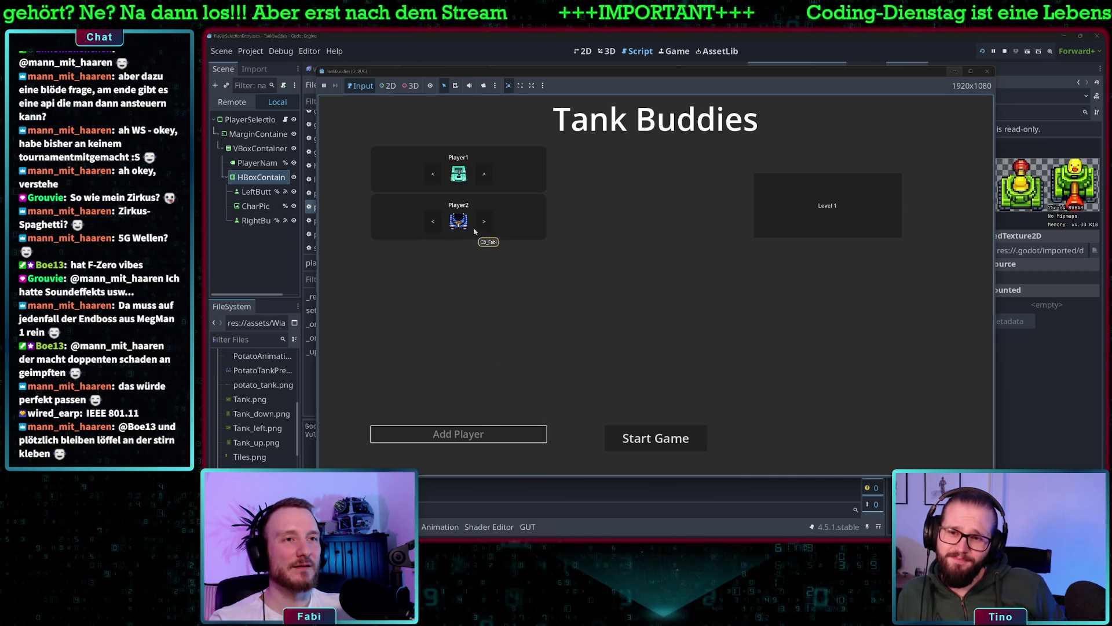
click(484, 224)
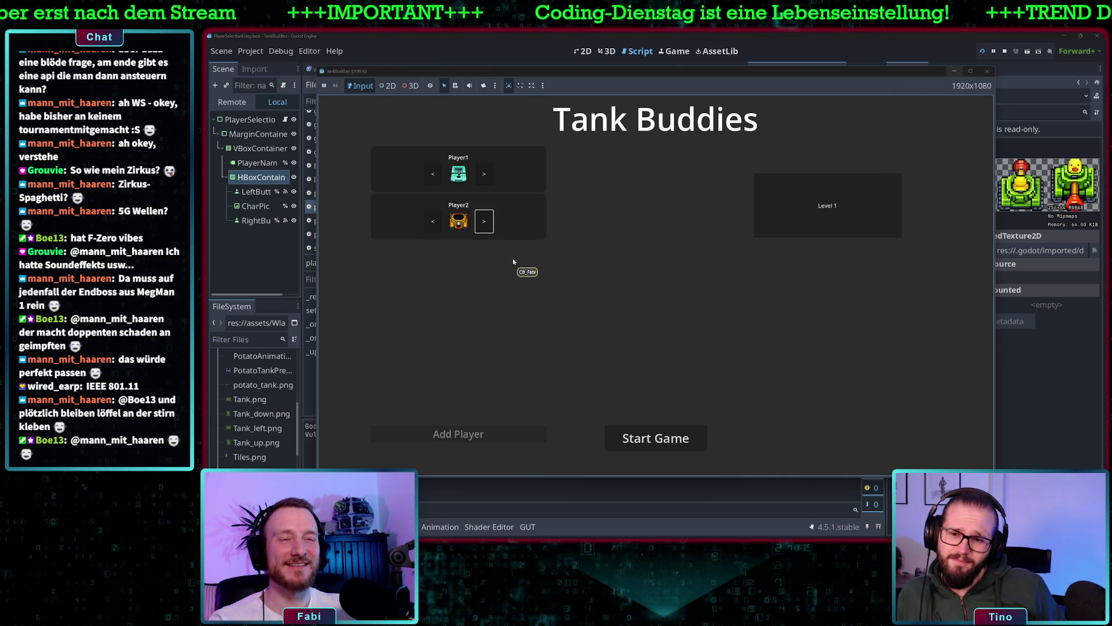
click(487, 229)
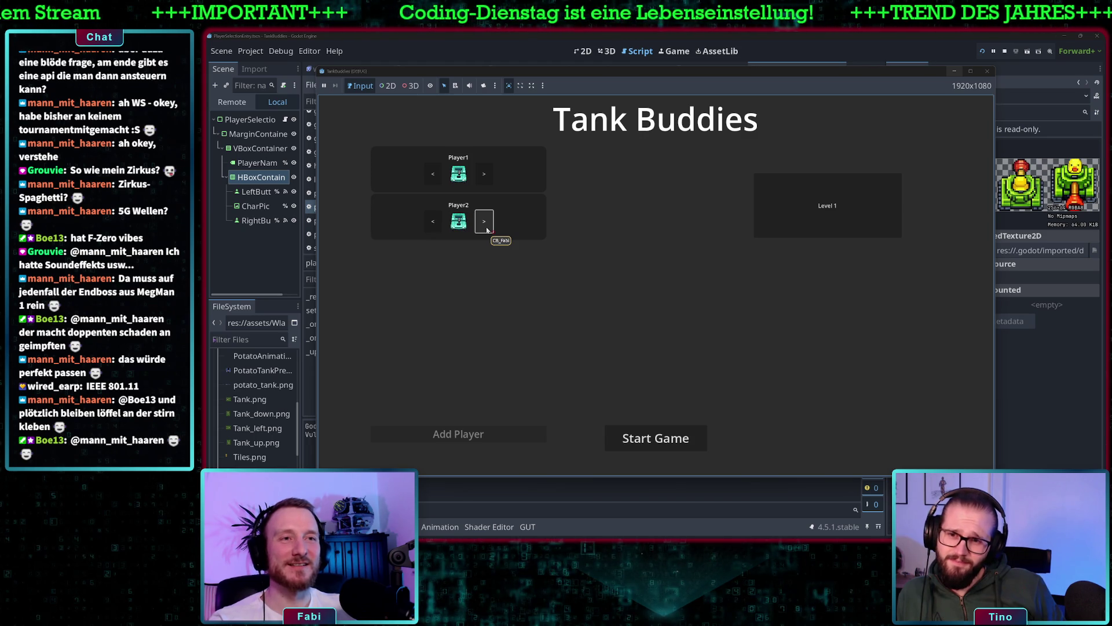
click(487, 229)
click(486, 228)
click(486, 229)
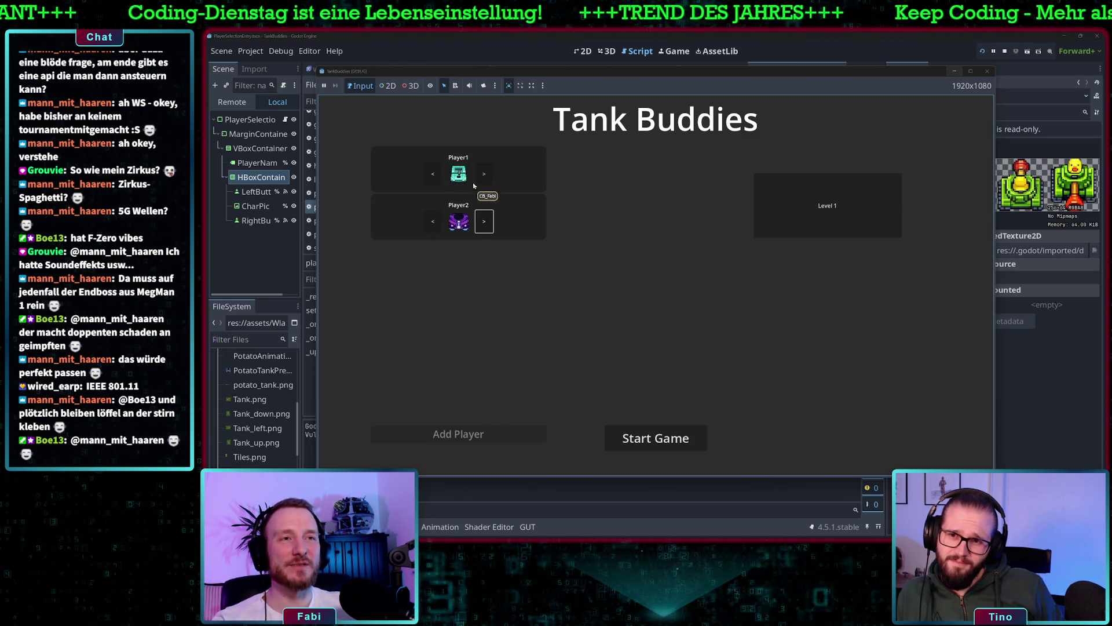
click(484, 222)
click(483, 222)
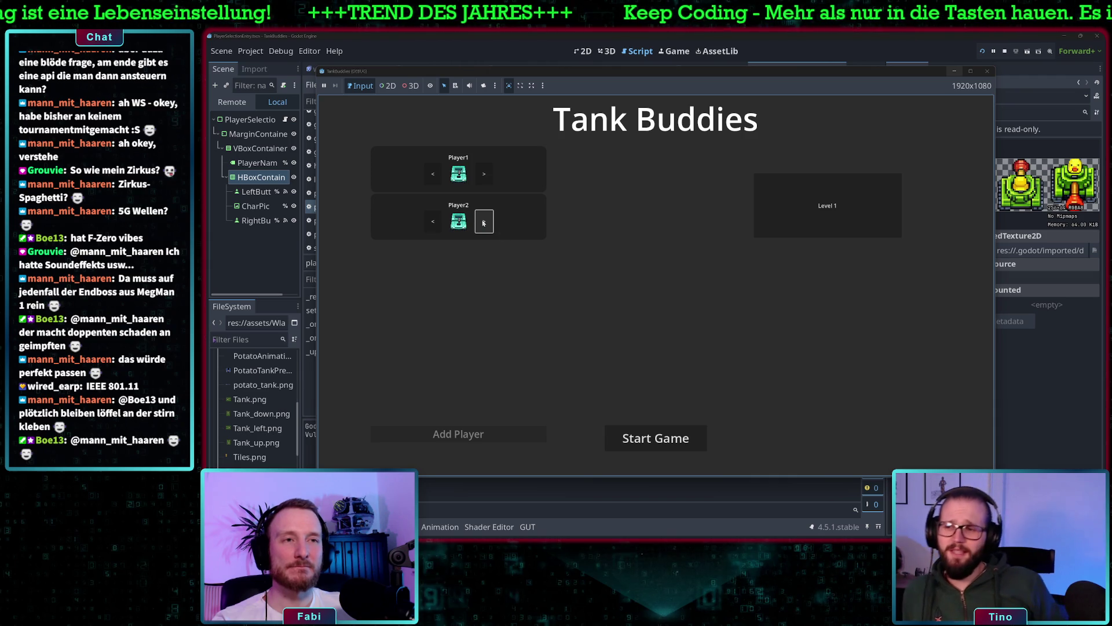
click(484, 223)
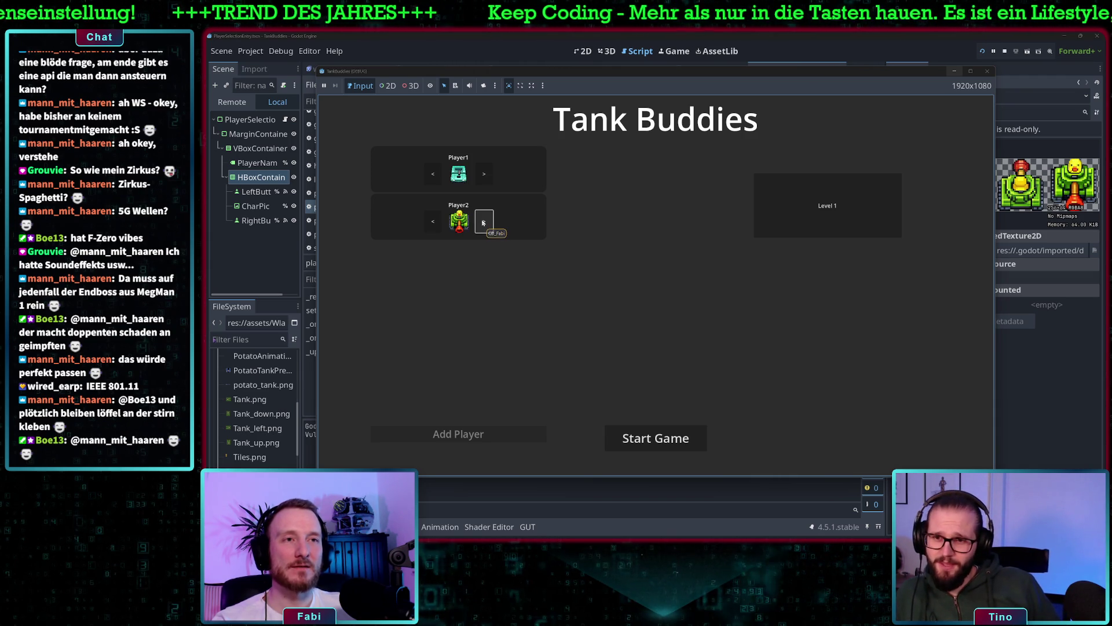
click(484, 223)
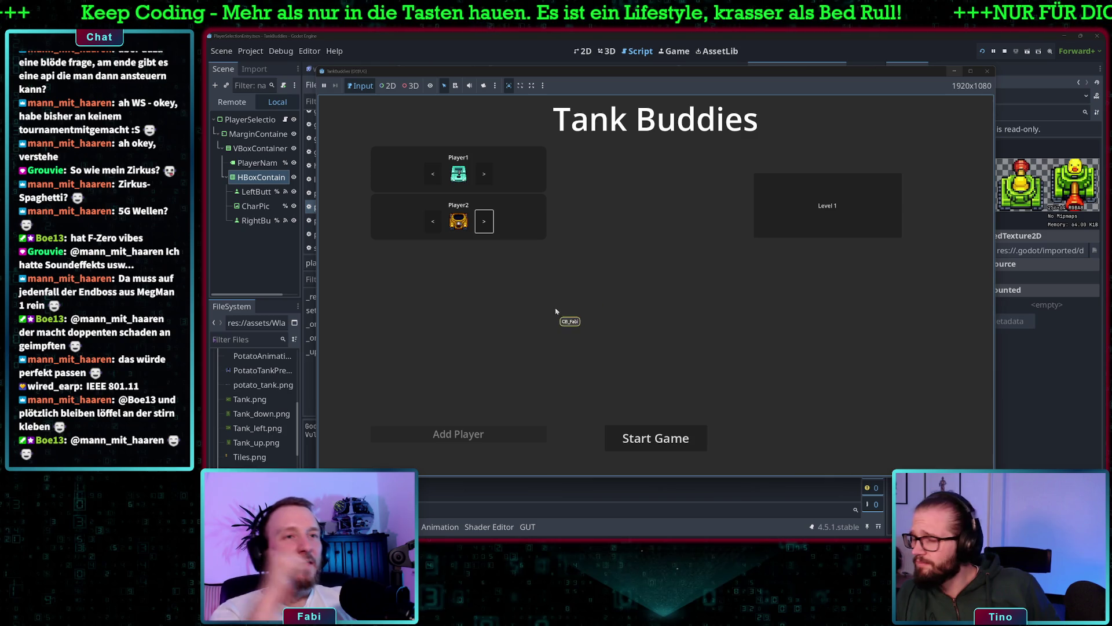
click(628, 448)
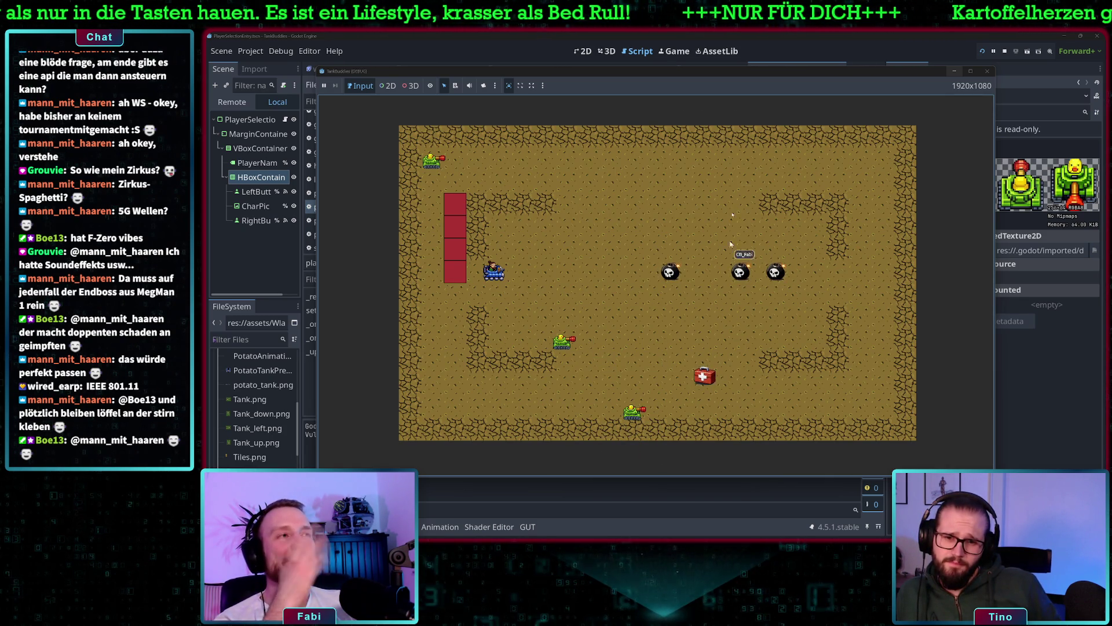
click(762, 42)
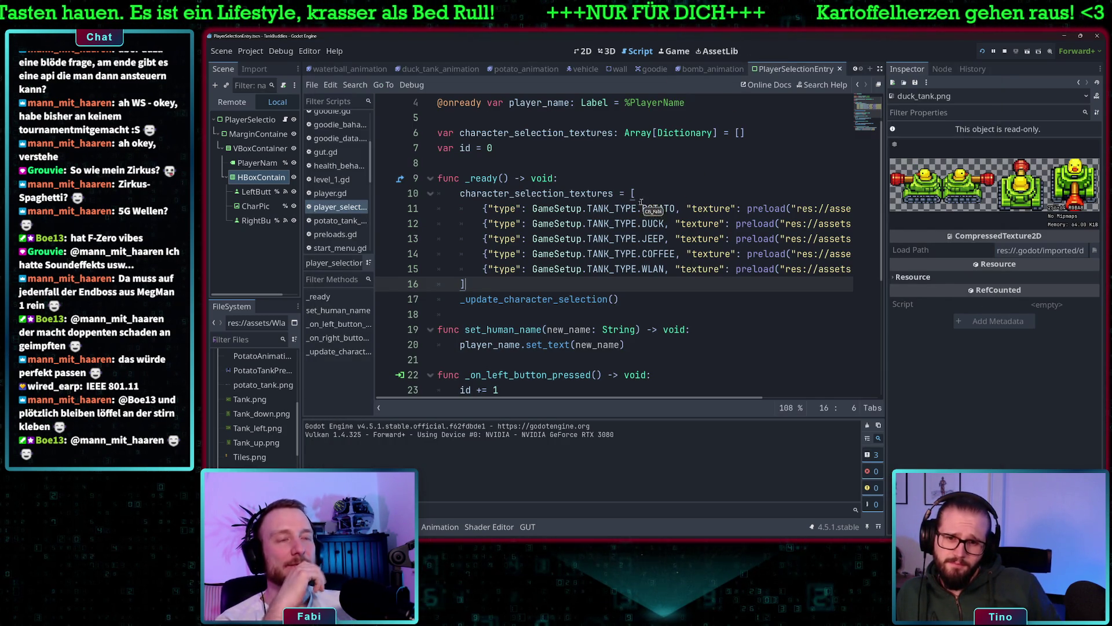
scroll(659, 316, down, 2)
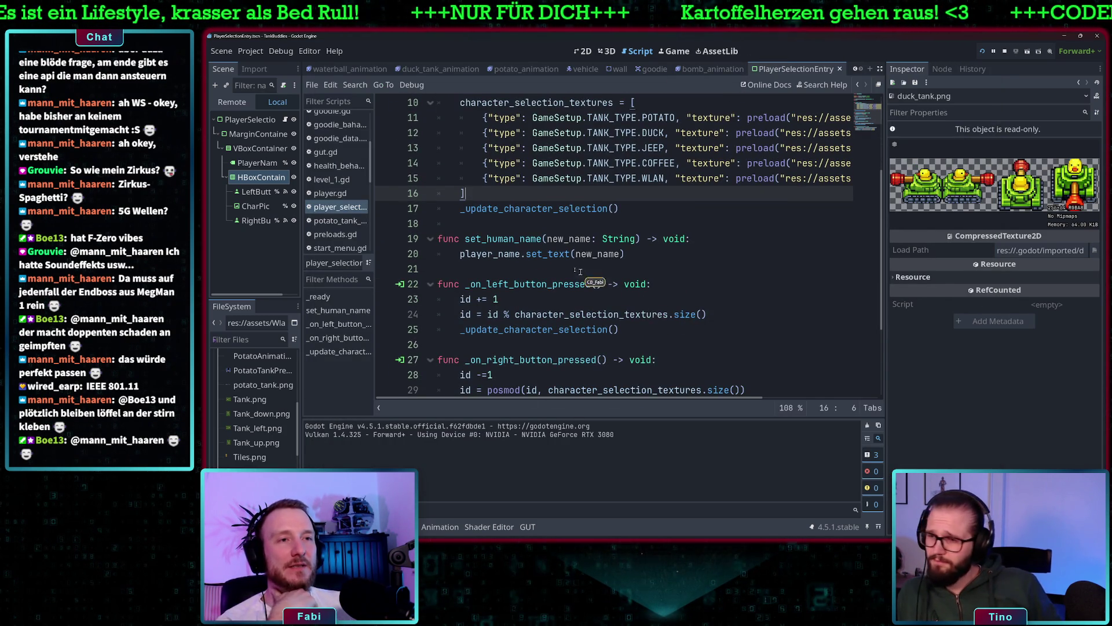
scroll(578, 273, down, 2)
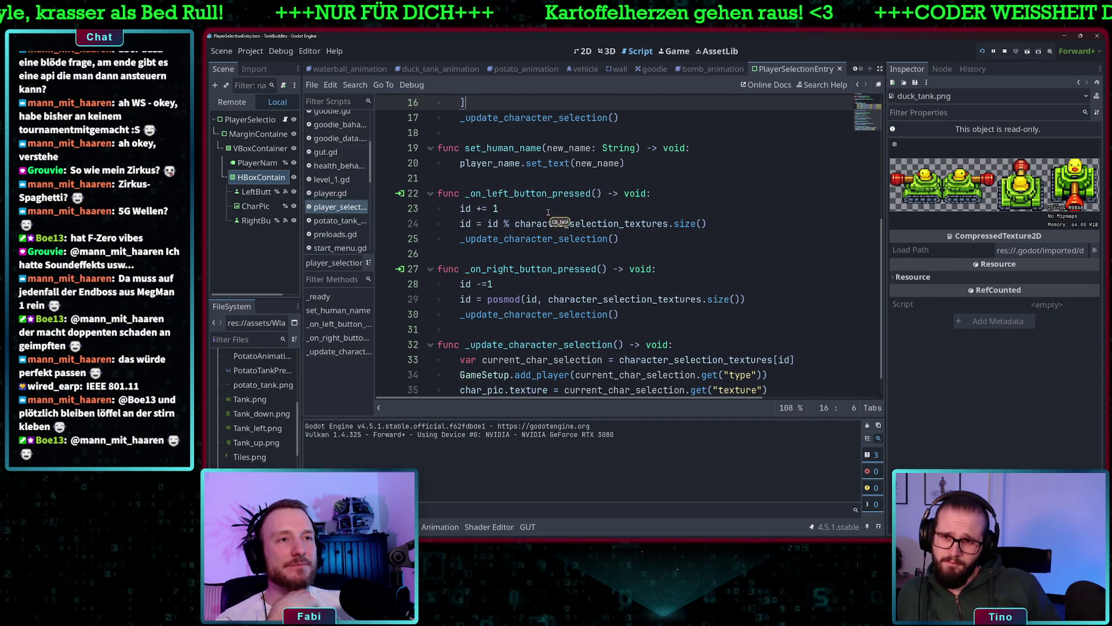
scroll(528, 197, down, 1)
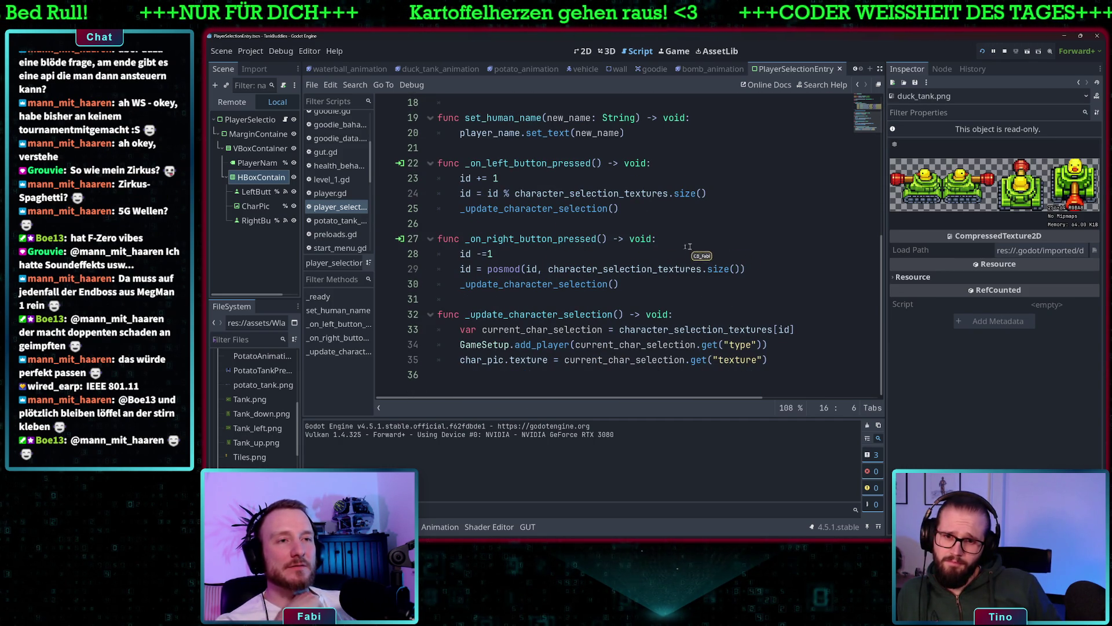
scroll(579, 244, up, 6)
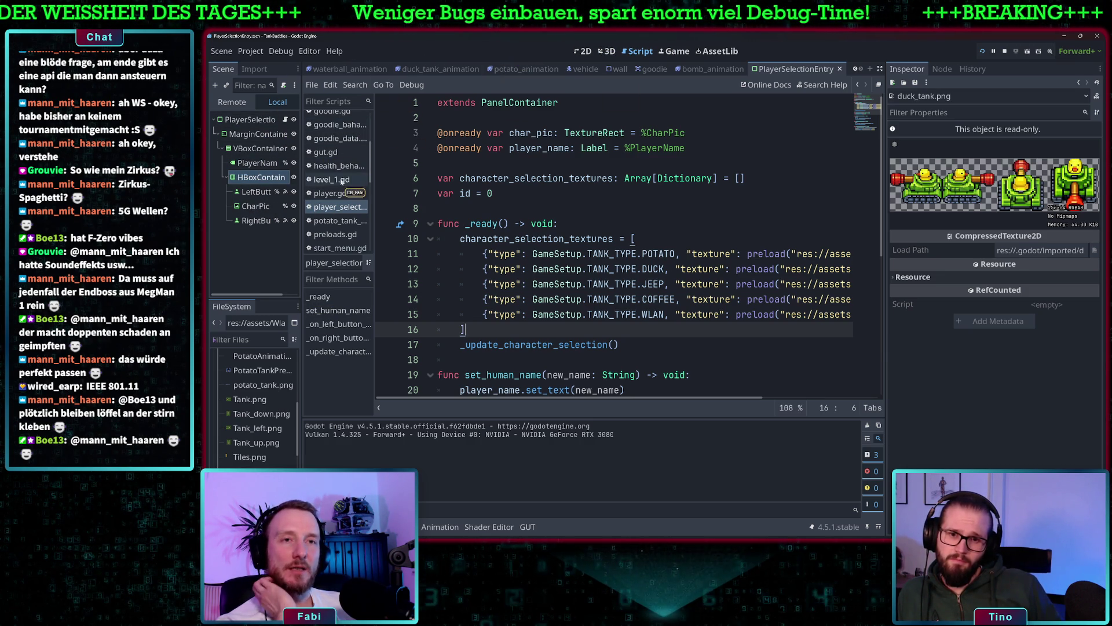
scroll(342, 181, down, 2)
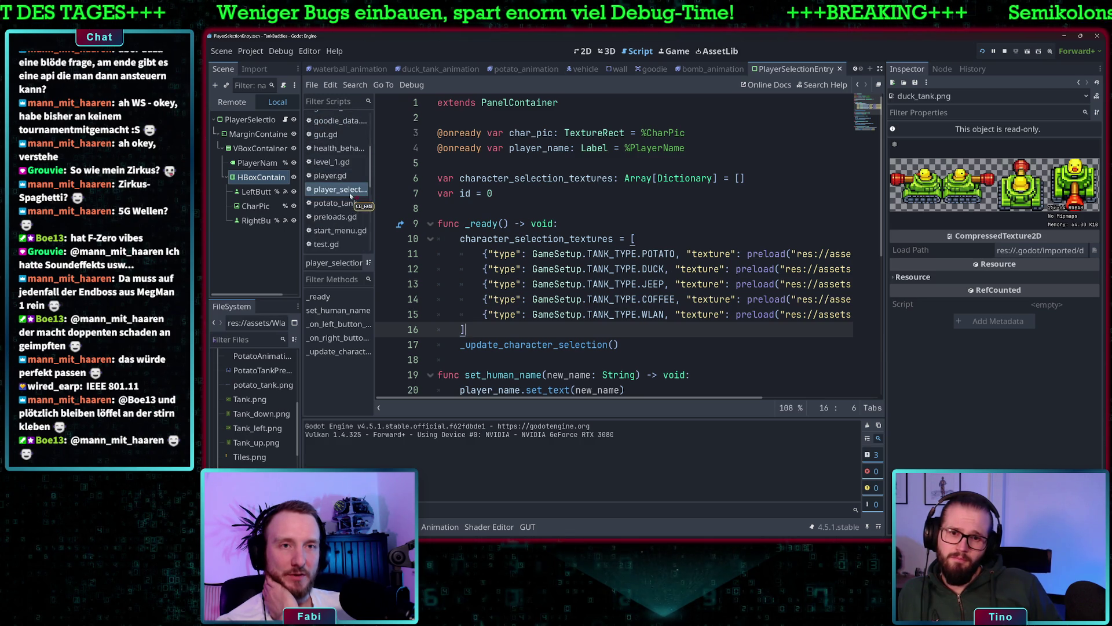
click(348, 230)
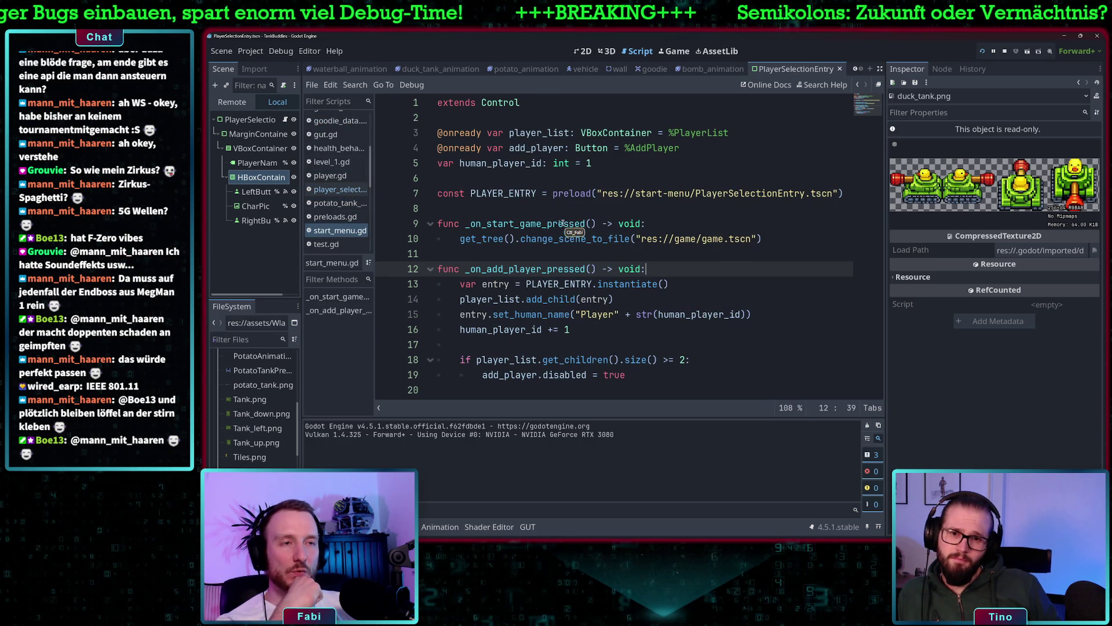
drag(475, 224, 585, 223)
drag(477, 239, 771, 242)
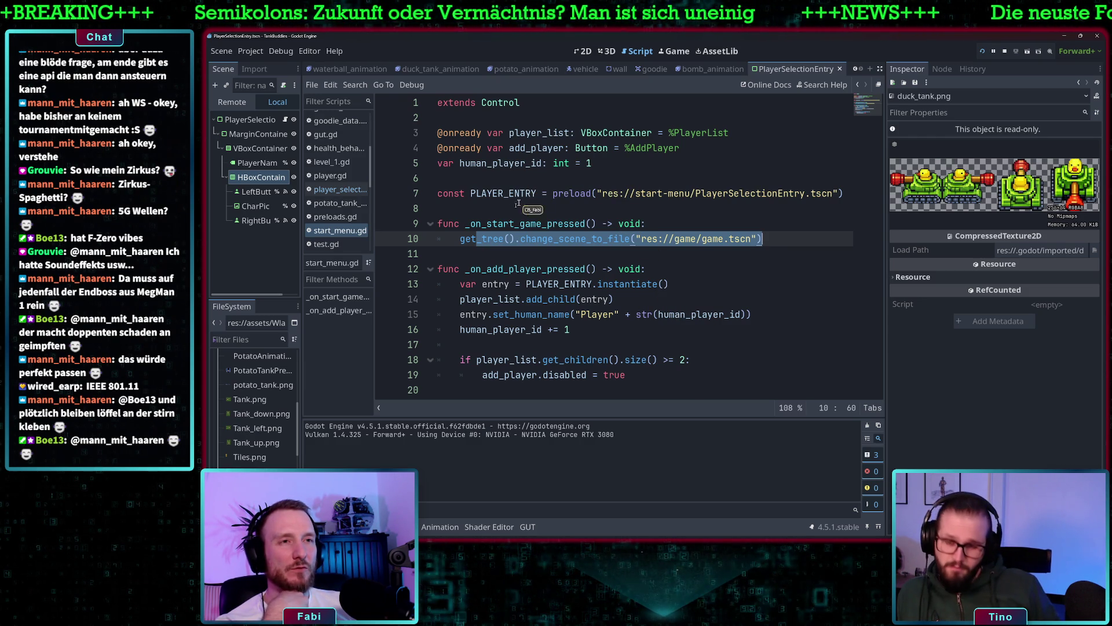
drag(470, 269, 605, 270)
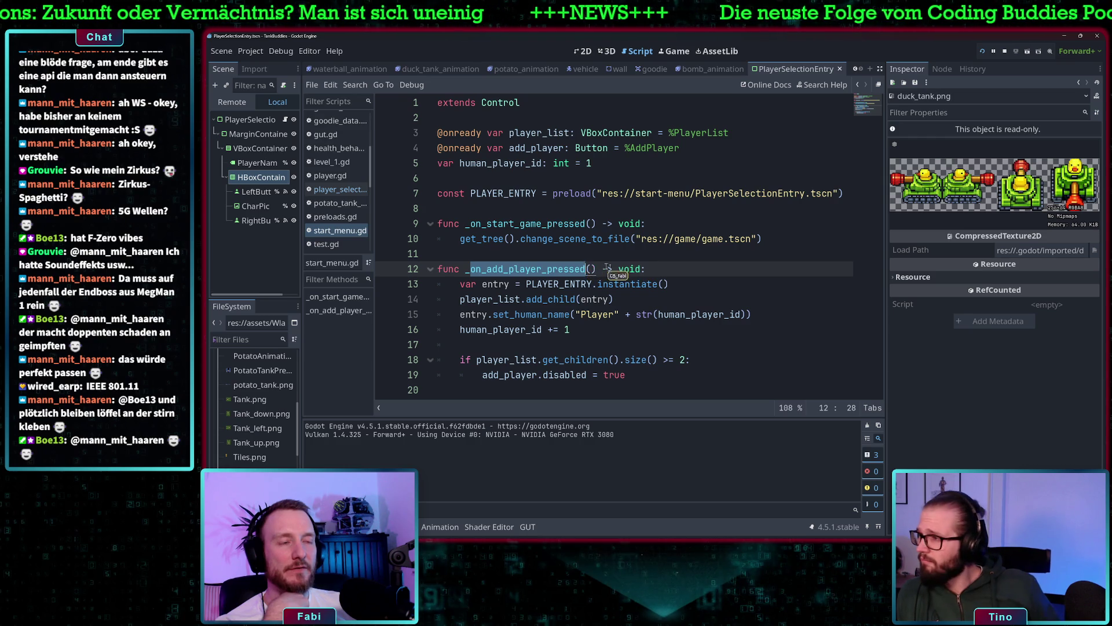
click(651, 270)
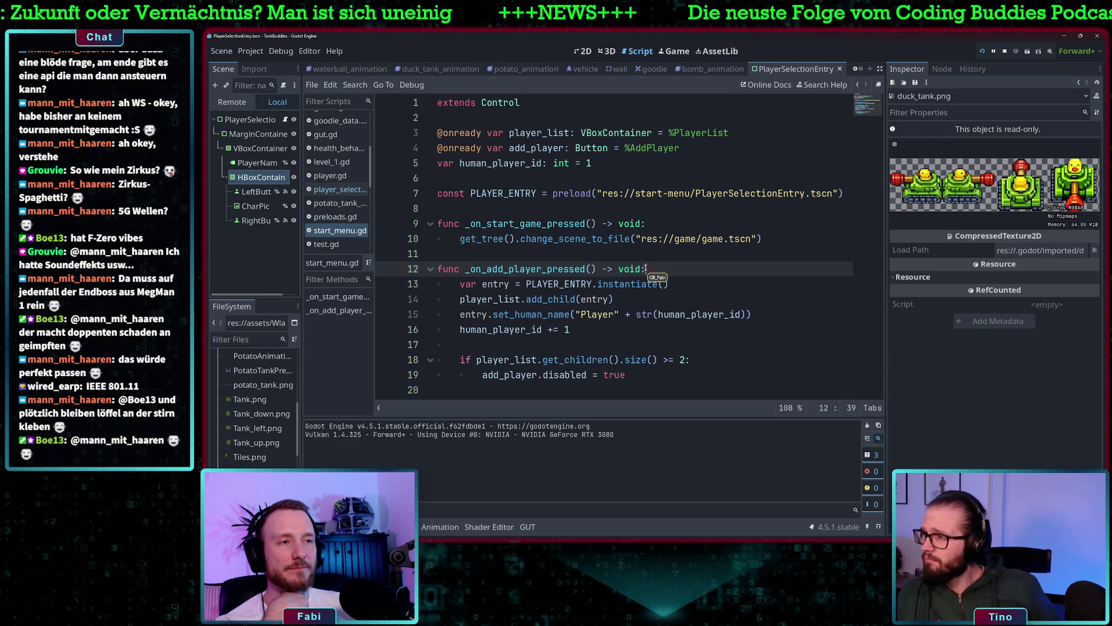
click(448, 270)
mouse_move(468, 270)
mouse_down()
mouse_move(652, 270)
mouse_move(489, 270)
mouse_move(538, 268)
mouse_up()
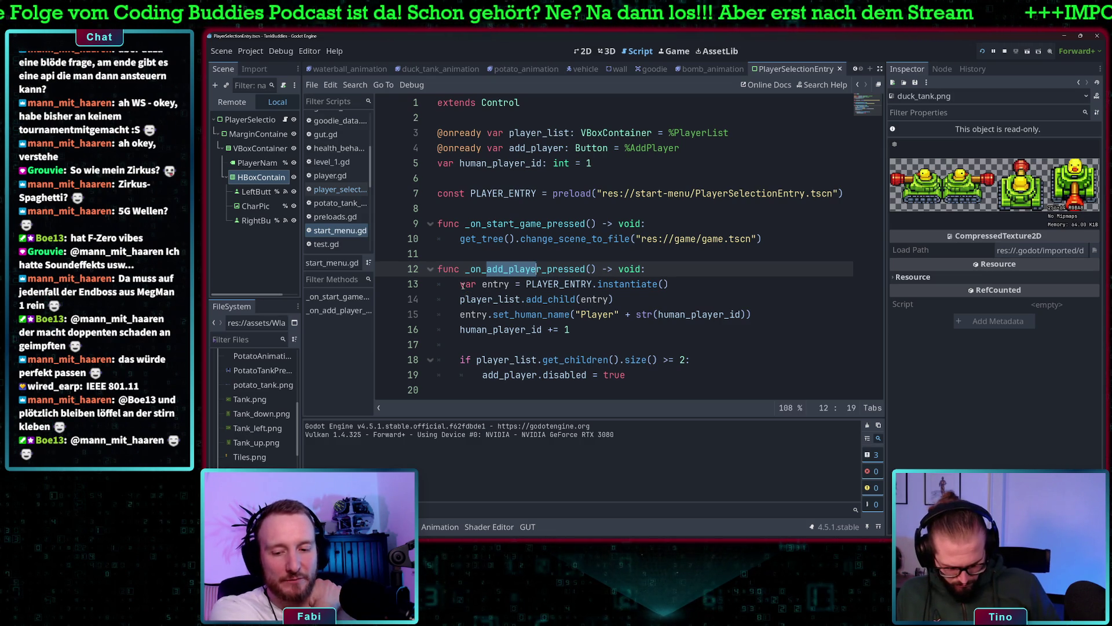
mouse_move(460, 314)
mouse_down()
mouse_move(577, 316)
mouse_move(564, 315)
mouse_up()
click(556, 316)
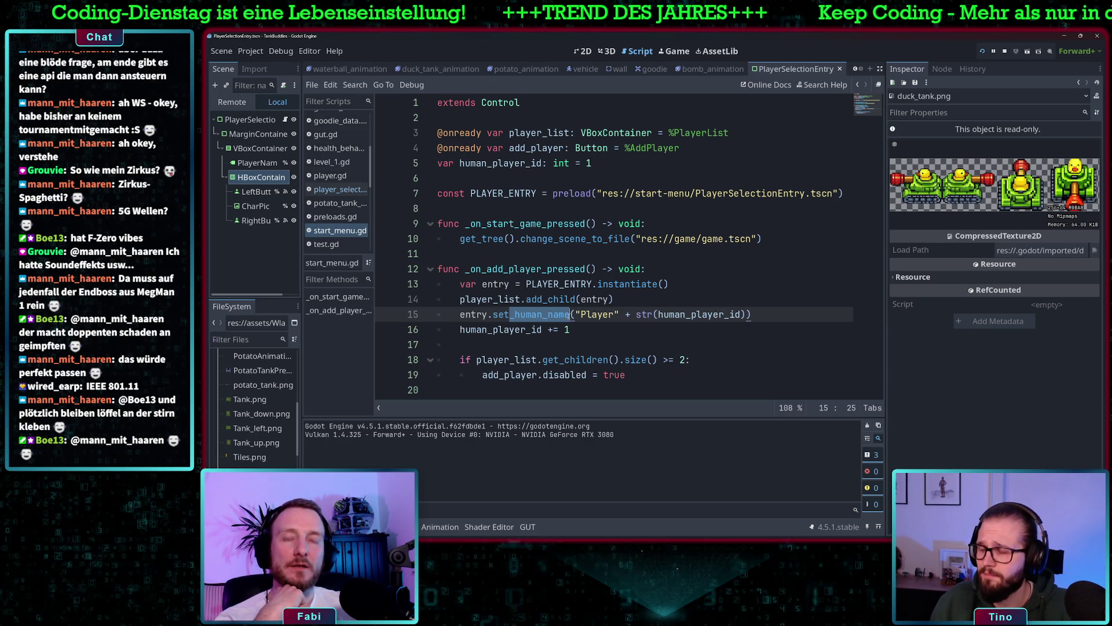
click(507, 299)
drag(494, 315, 571, 315)
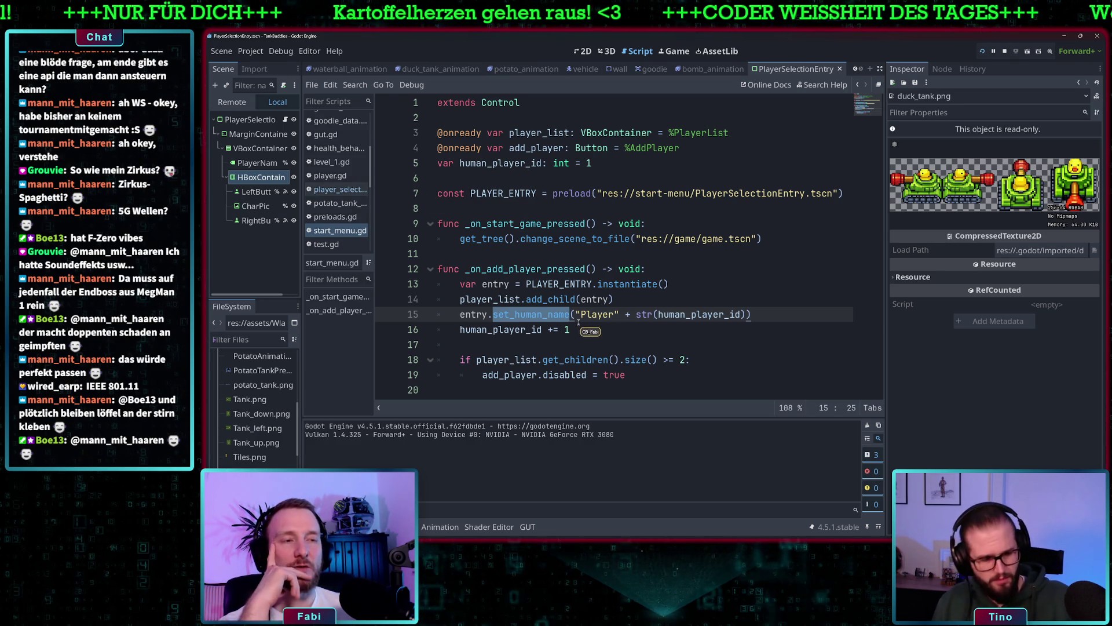
drag(581, 314, 601, 318)
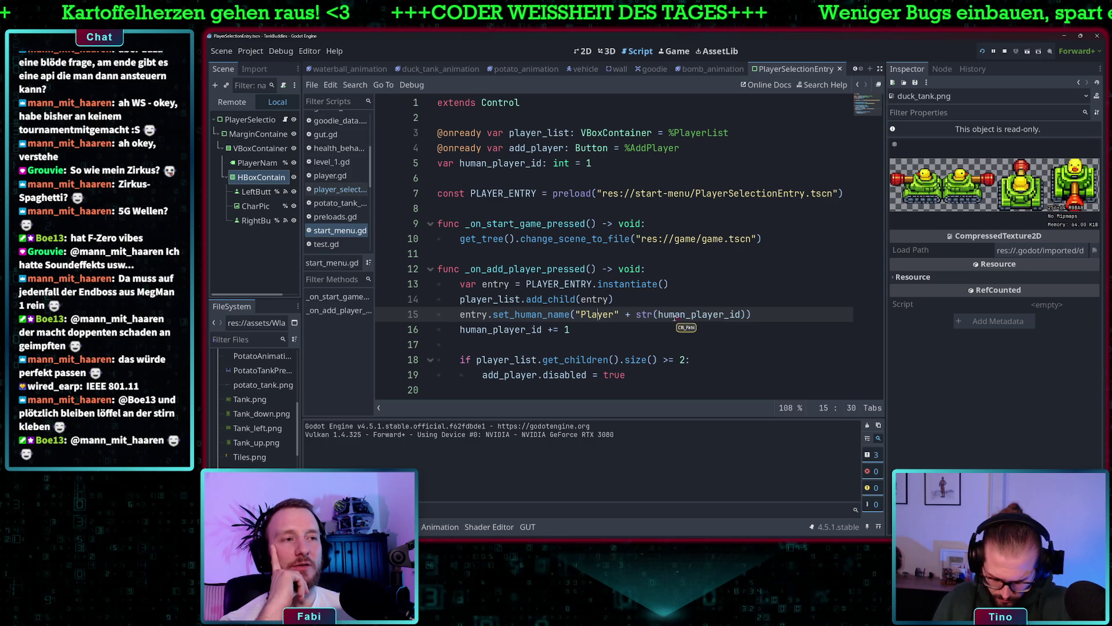
drag(571, 330, 484, 329)
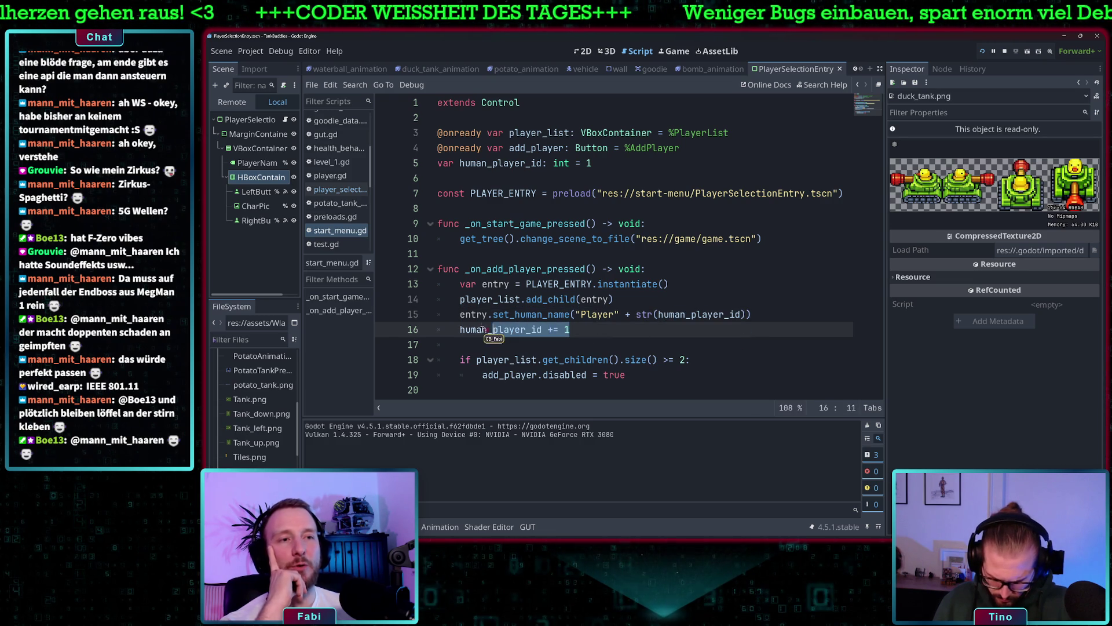
click(485, 330)
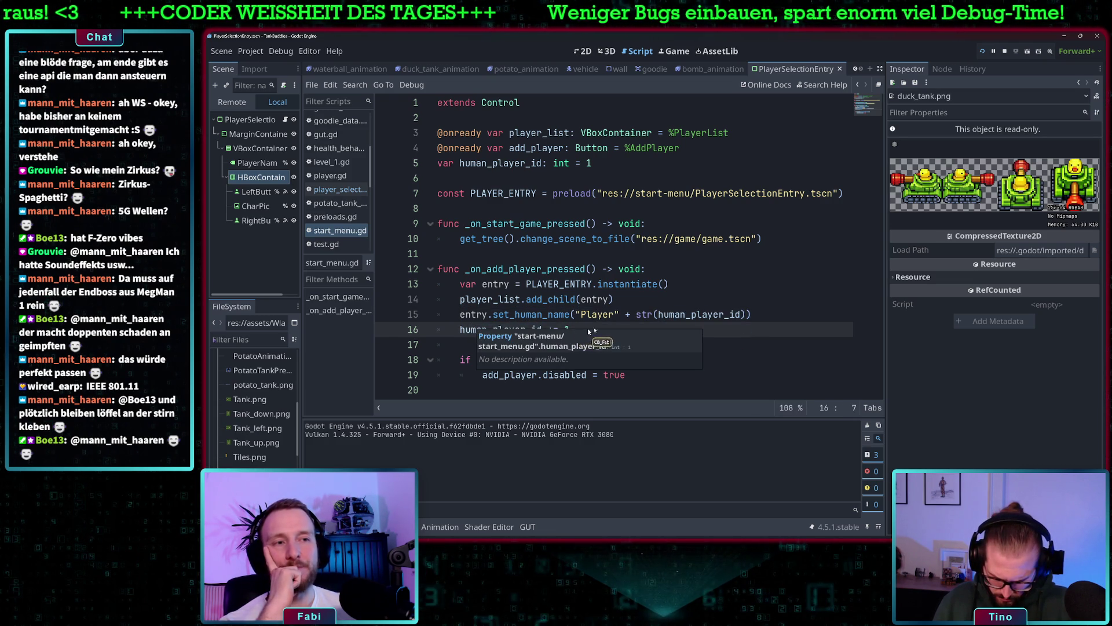
click(619, 326)
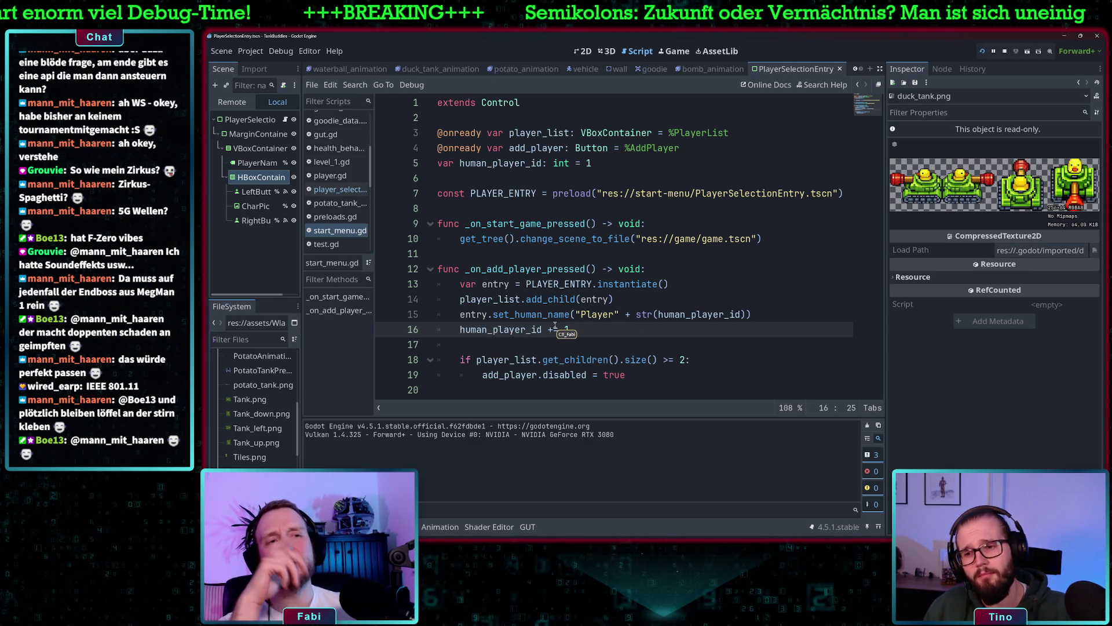
drag(477, 329, 518, 329)
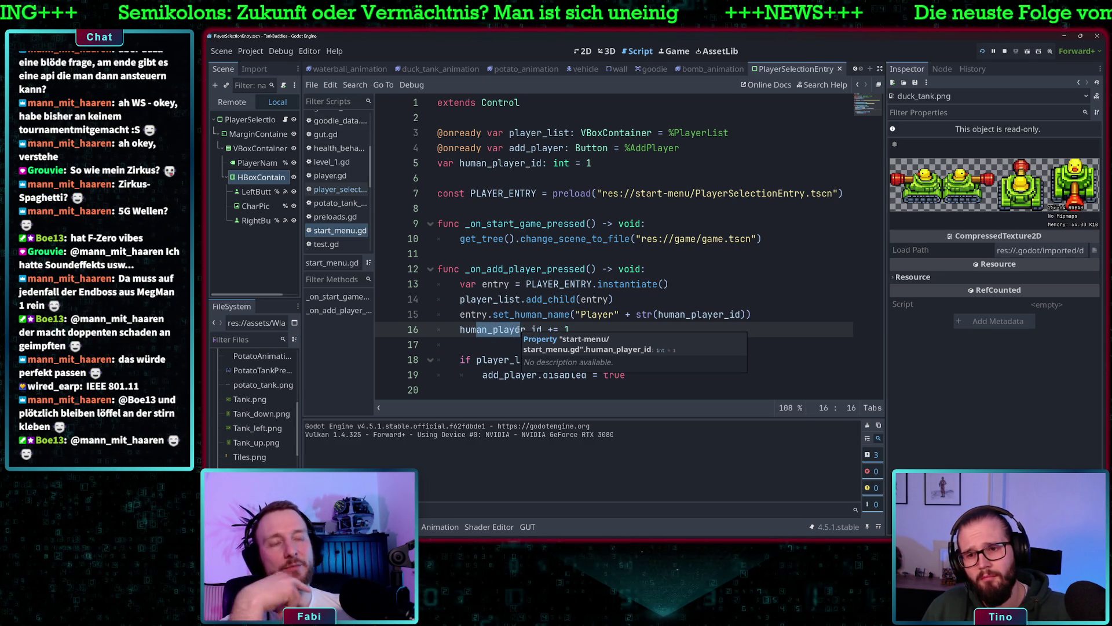
click(605, 329)
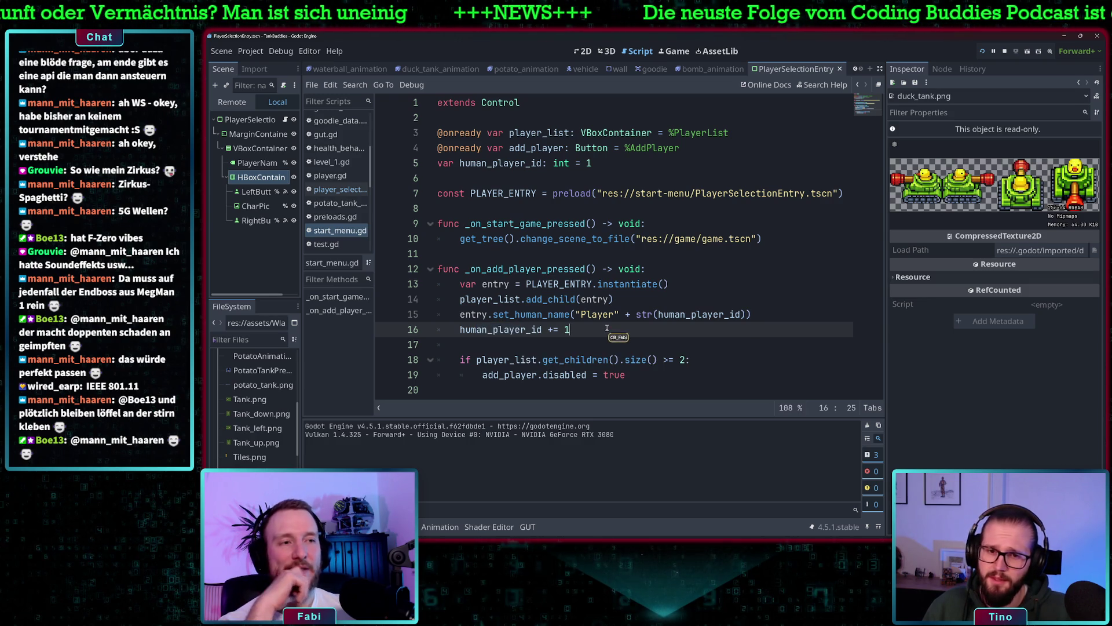
drag(461, 360, 640, 373)
click(640, 373)
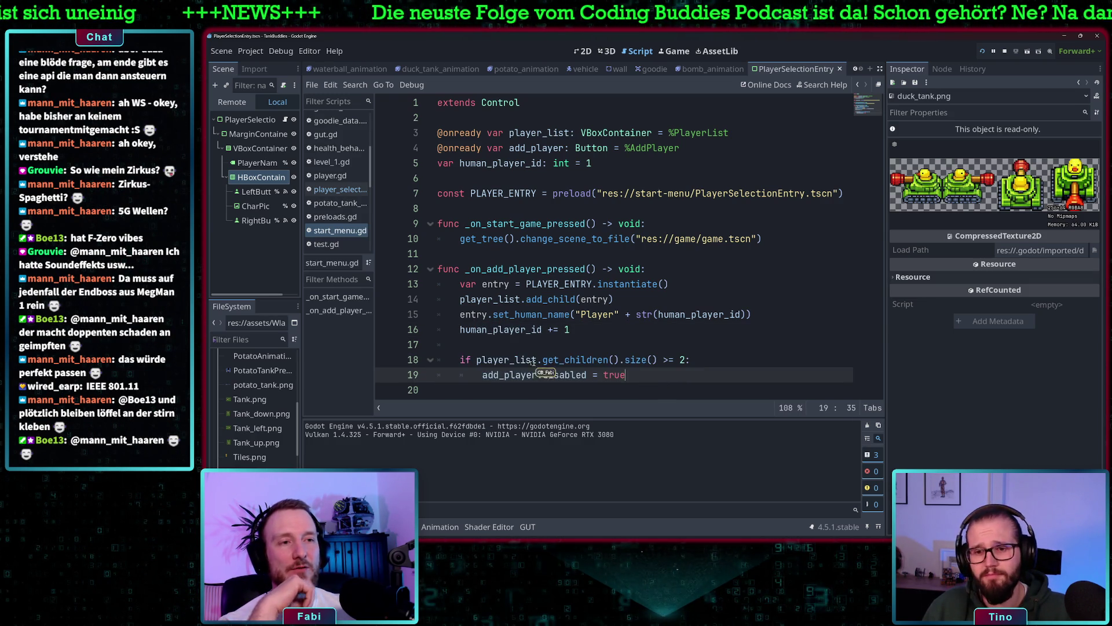
drag(478, 359, 643, 362)
click(588, 360)
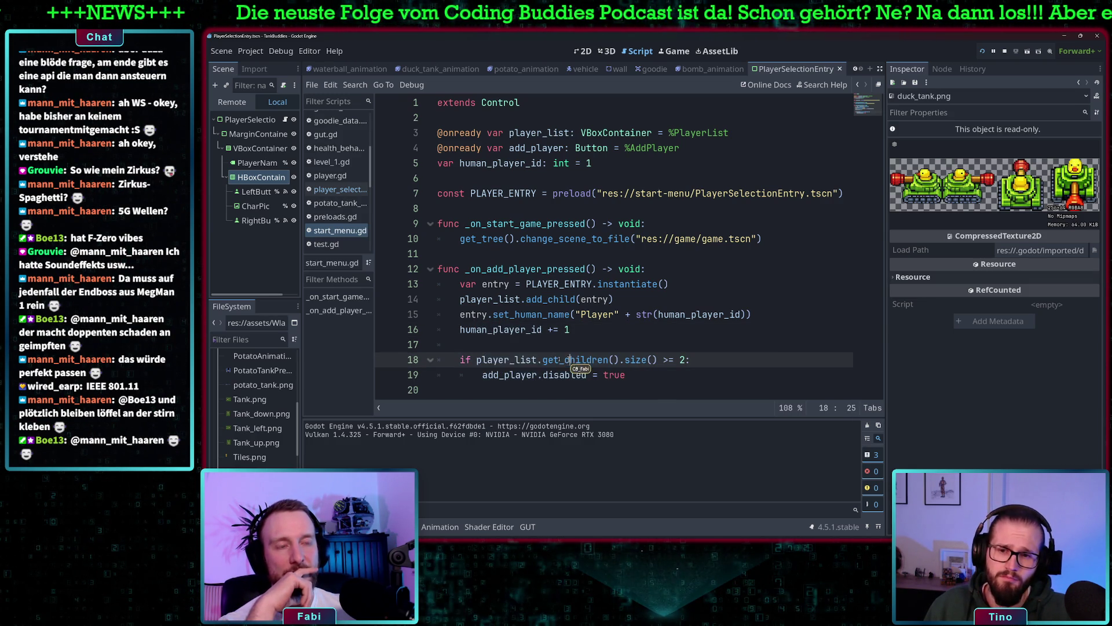
double_click(584, 360)
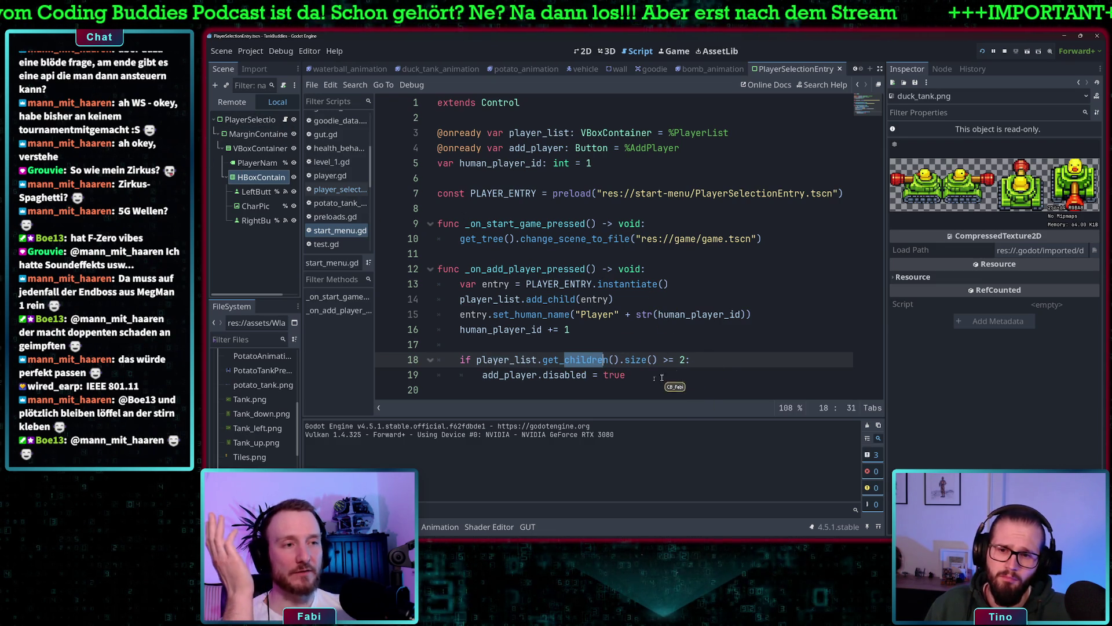
drag(500, 377, 635, 376)
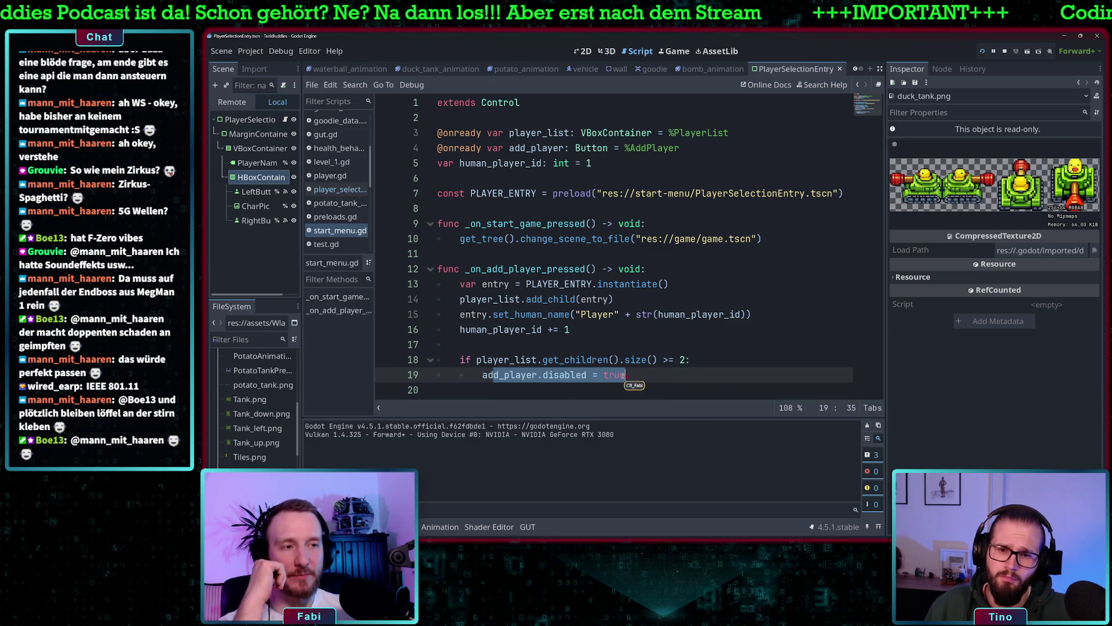
click(635, 374)
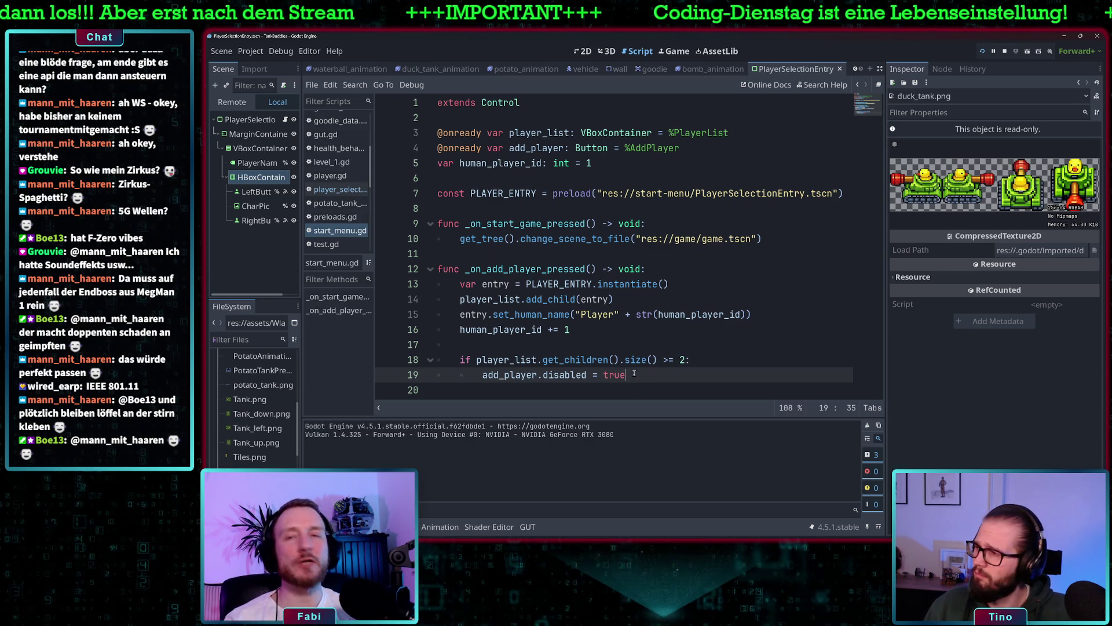
click(683, 359)
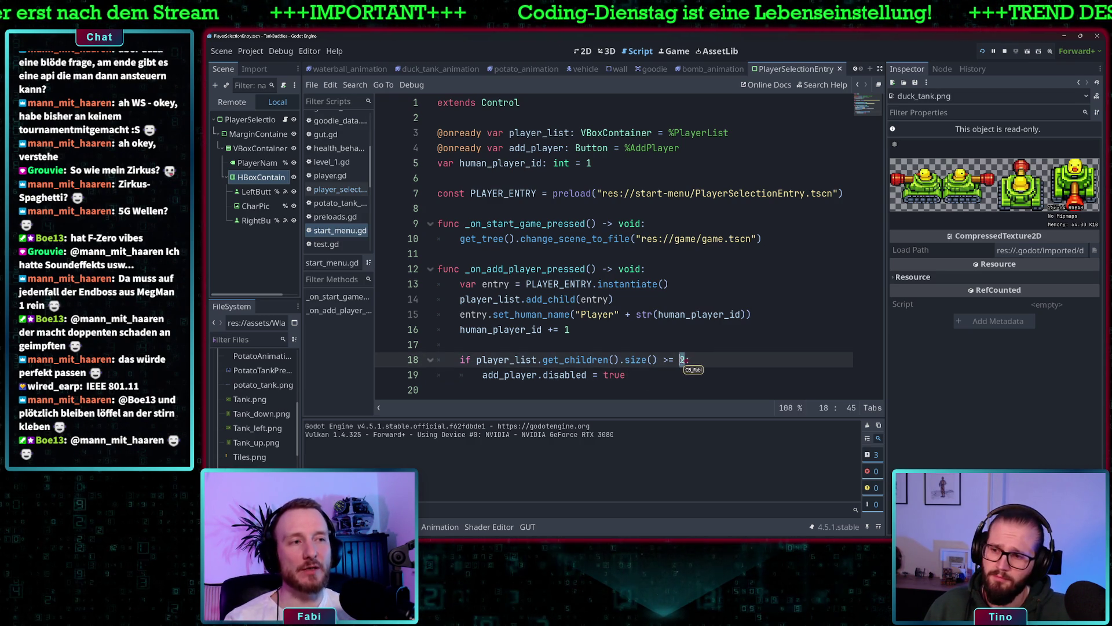
click(701, 364)
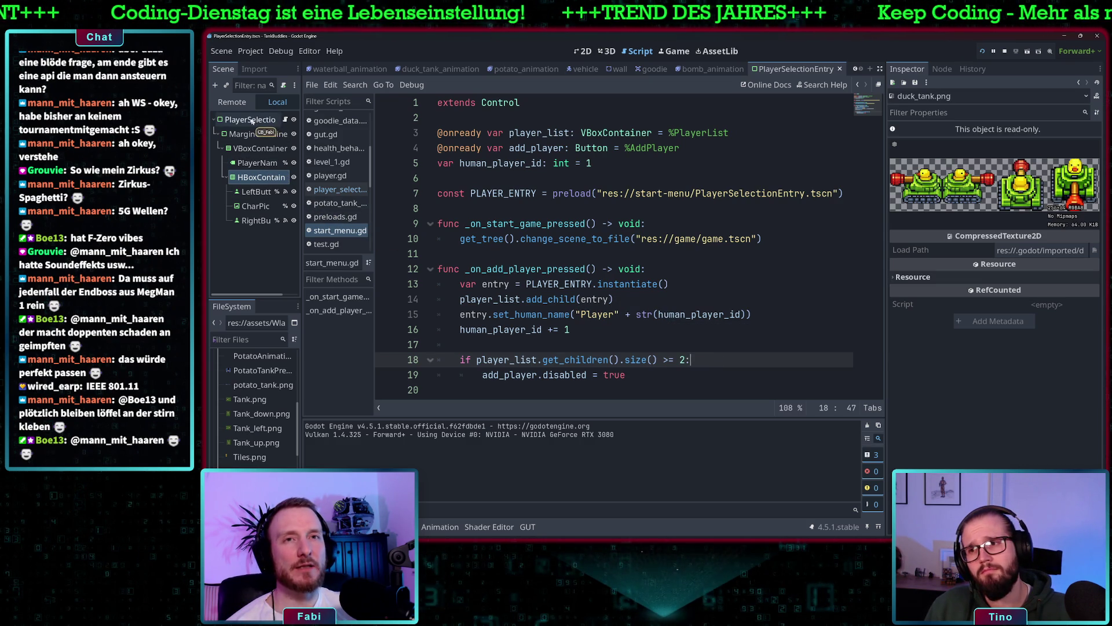
click(285, 119)
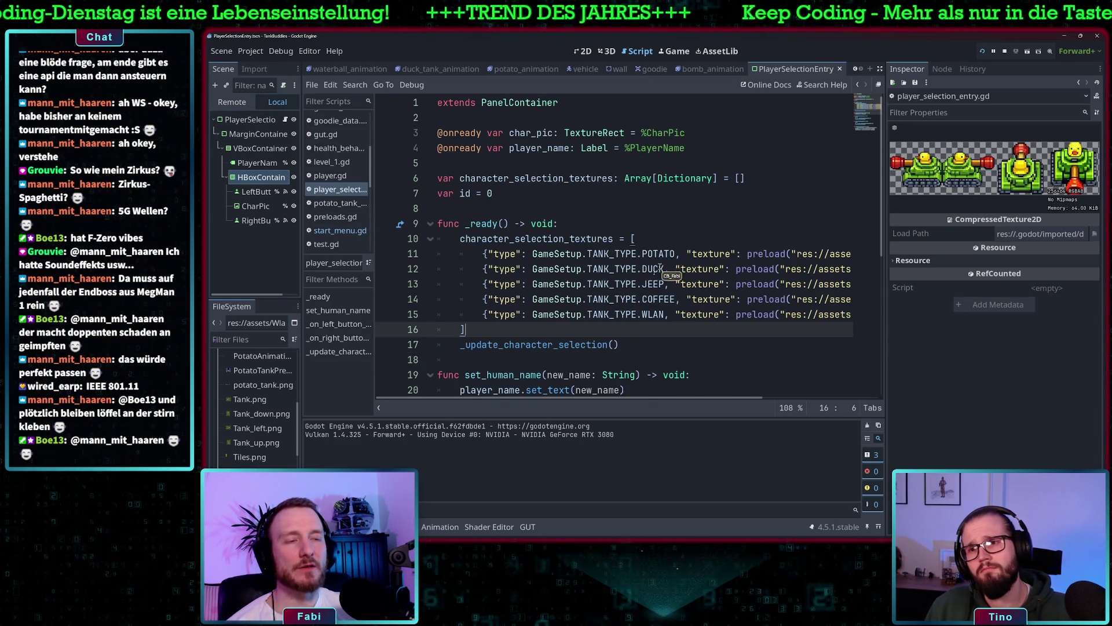
scroll(620, 289, down, 3)
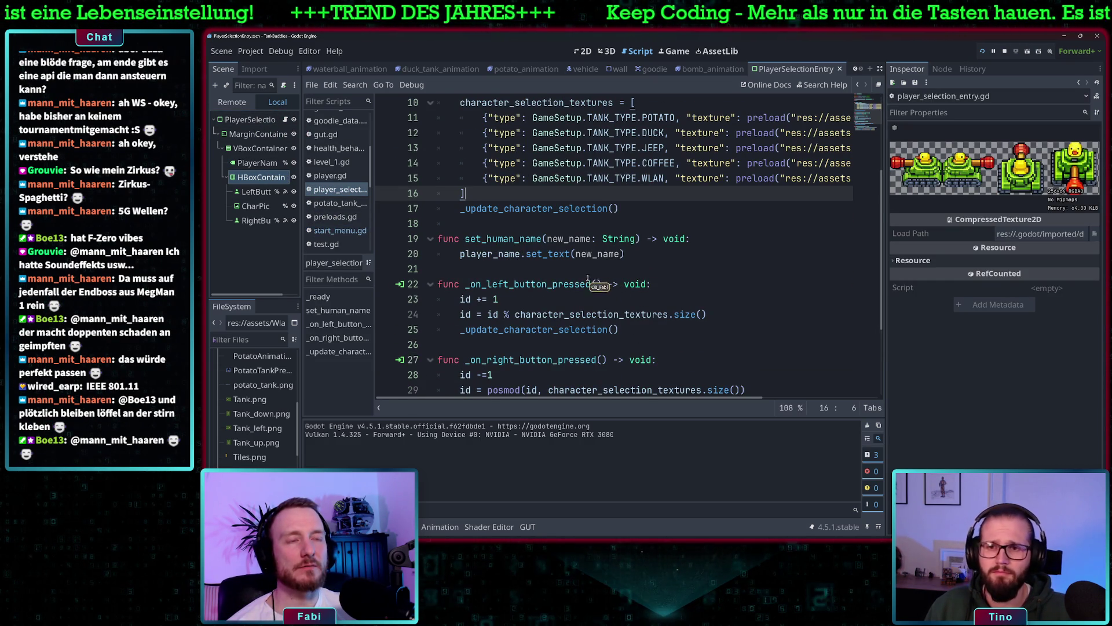
scroll(588, 277, down, 1)
scroll(525, 258, down, 2)
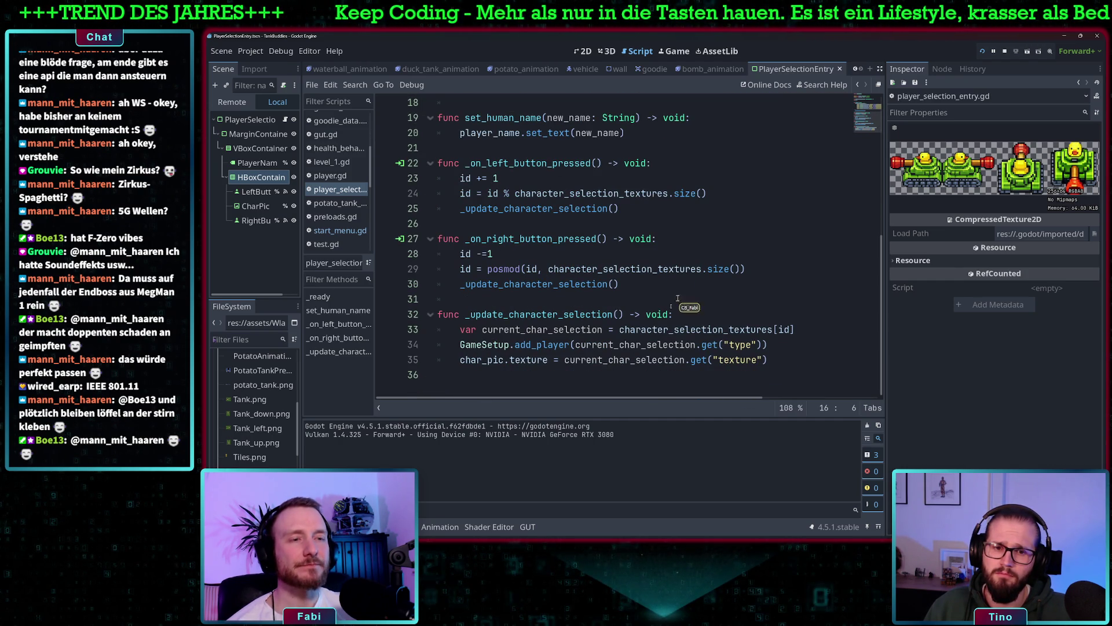
drag(474, 314, 613, 316)
click(613, 315)
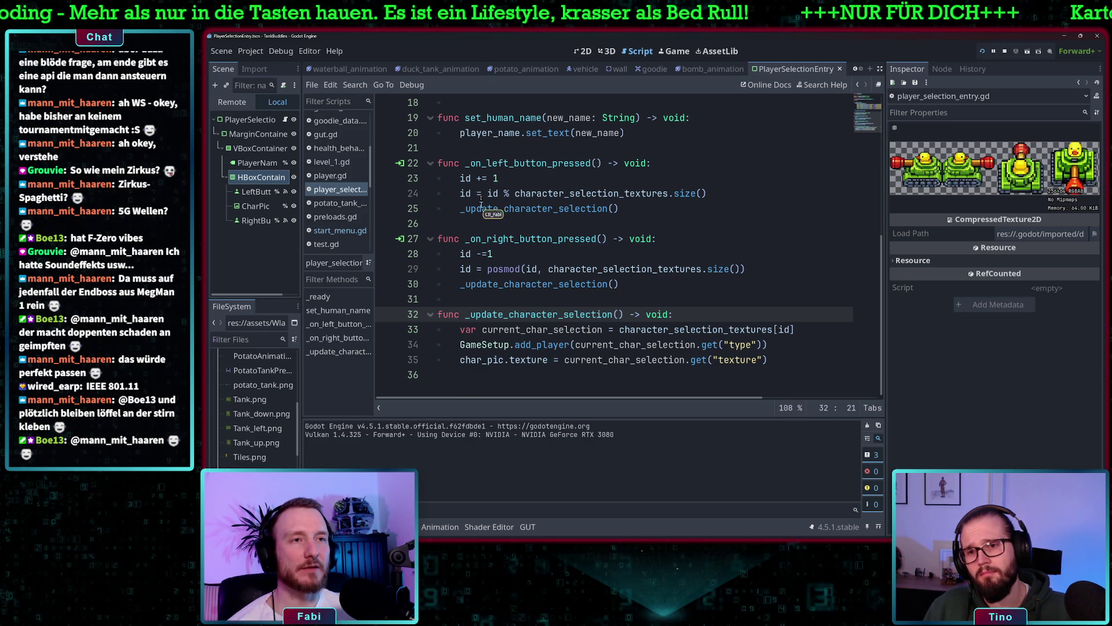
scroll(517, 182, up, 4)
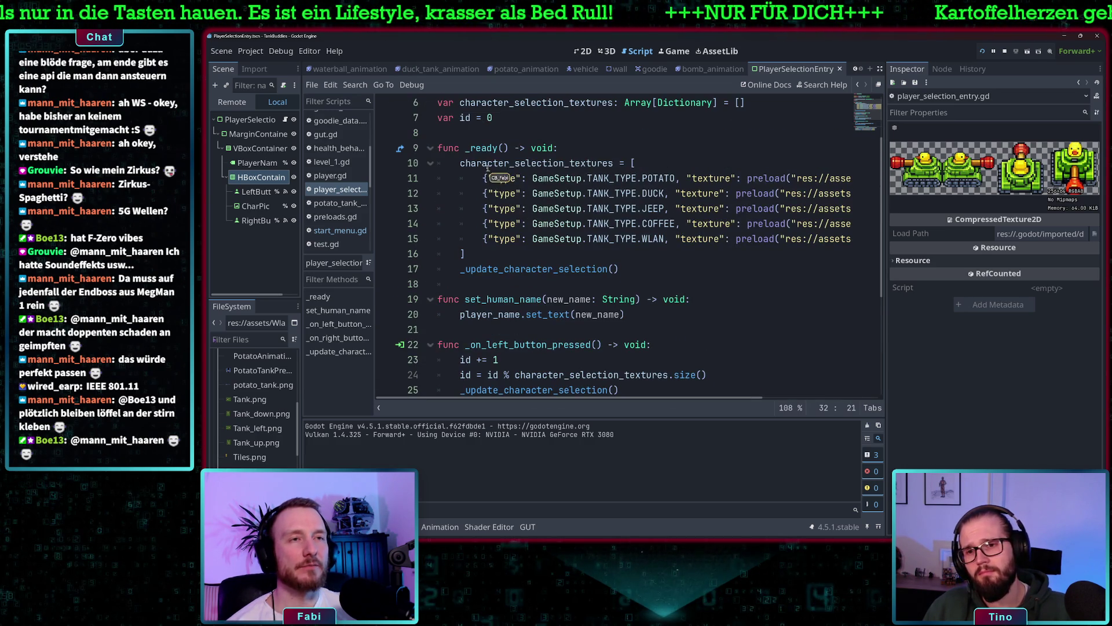
click(473, 149)
drag(467, 269, 546, 267)
scroll(550, 269, down, 4)
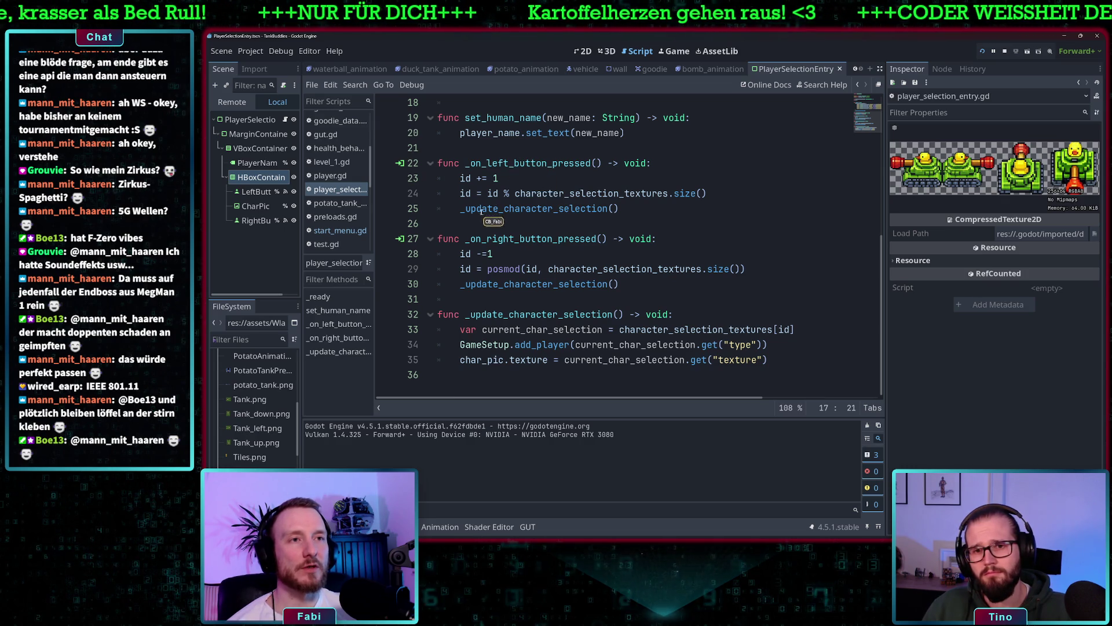
double_click(518, 209)
click(492, 210)
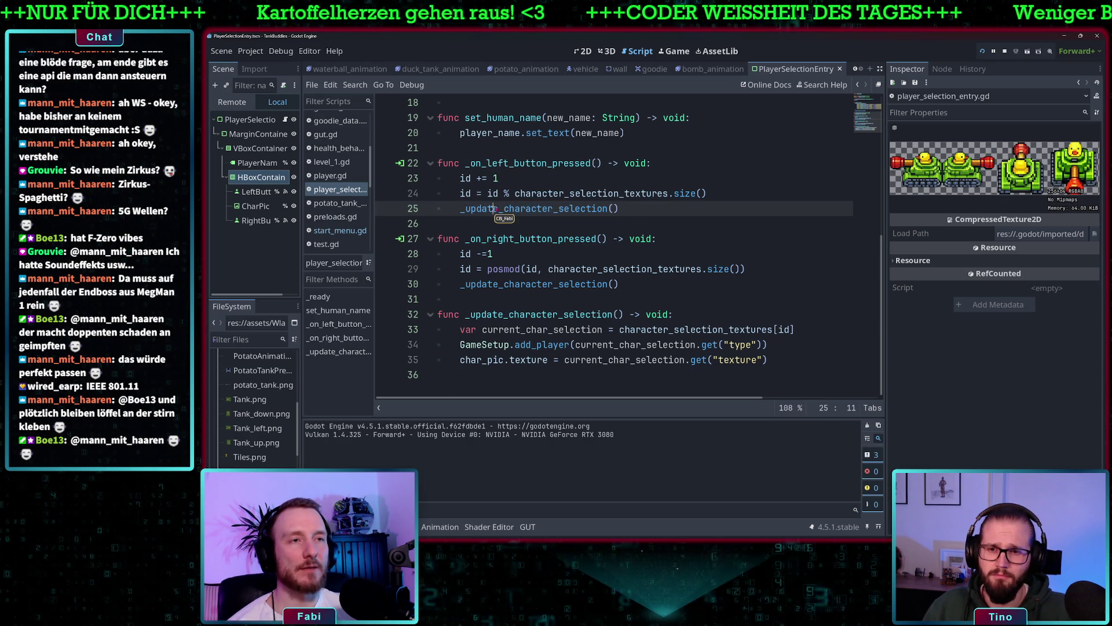
mouse_move(498, 284)
mouse_down()
mouse_move(572, 284)
mouse_move(549, 284)
mouse_up()
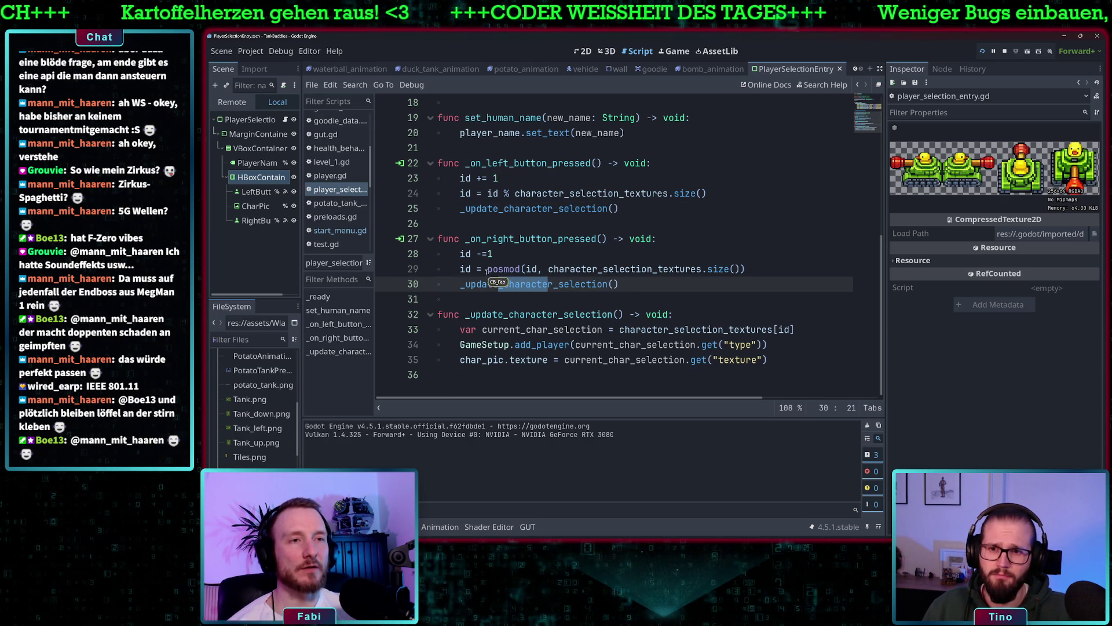
scroll(481, 263, up, 2)
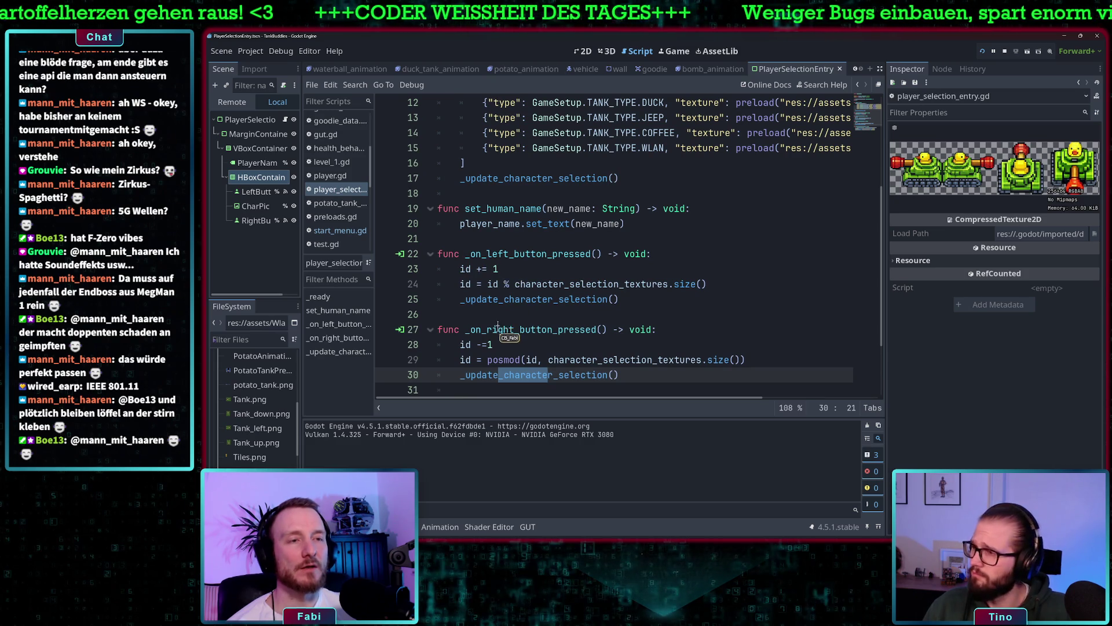
scroll(510, 296, up, 4)
click(493, 194)
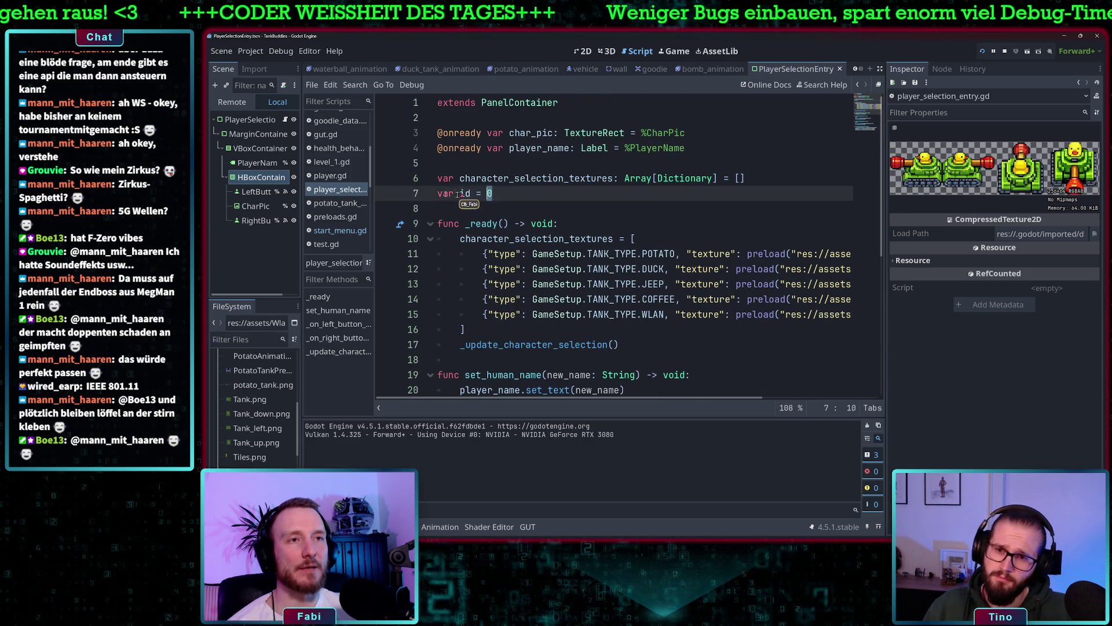
double_click(466, 194)
scroll(499, 255, down, 4)
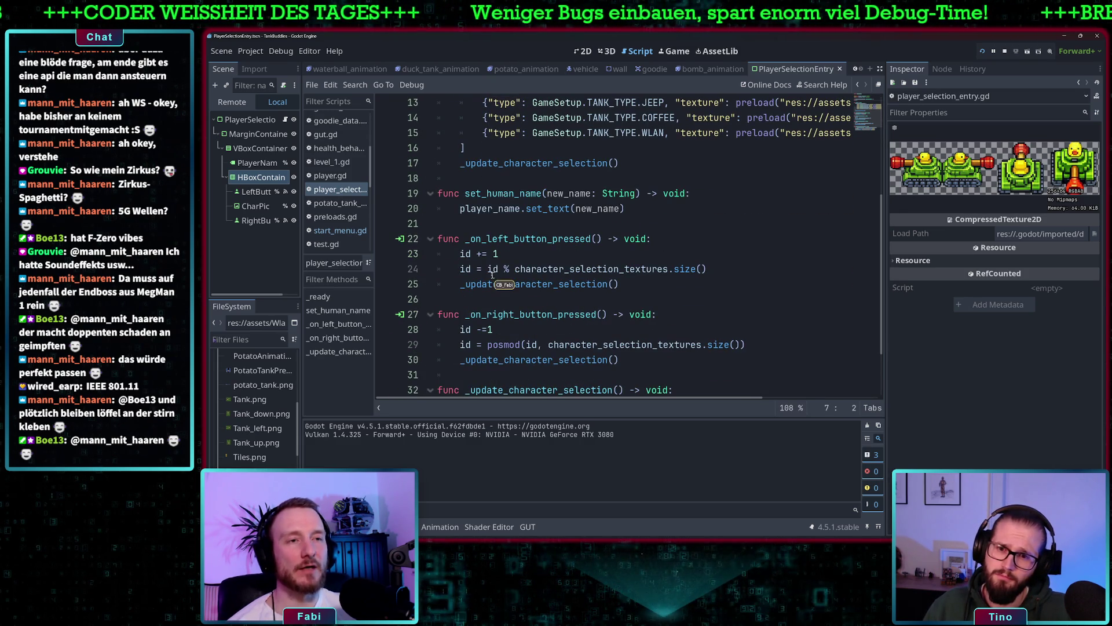
drag(464, 269, 575, 269)
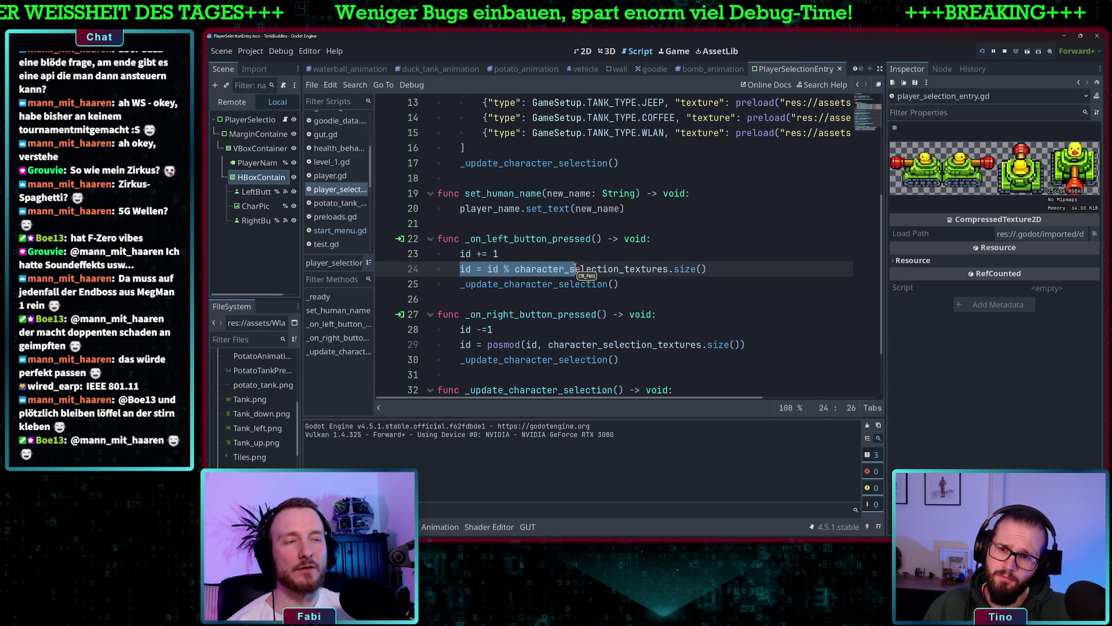
click(624, 260)
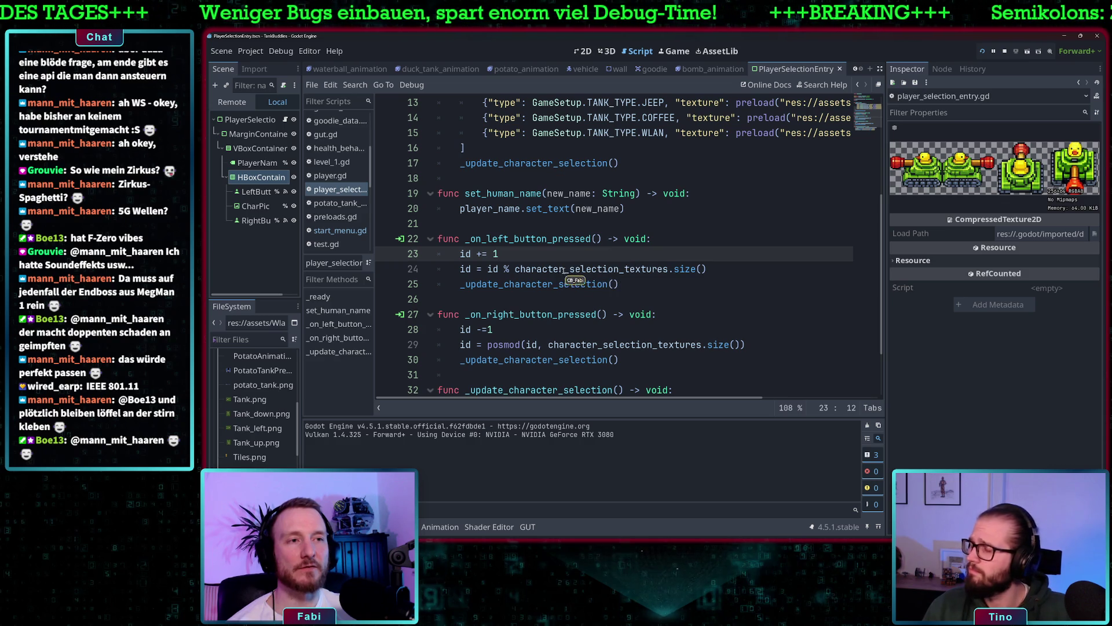
drag(706, 269, 487, 269)
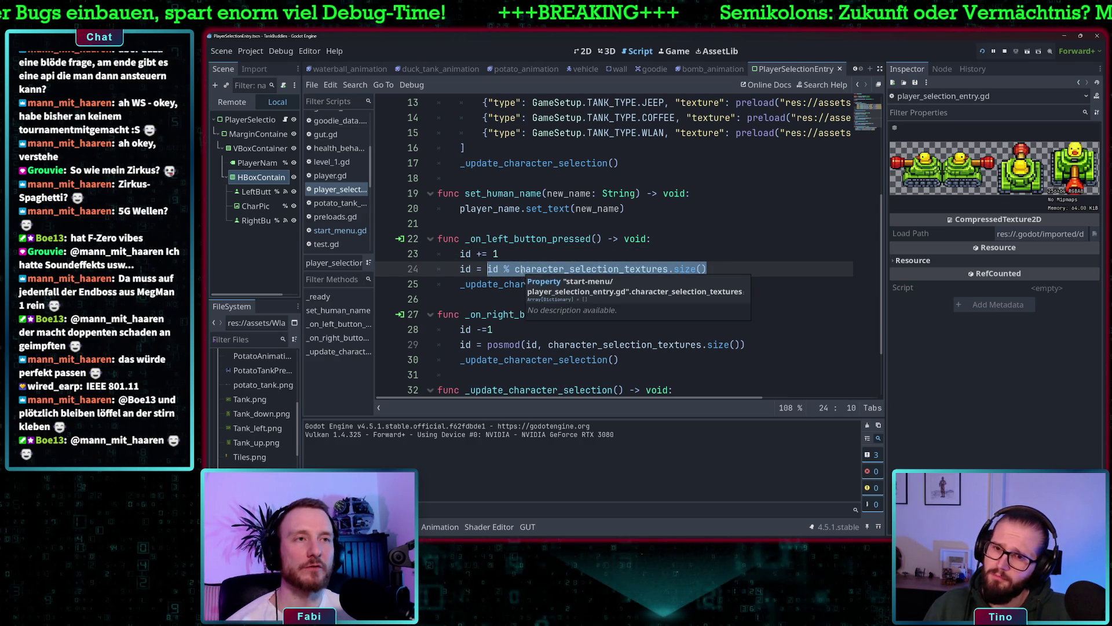
scroll(524, 273, down, 1)
scroll(568, 212, up, 2)
scroll(556, 232, up, 3)
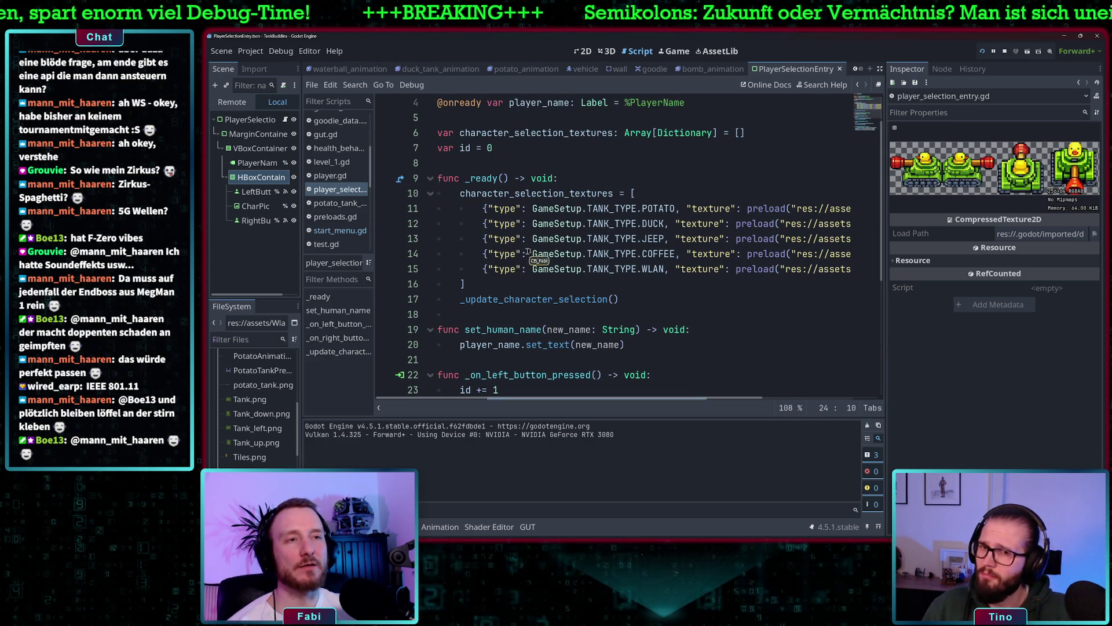
scroll(724, 320, down, 5)
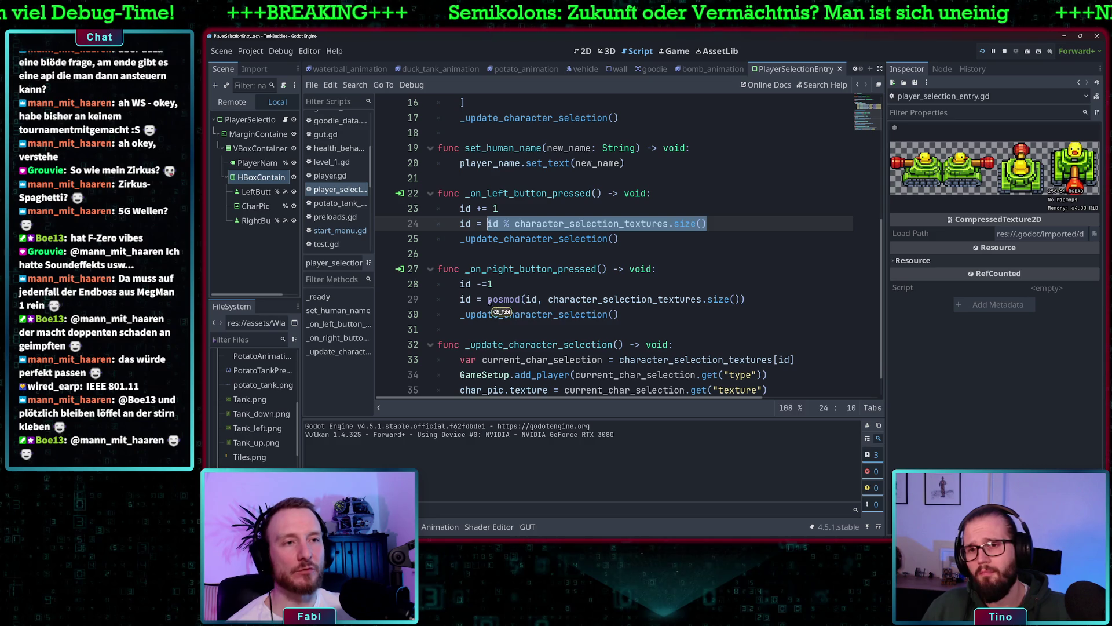
drag(489, 300, 522, 300)
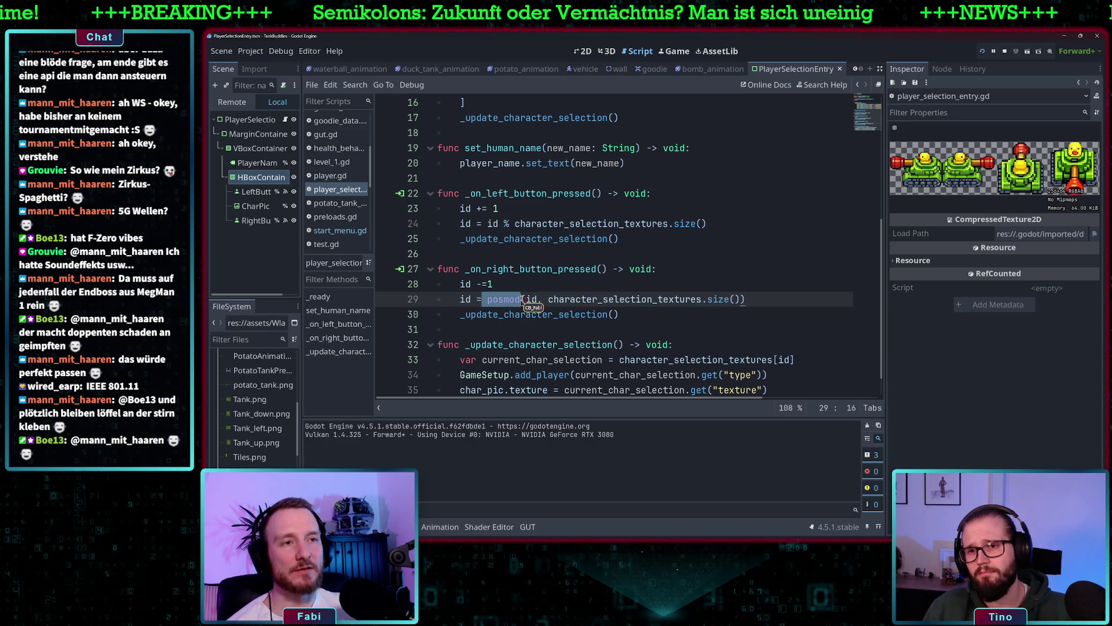
click(532, 299)
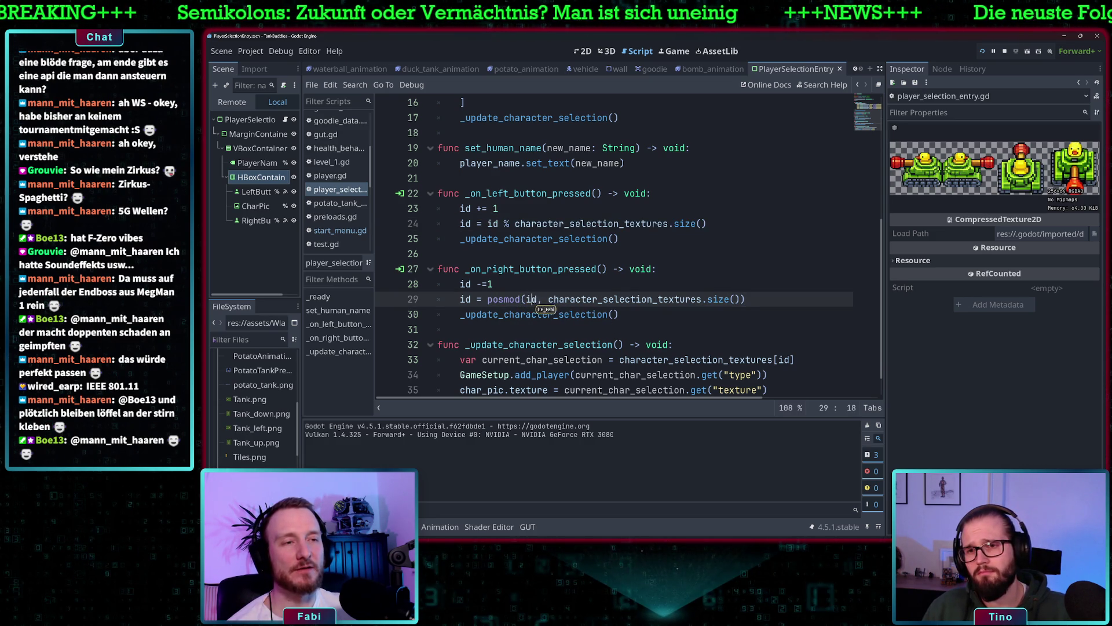
drag(487, 224, 707, 225)
click(707, 224)
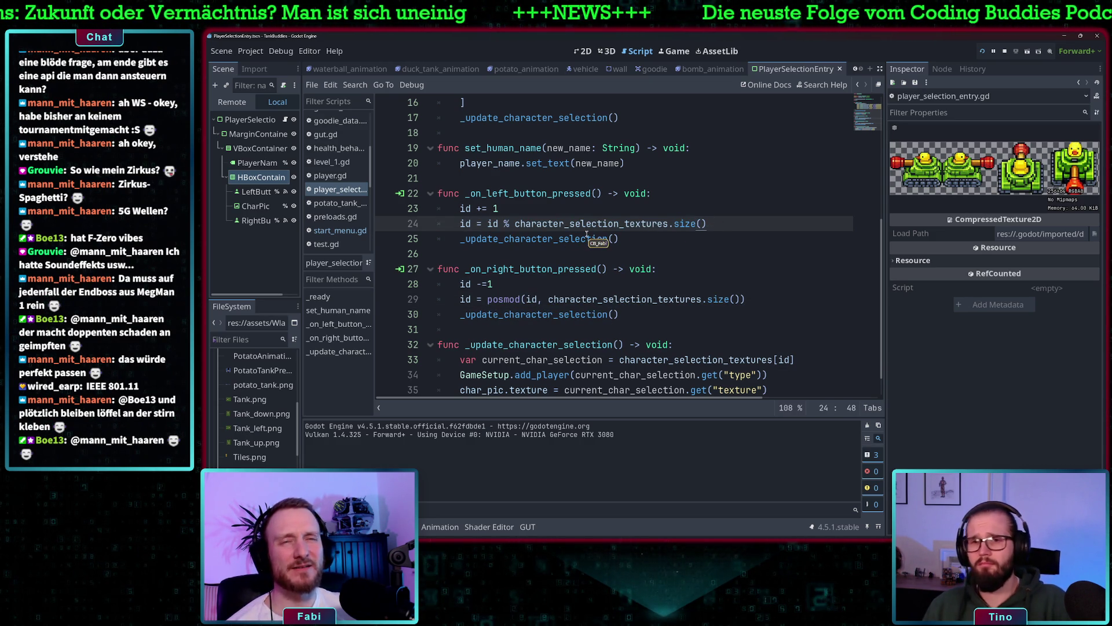
mouse_move(587, 235)
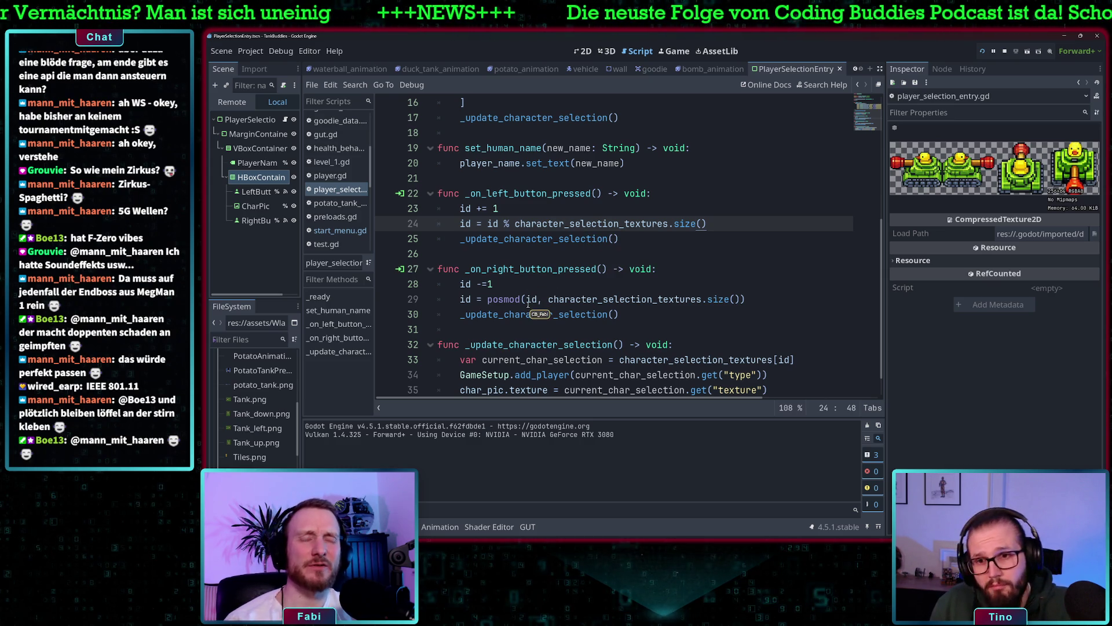
double_click(502, 299)
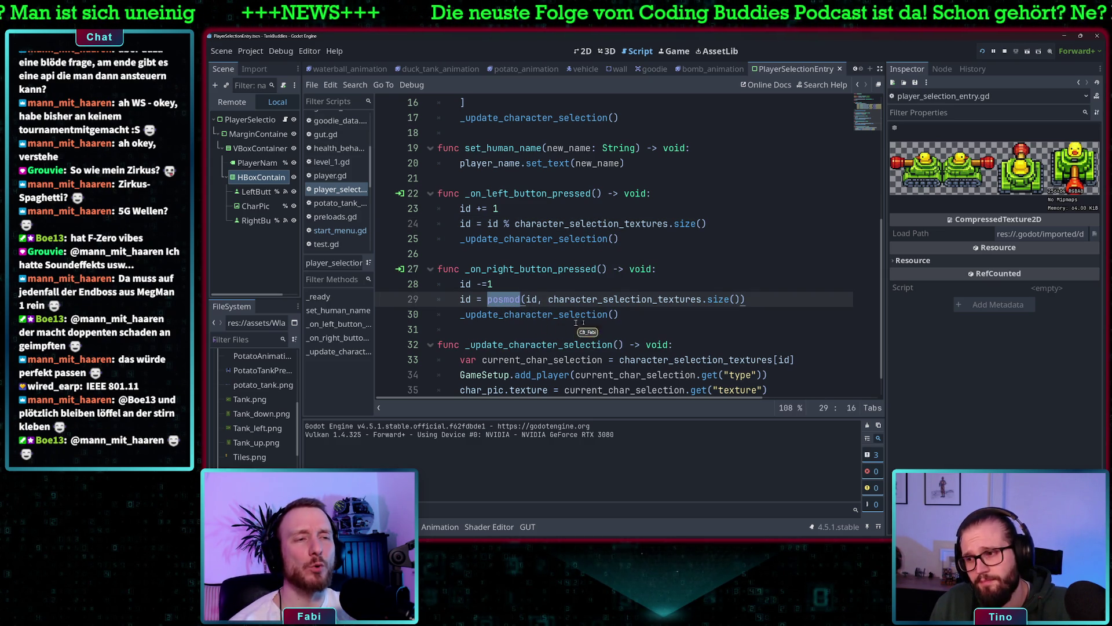
key(Down)
key(End)
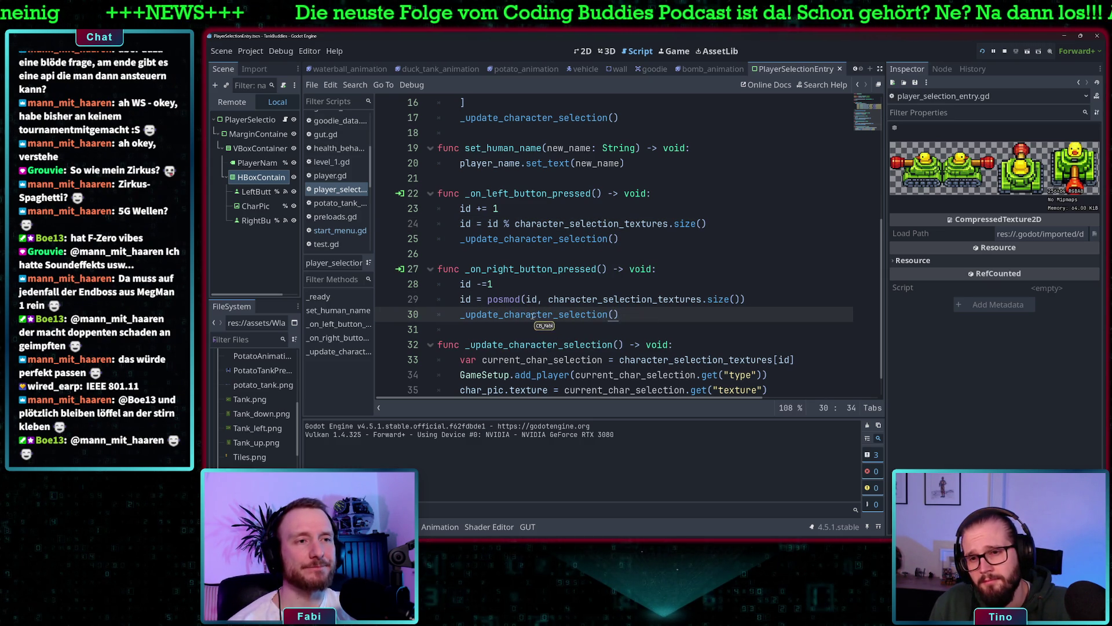
scroll(533, 316, down, 1)
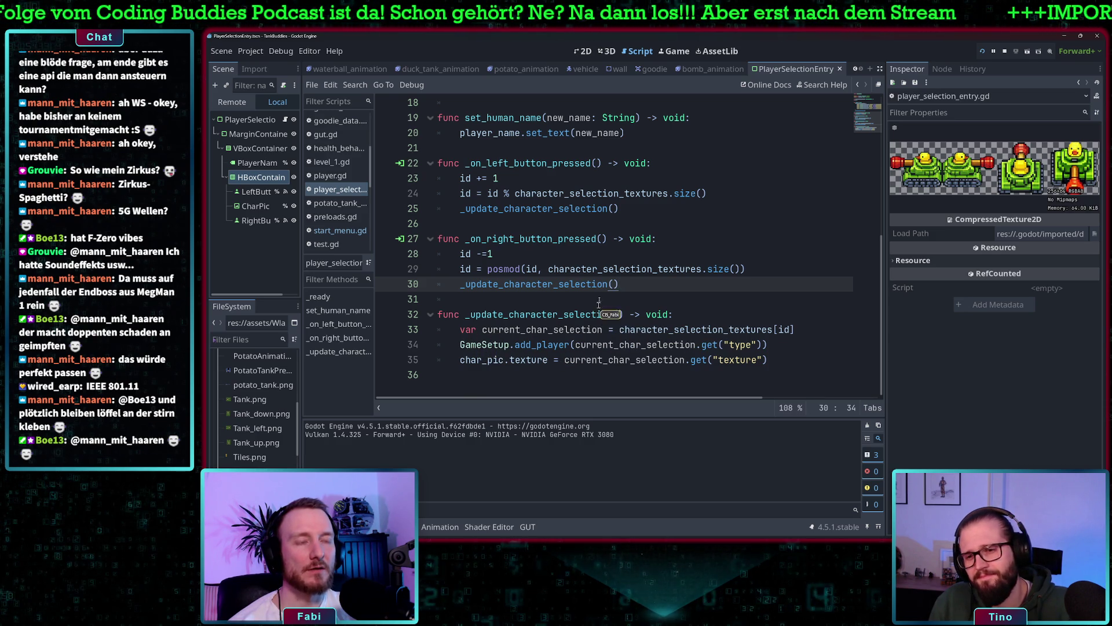
click(545, 330)
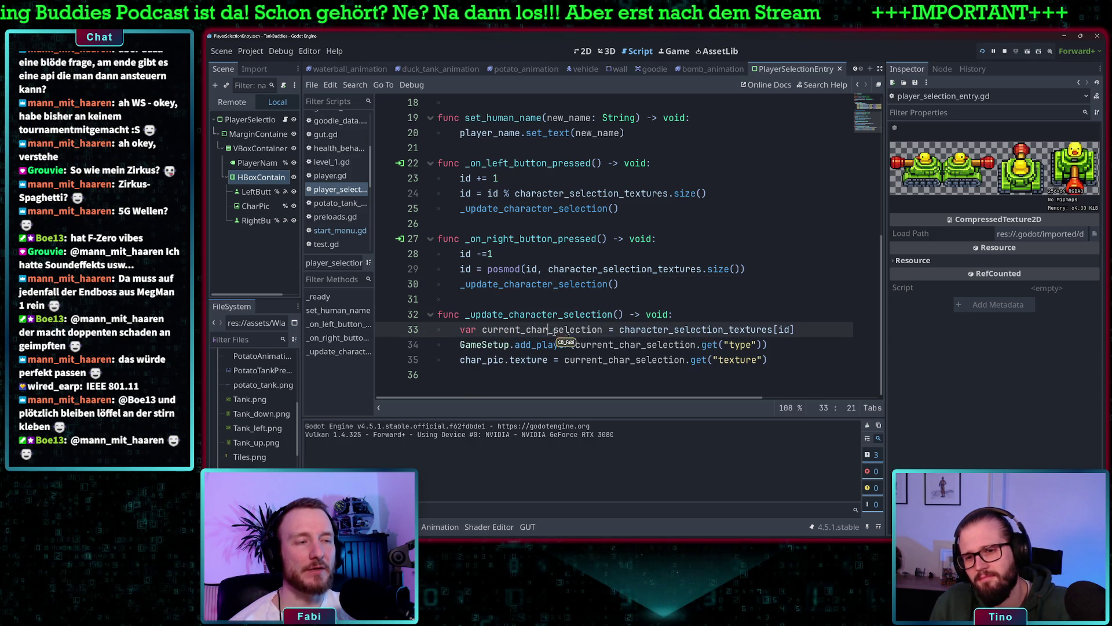
drag(811, 330, 479, 332)
click(504, 330)
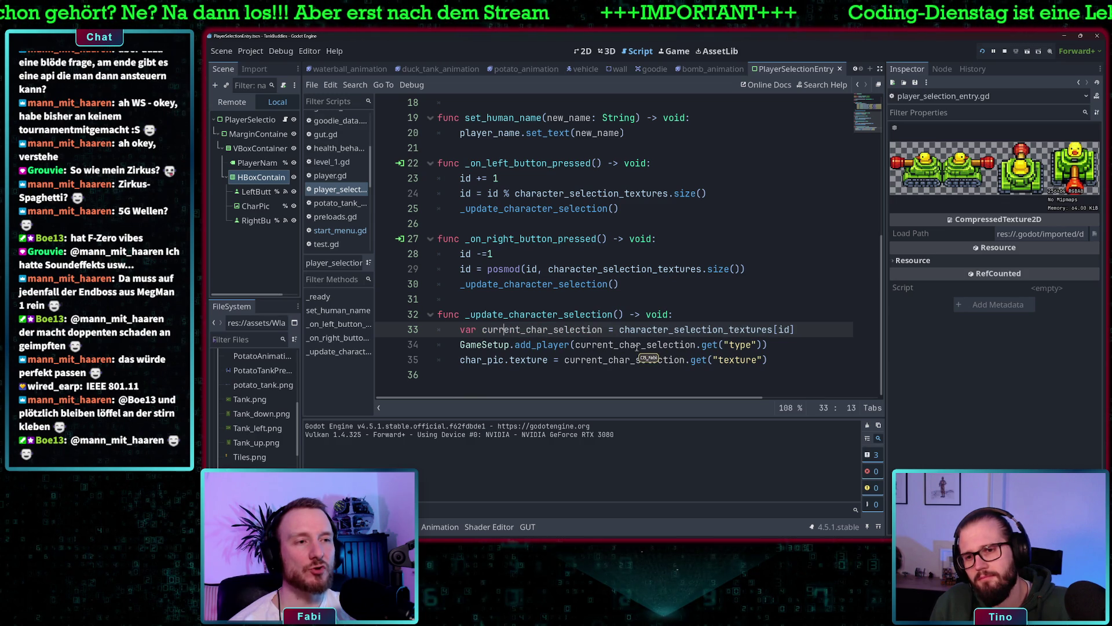
drag(767, 345, 702, 347)
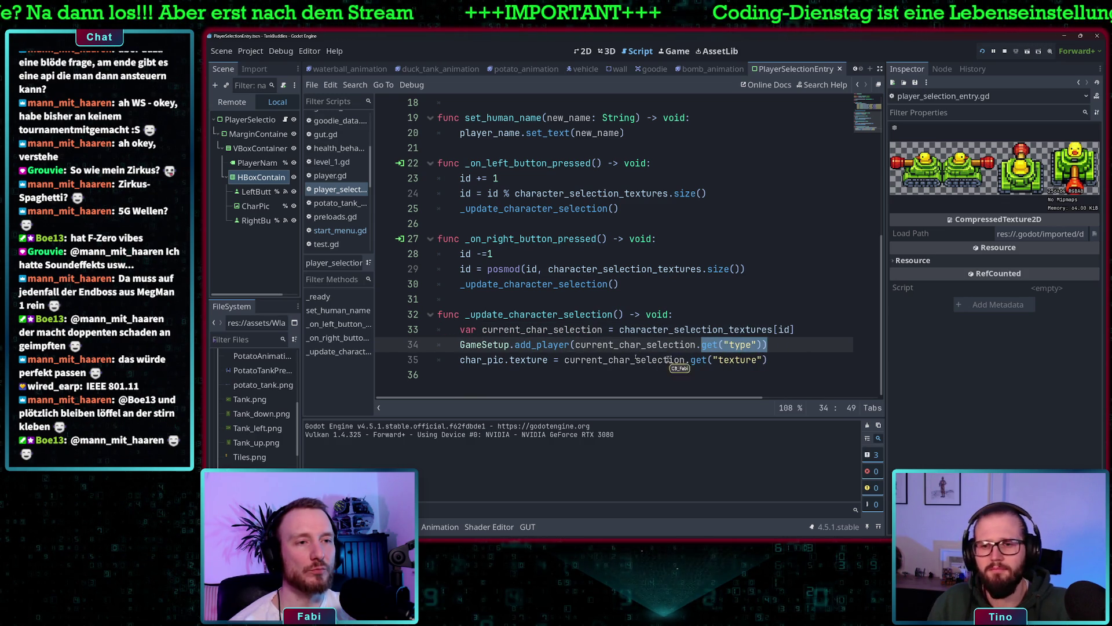
mouse_move(767, 360)
mouse_down()
mouse_move(589, 360)
mouse_move(565, 347)
mouse_up()
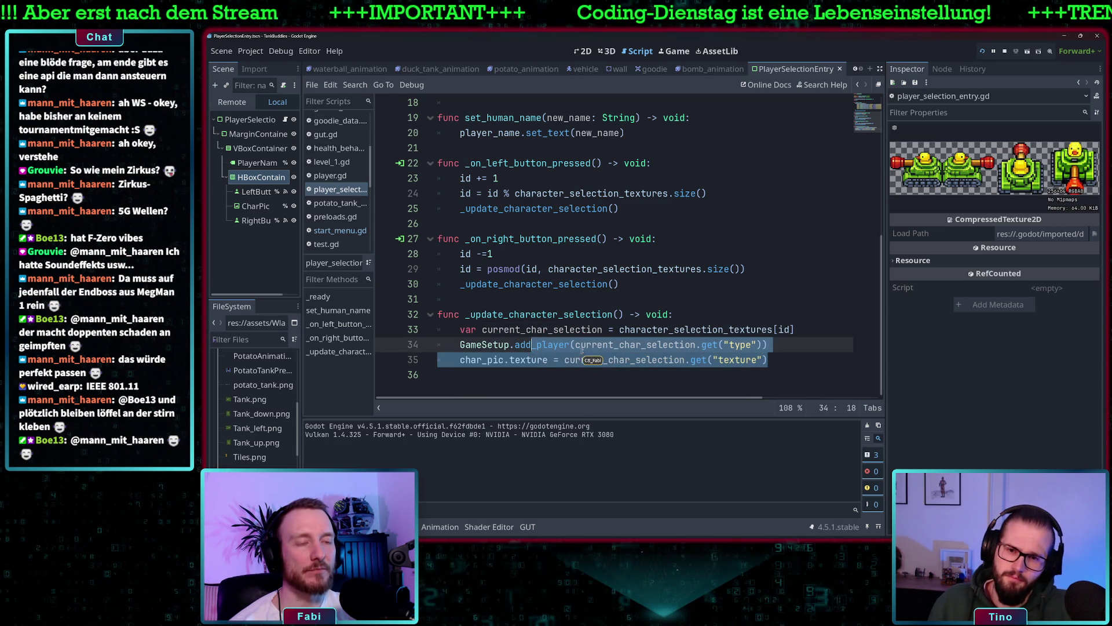
click(593, 347)
click(542, 346)
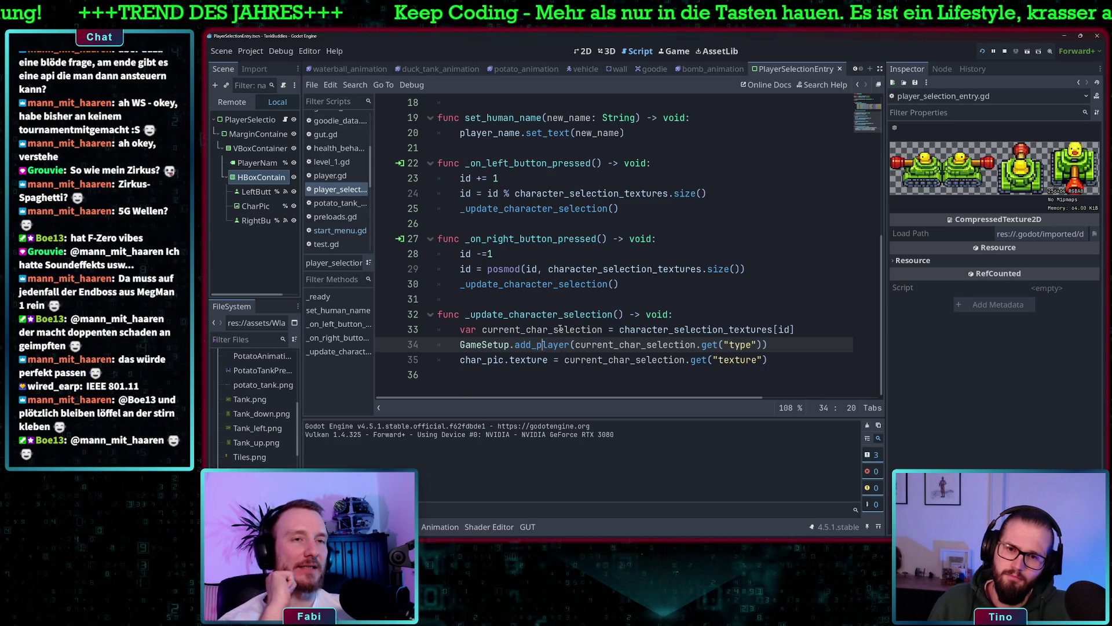
key(F5)
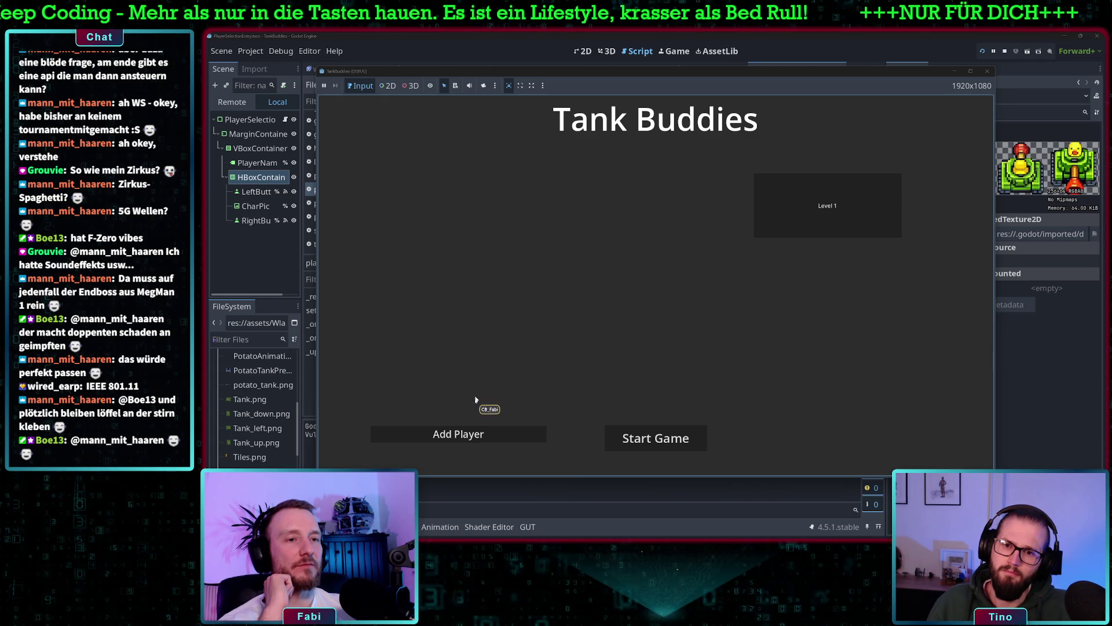
click(484, 436)
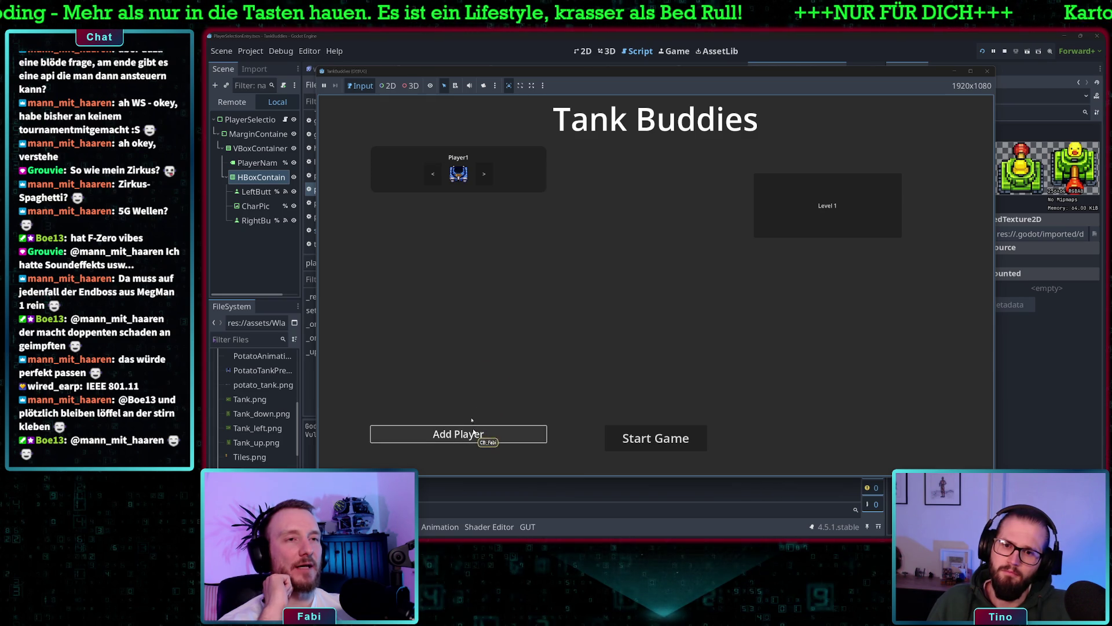
click(485, 174)
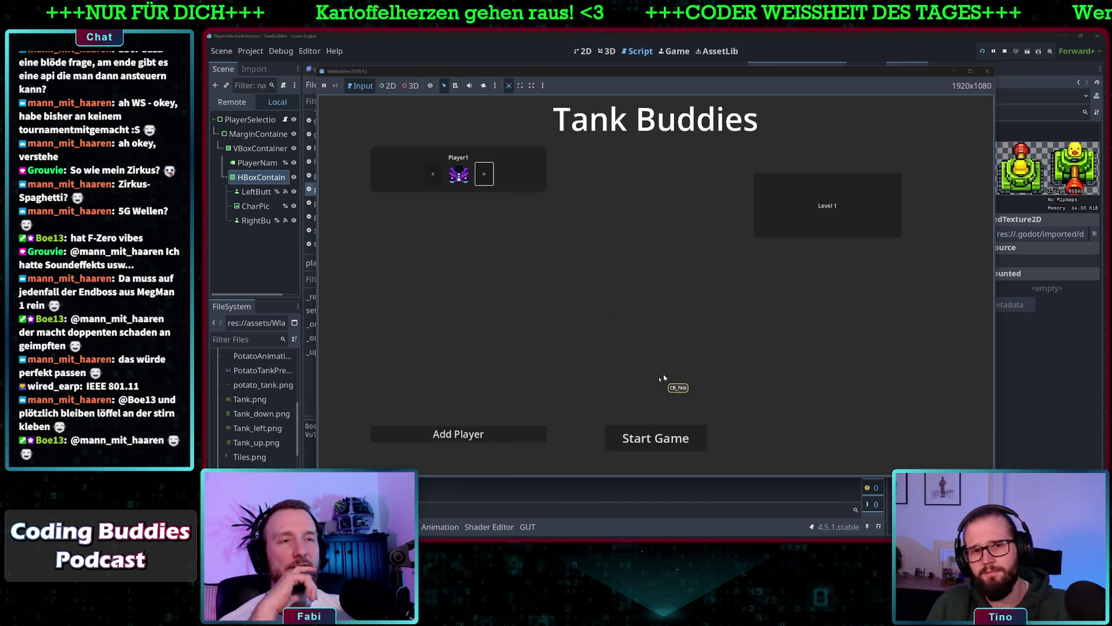
click(487, 177)
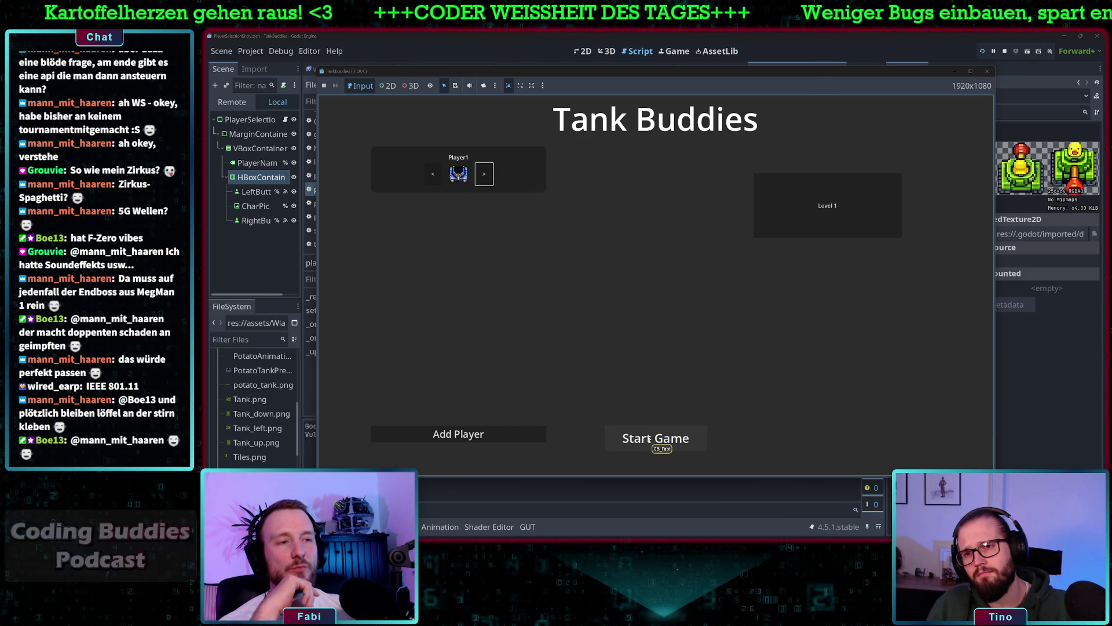
click(651, 438)
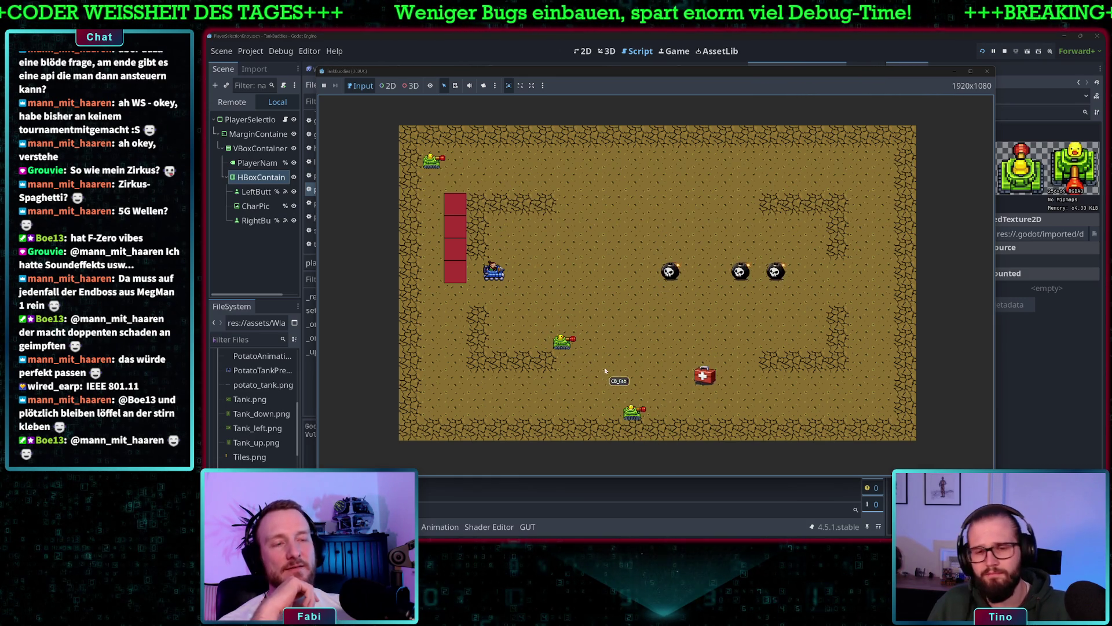
click(1005, 51)
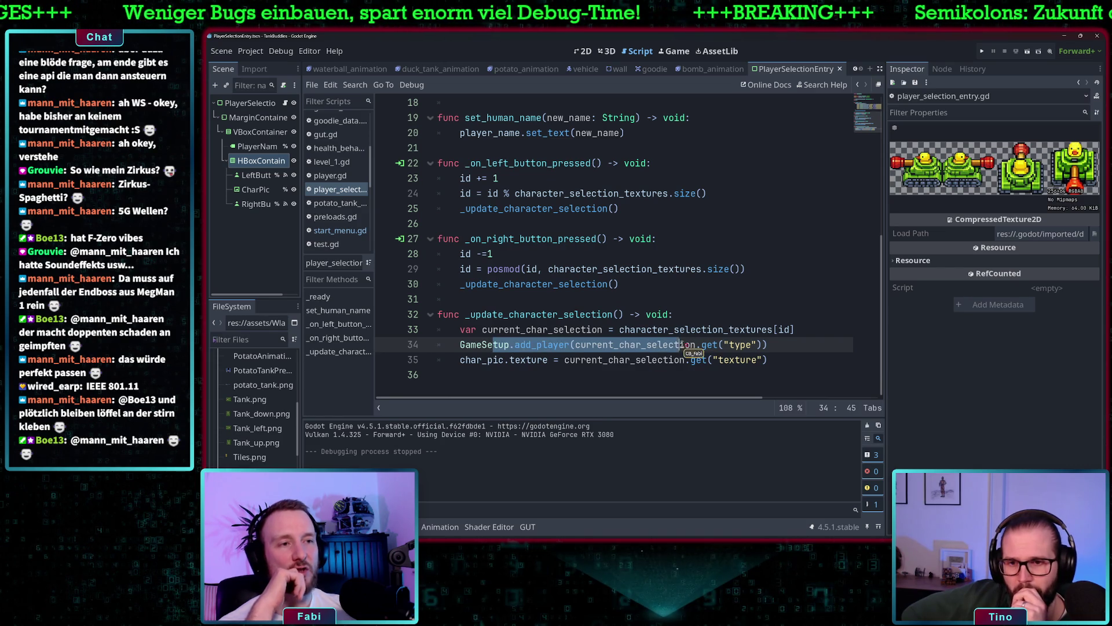
- Review the GameSetup.add_player call on line 34, then jump to its definition in game_setup.gd
click(788, 357)
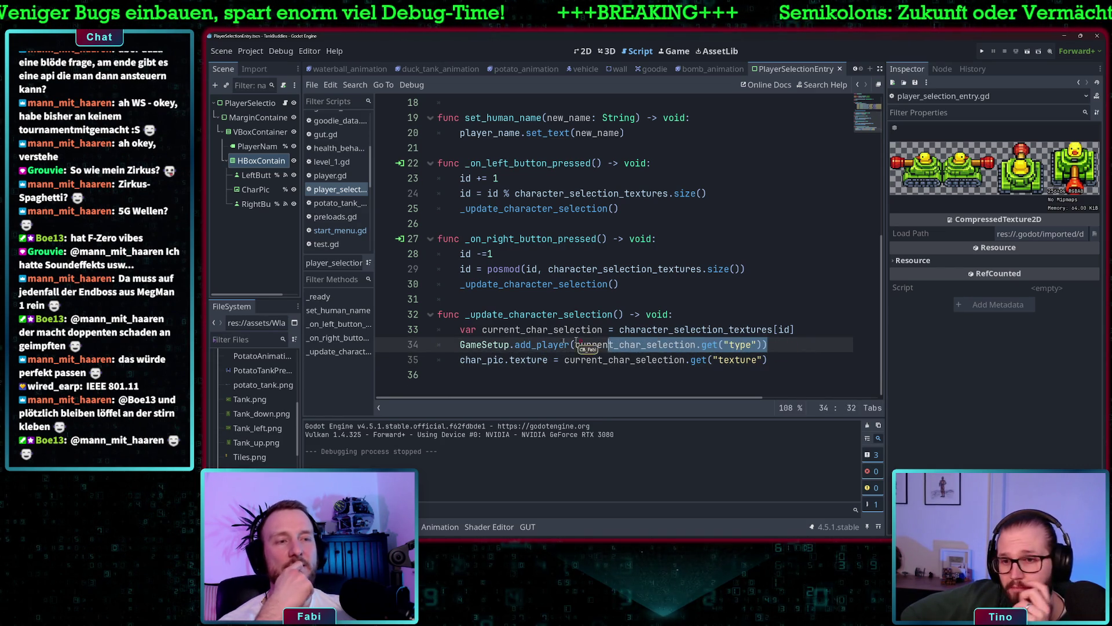
click(486, 330)
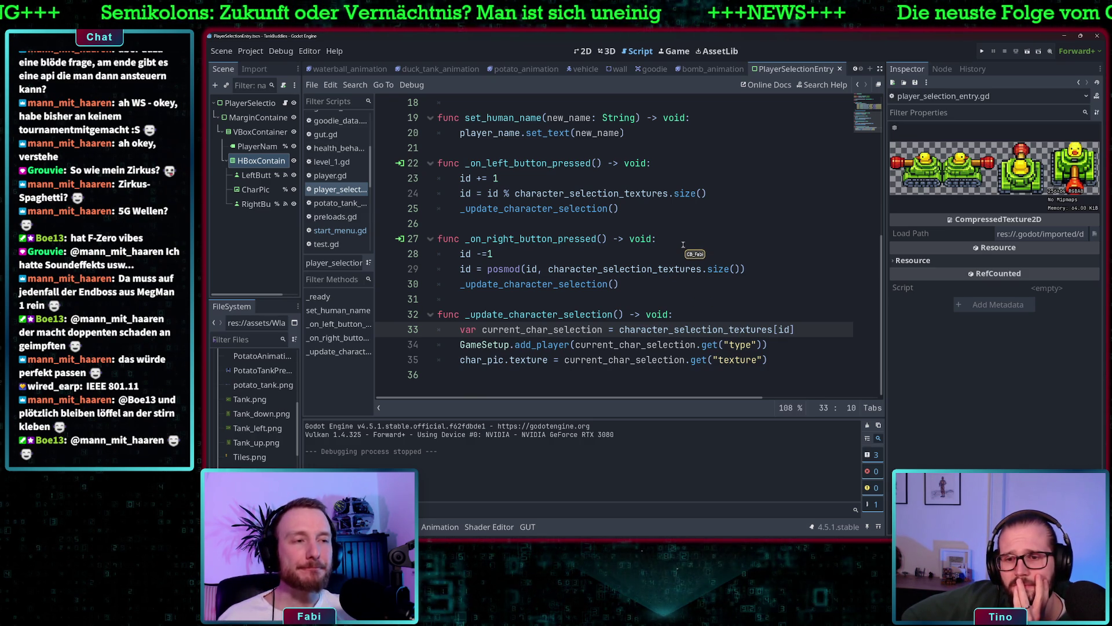
click(542, 345)
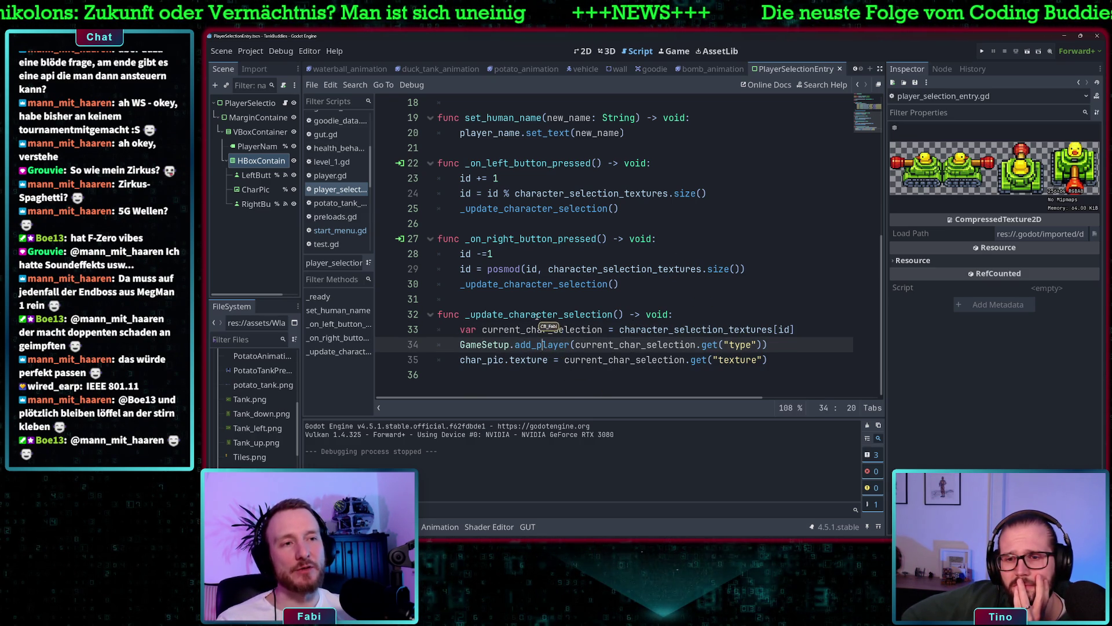
drag(536, 314, 562, 314)
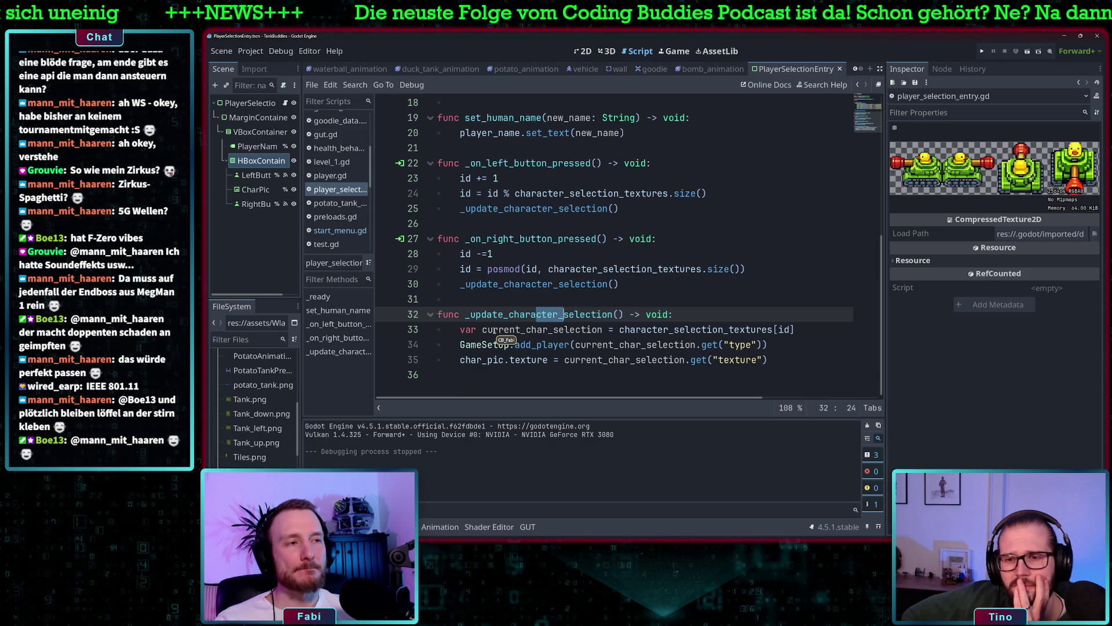
scroll(635, 333, up, 2)
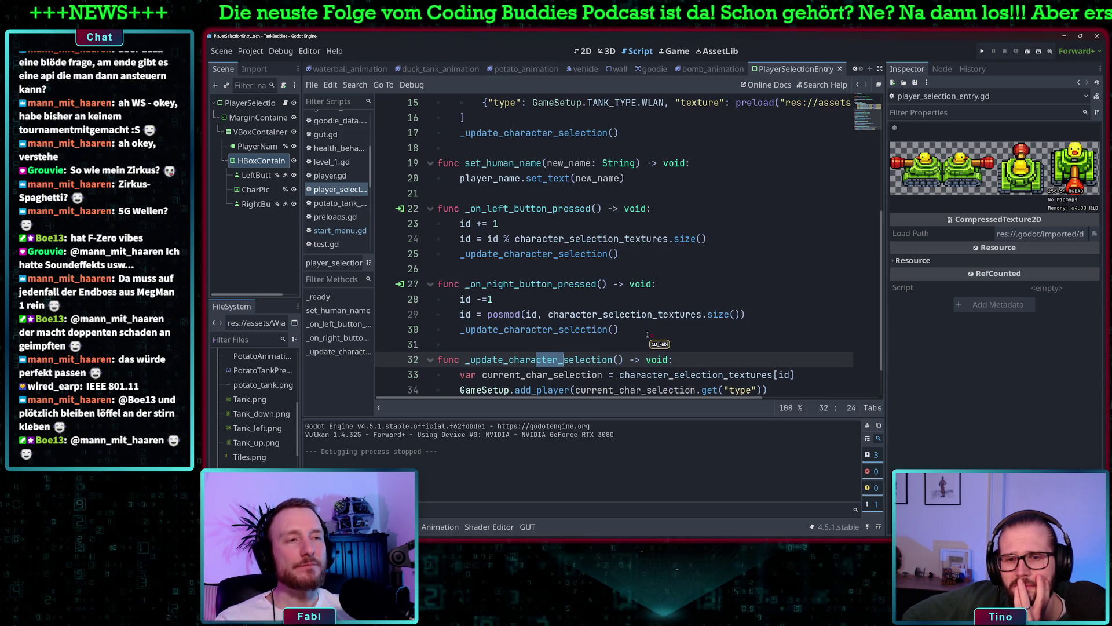
scroll(647, 334, down, 2)
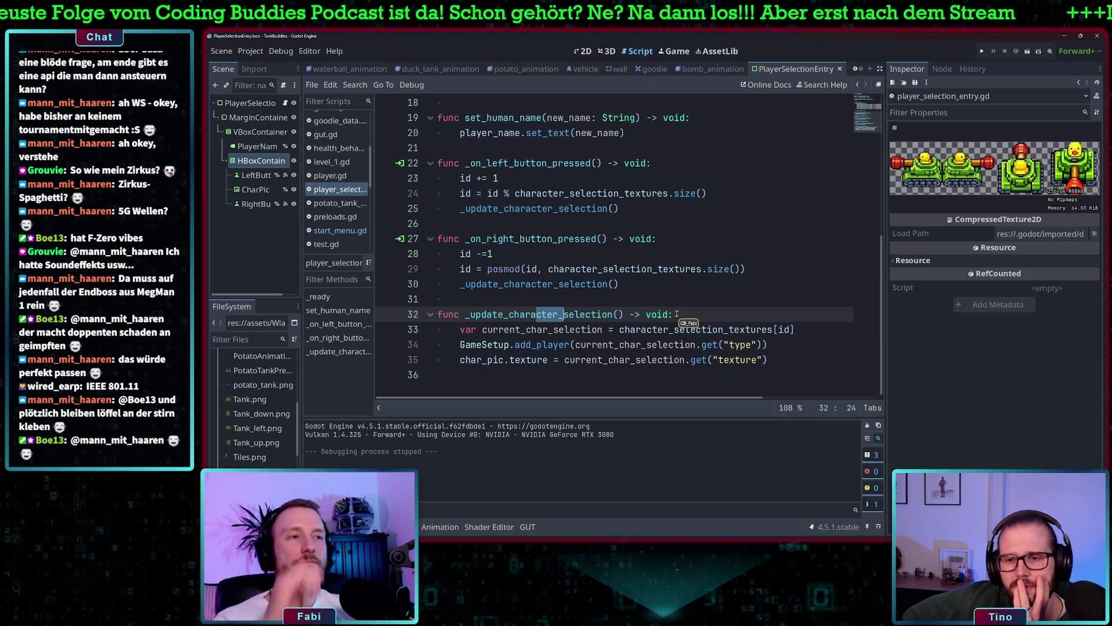
mouse_move(460, 345)
mouse_down()
mouse_move(753, 331)
mouse_move(789, 345)
mouse_up()
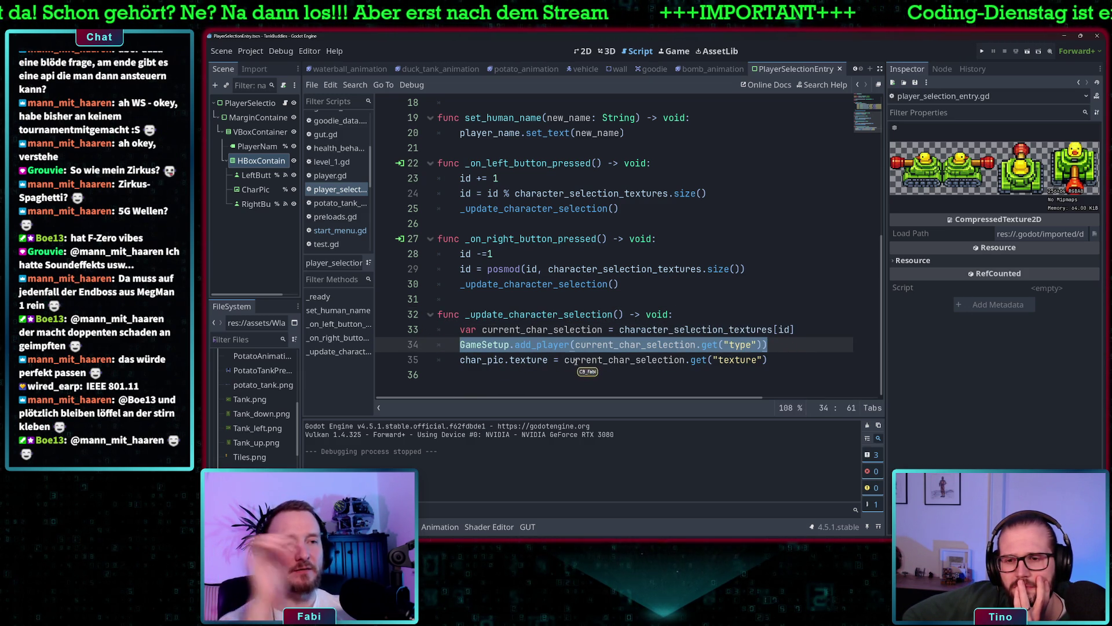
ctrl+click(538, 346)
click(488, 299)
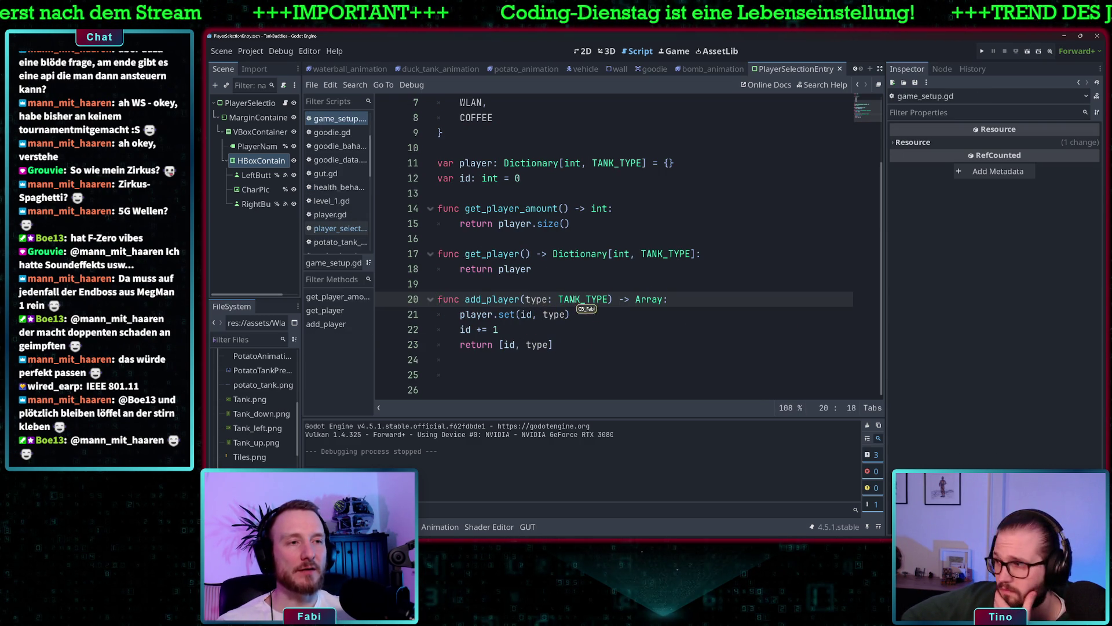
- Review add_player in game_setup.gd: its type parameter, player.set call, id += 1 and return
drag(531, 299, 598, 295)
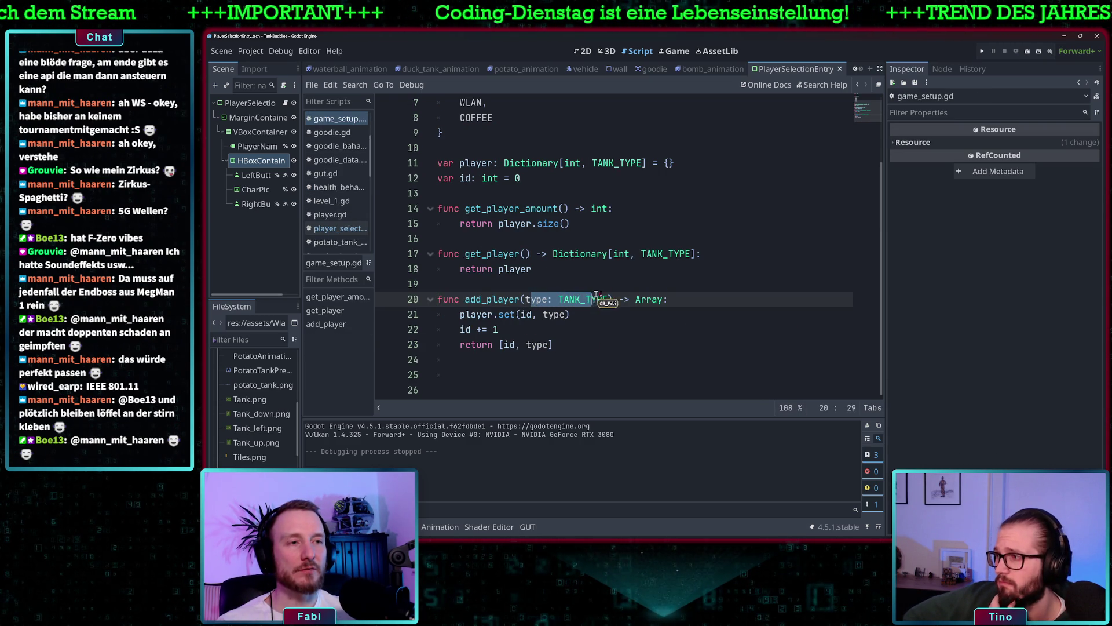
click(472, 314)
drag(466, 316, 571, 314)
click(527, 314)
click(514, 315)
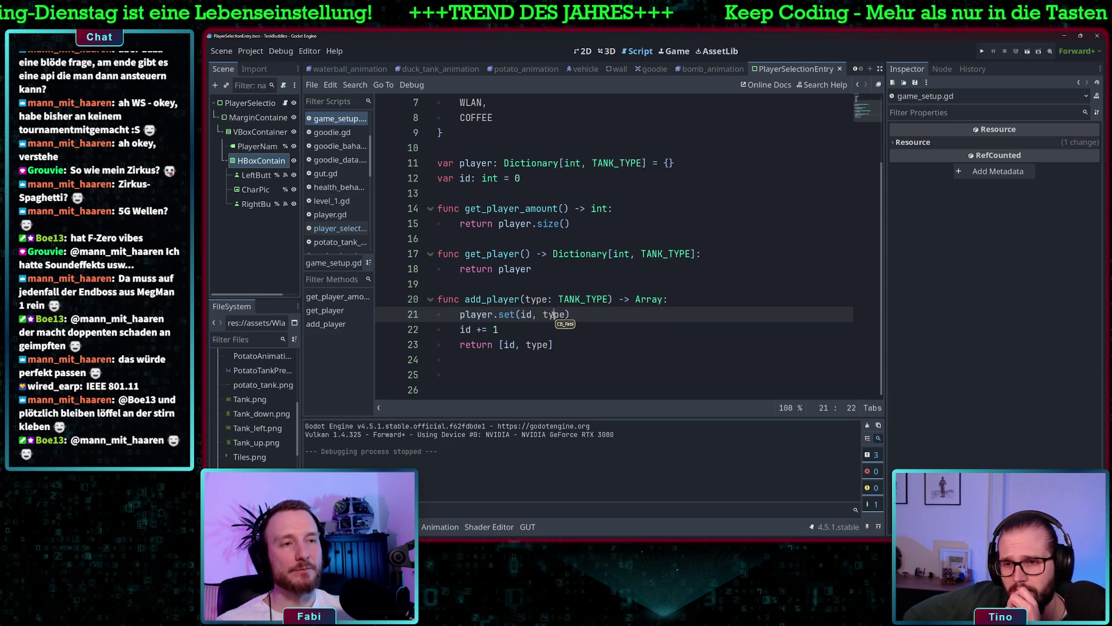
drag(460, 329, 530, 332)
drag(467, 347, 571, 346)
click(555, 346)
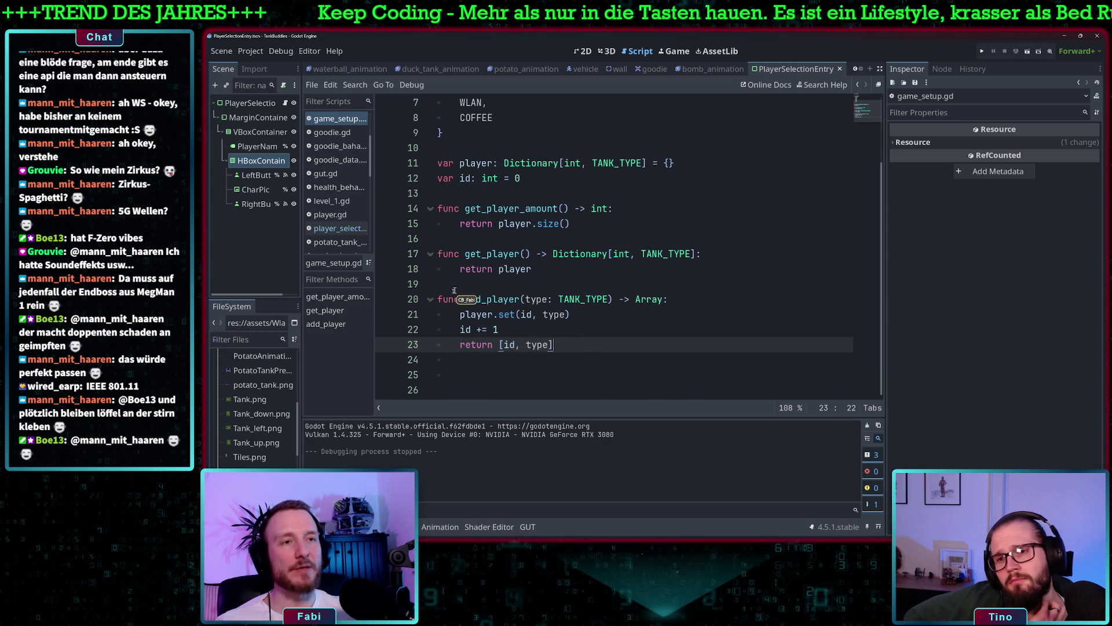
drag(440, 299, 583, 337)
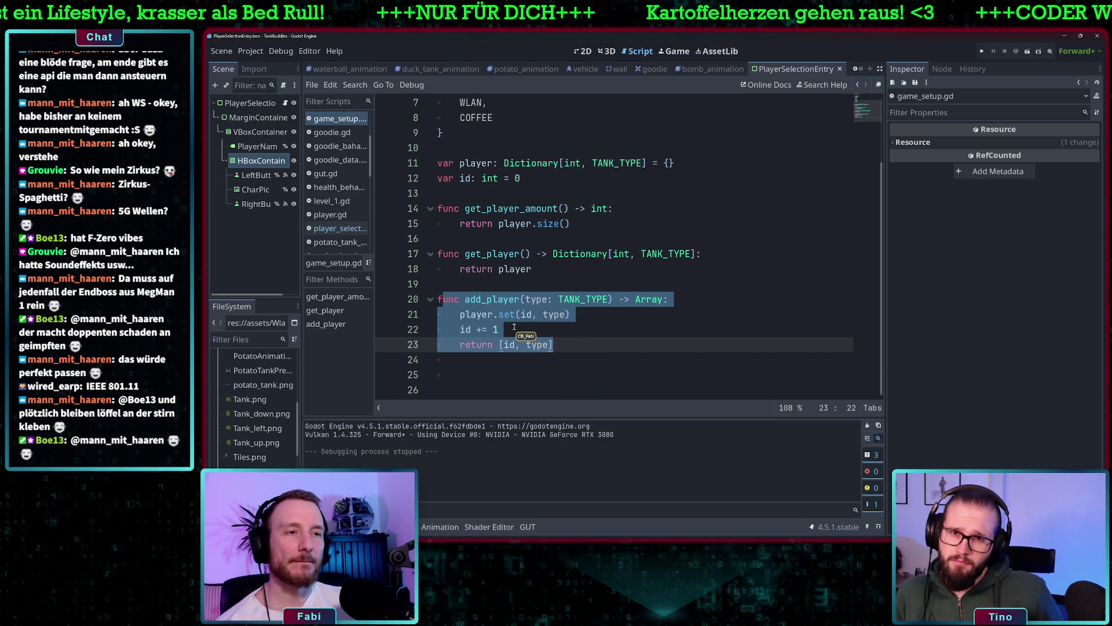
click(497, 329)
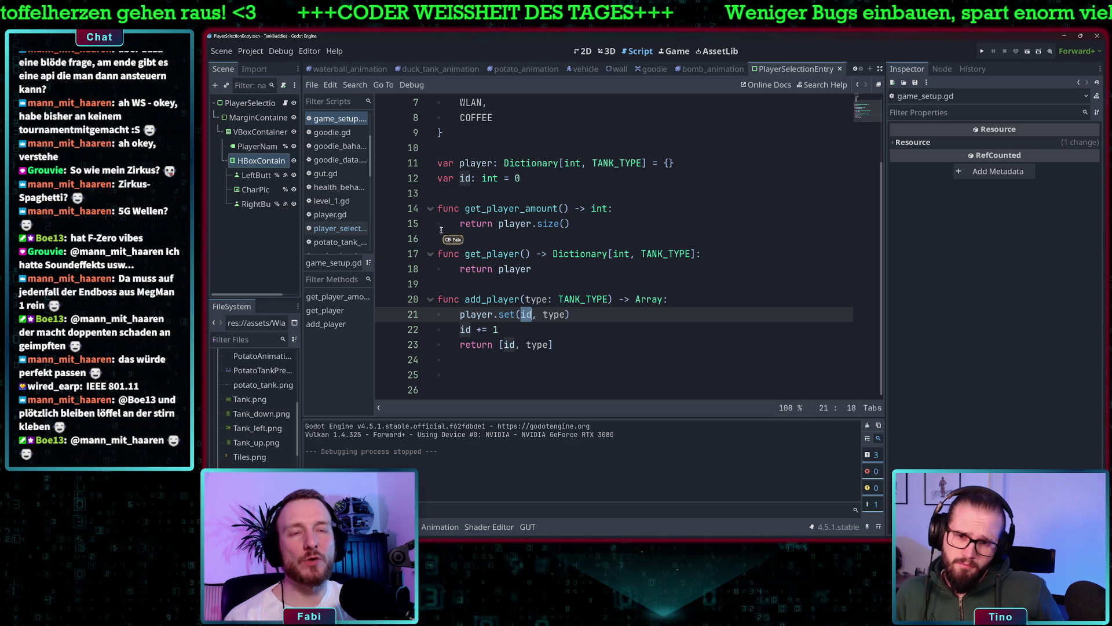
- Open the PlayerSelectionEntry node's script from the Scene dock
scroll(340, 155, up, 3)
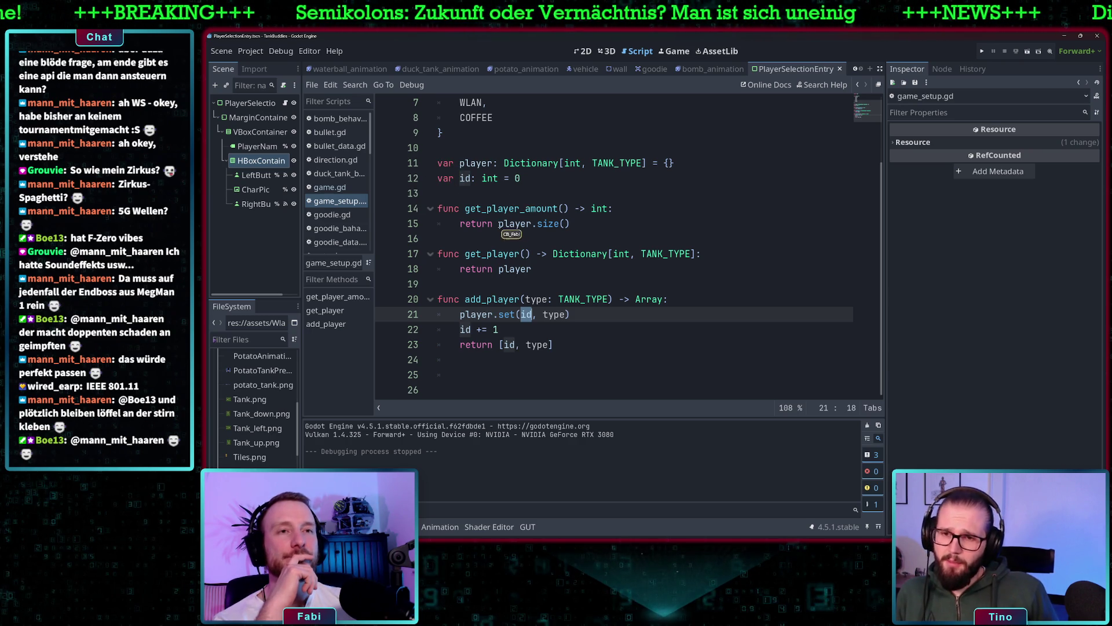
scroll(535, 182, up, 2)
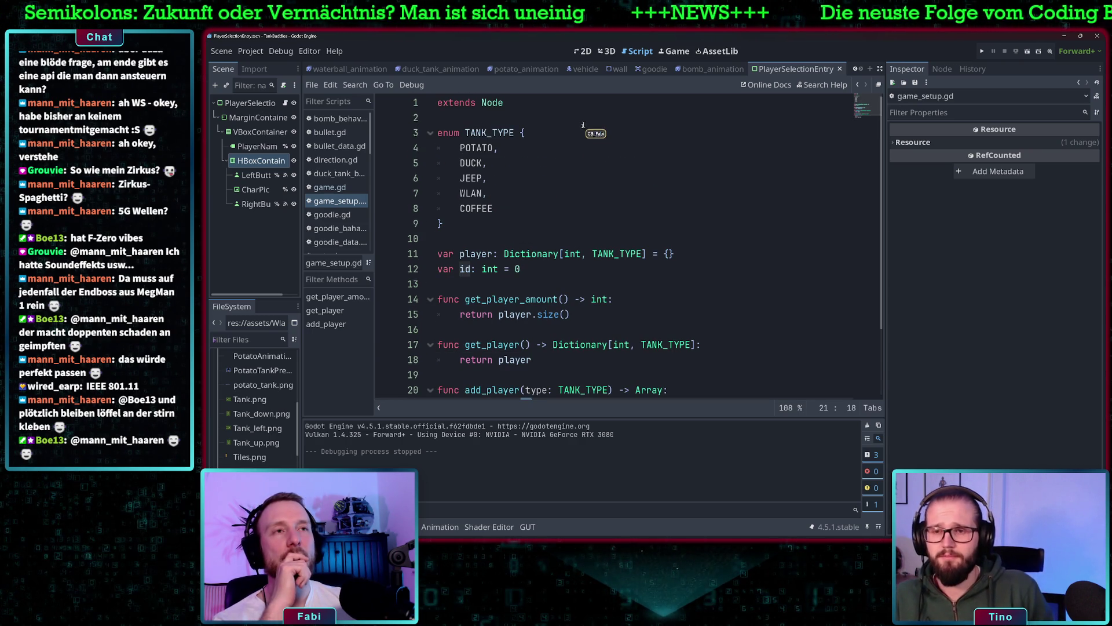
scroll(500, 278, down, 2)
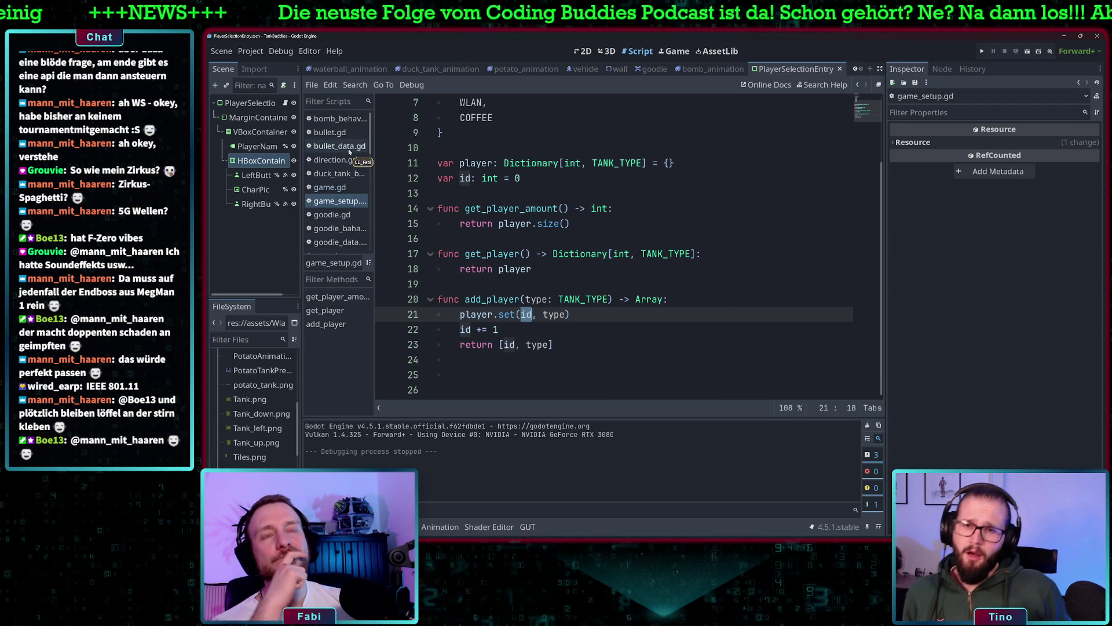
scroll(351, 192, down, 2)
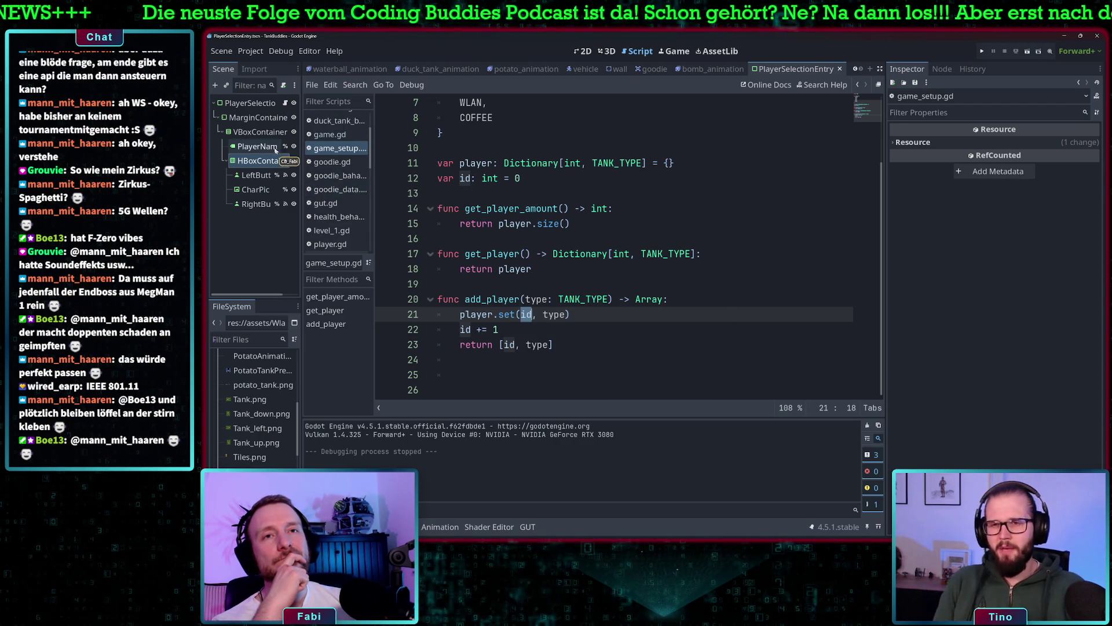
click(286, 103)
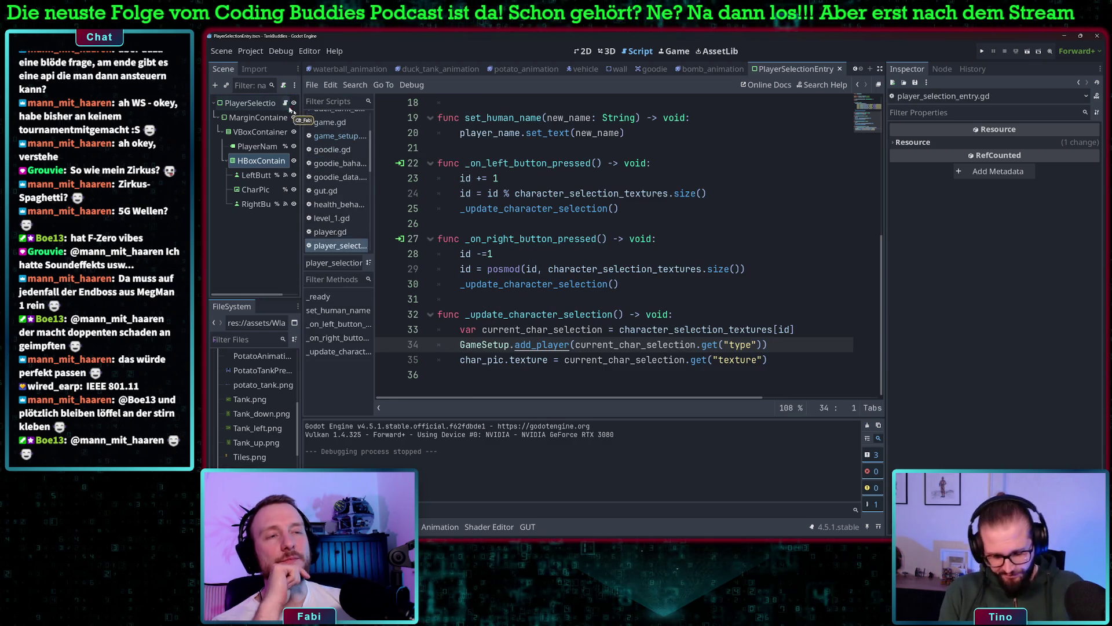
- Delete the GameSetup.add_player line from _update_character_selection
scroll(610, 231, up, 4)
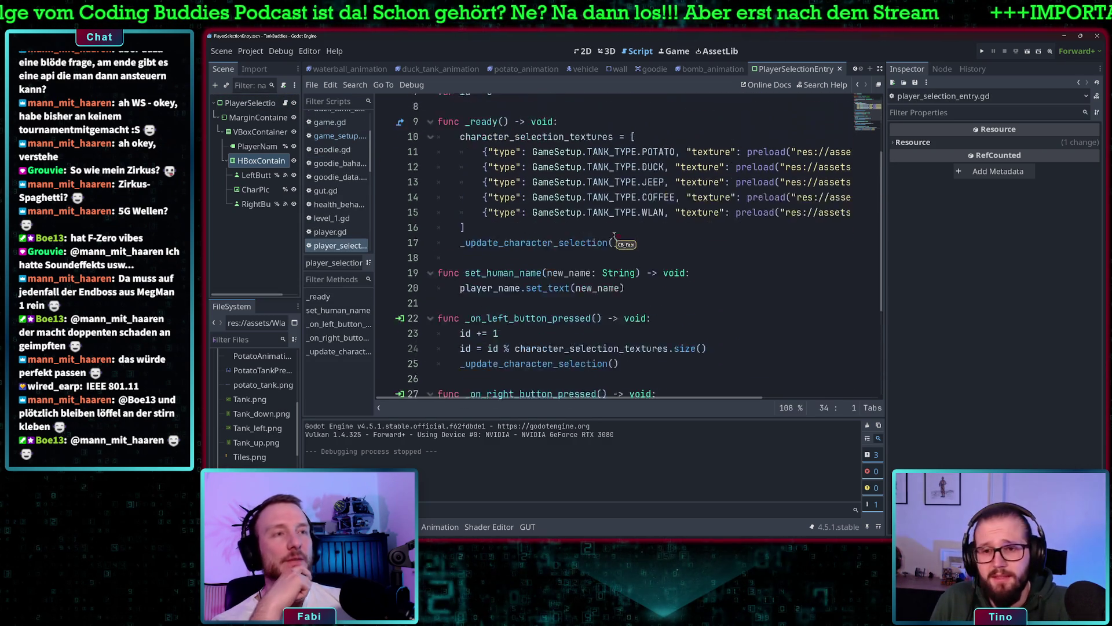
mouse_move(614, 235)
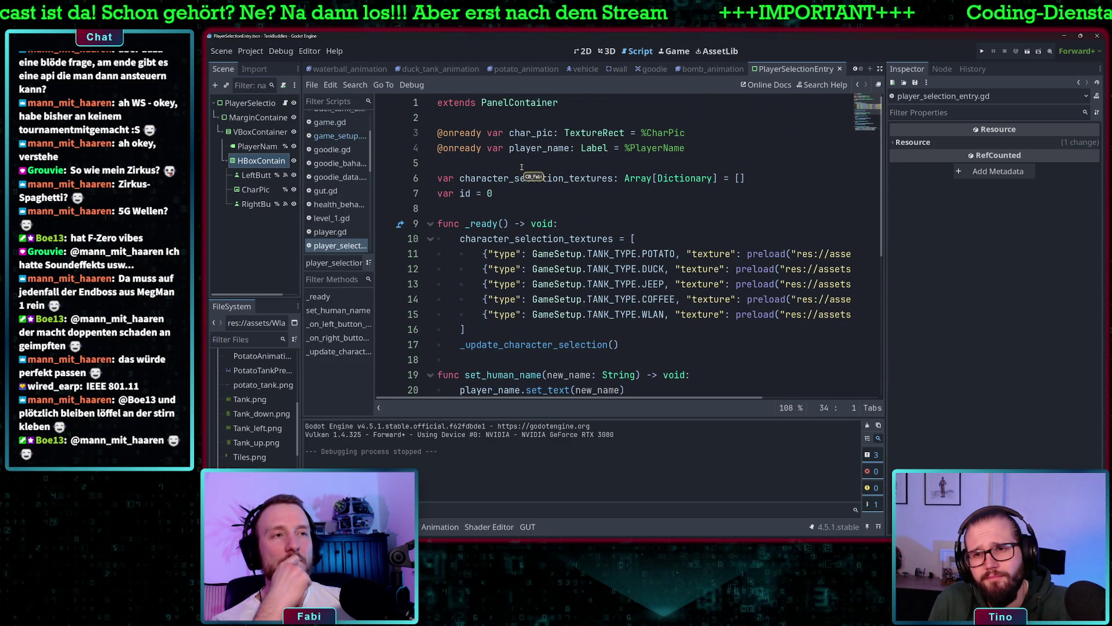
scroll(521, 166, down, 3)
scroll(526, 187, down, 2)
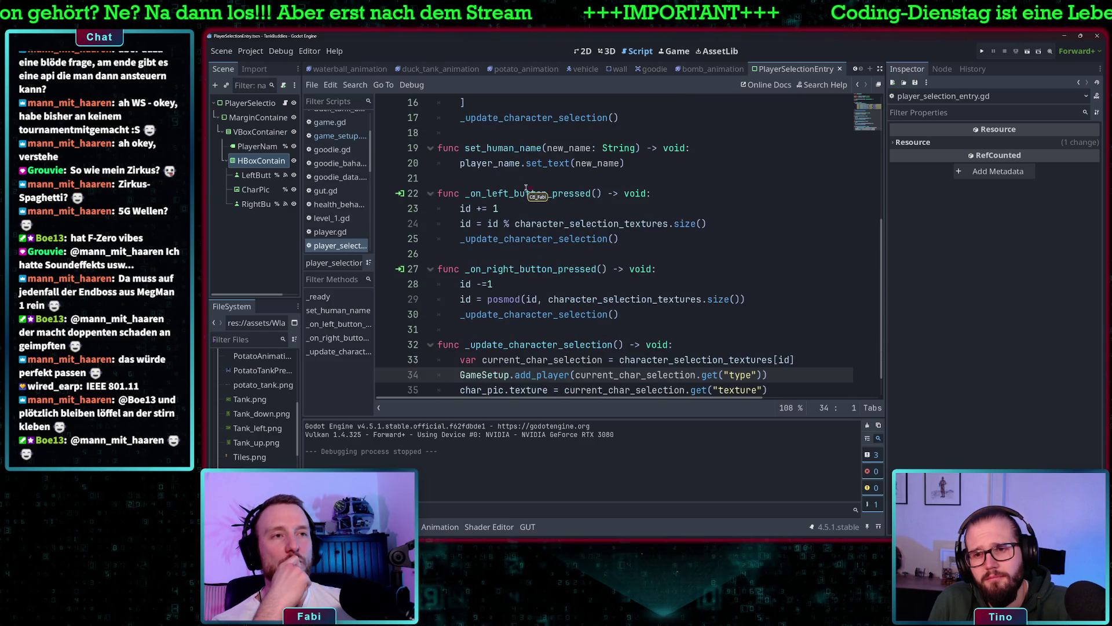
scroll(526, 187, up, 1)
scroll(503, 184, down, 2)
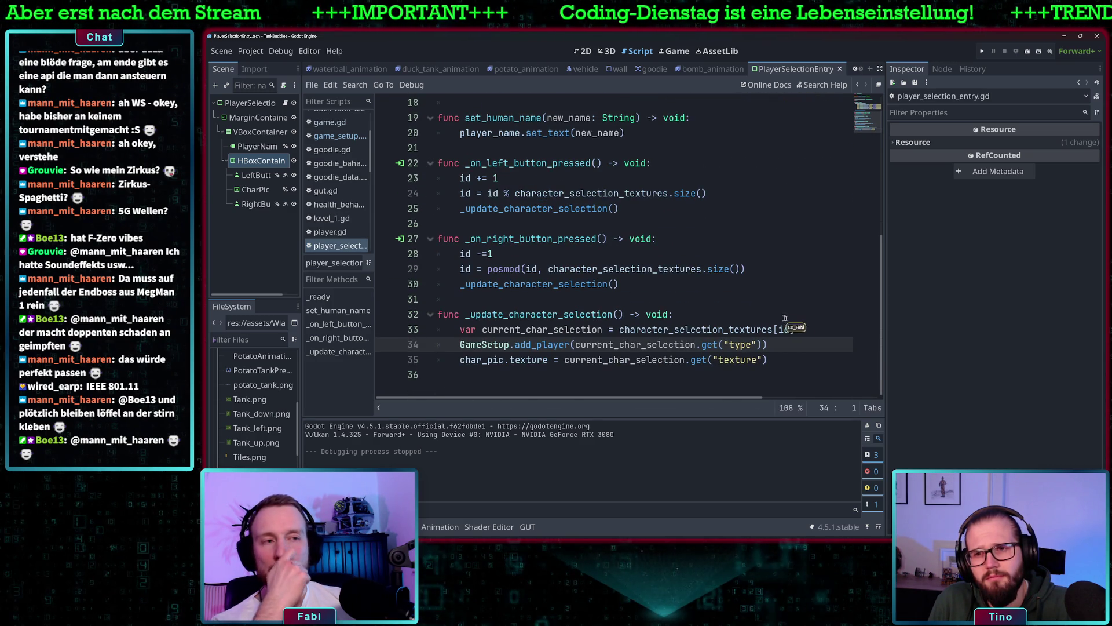
drag(768, 345, 425, 348)
key(BackSpace)
key(BackSpace)
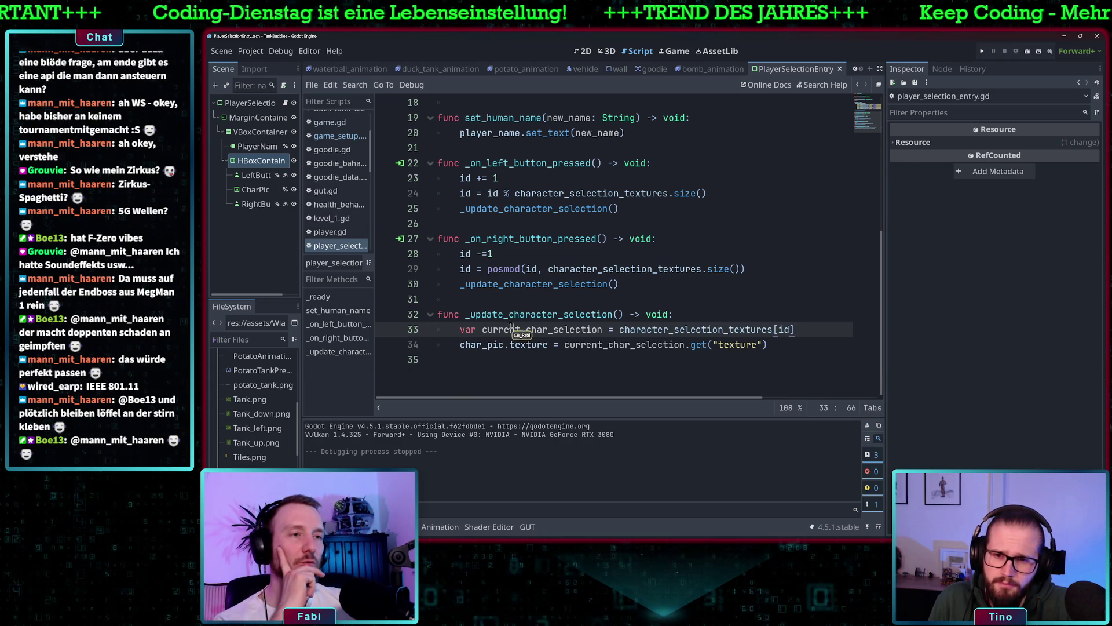
- Review the character_selection_textures[id] texture assignment on line 34, then scroll back up
drag(483, 329, 597, 329)
click(676, 329)
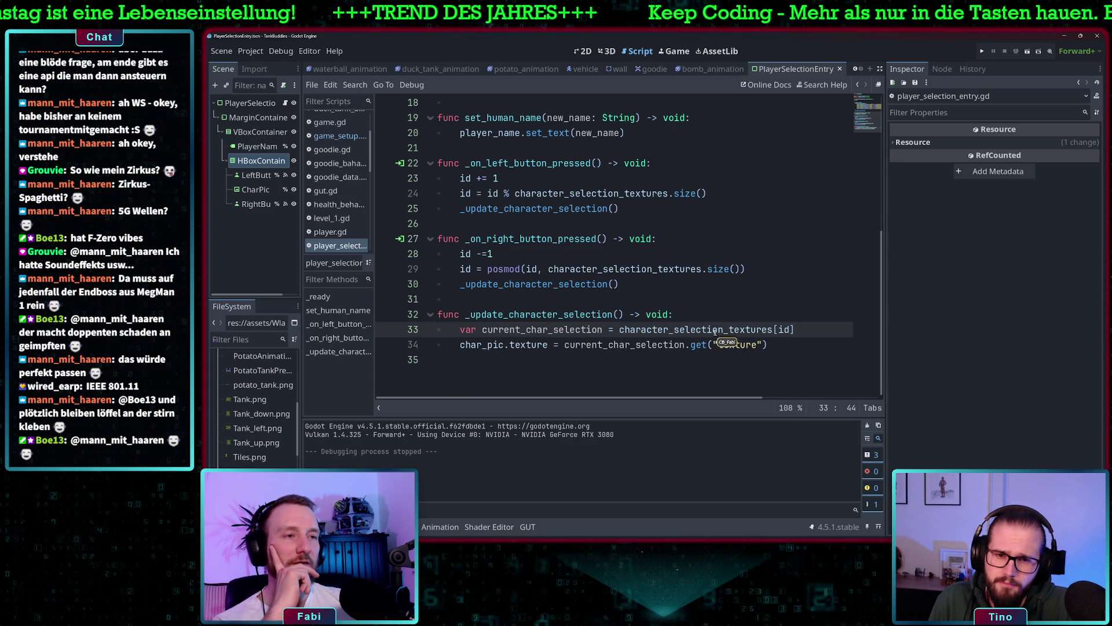
drag(798, 329, 620, 330)
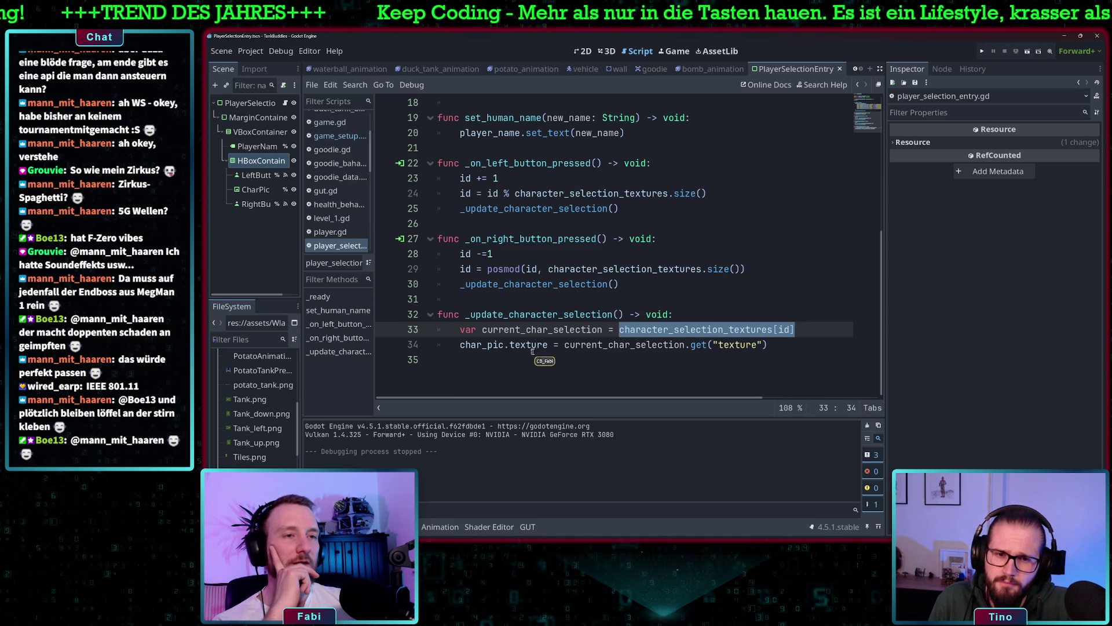
click(786, 329)
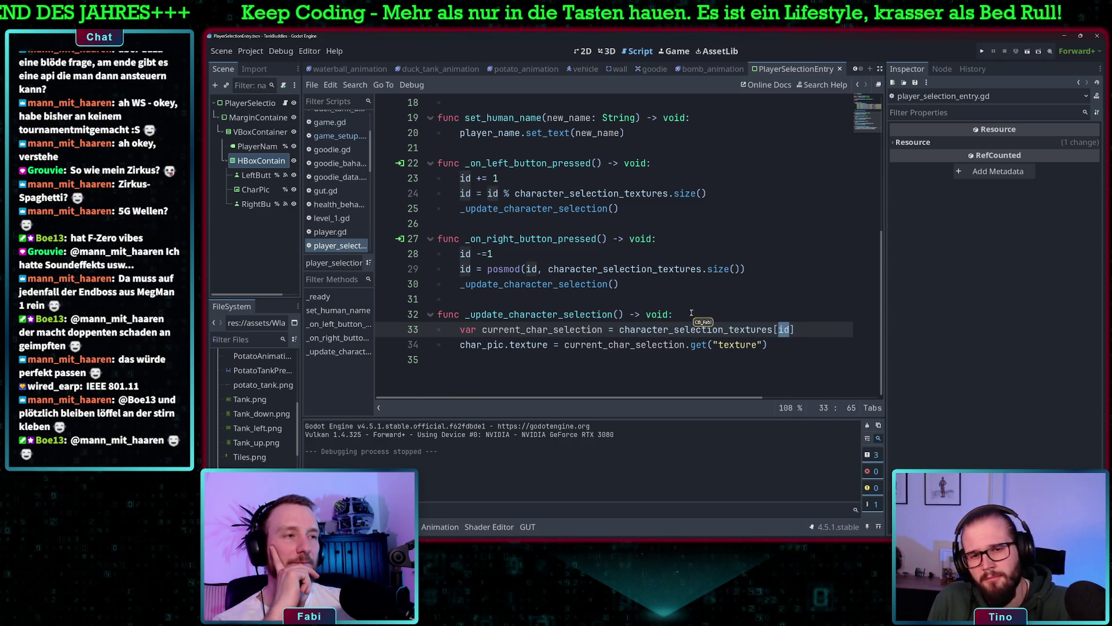
scroll(690, 313, up, 3)
mouse_move(461, 132)
mouse_down()
mouse_move(492, 157)
mouse_move(527, 224)
mouse_up()
scroll(637, 223, up, 3)
scroll(637, 223, down, 3)
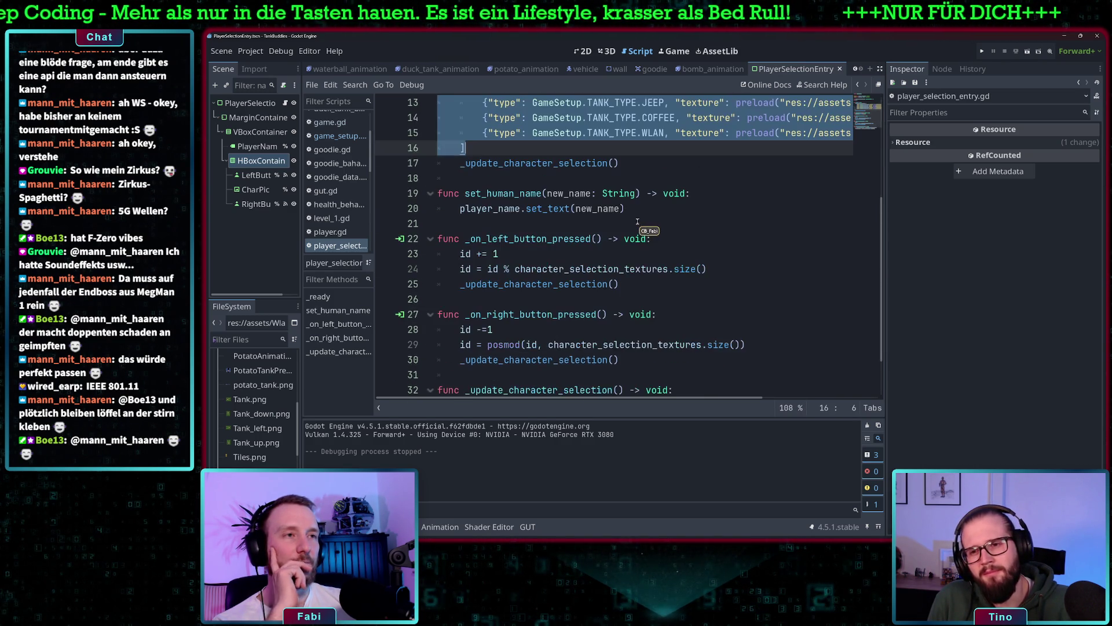
scroll(643, 223, down, 2)
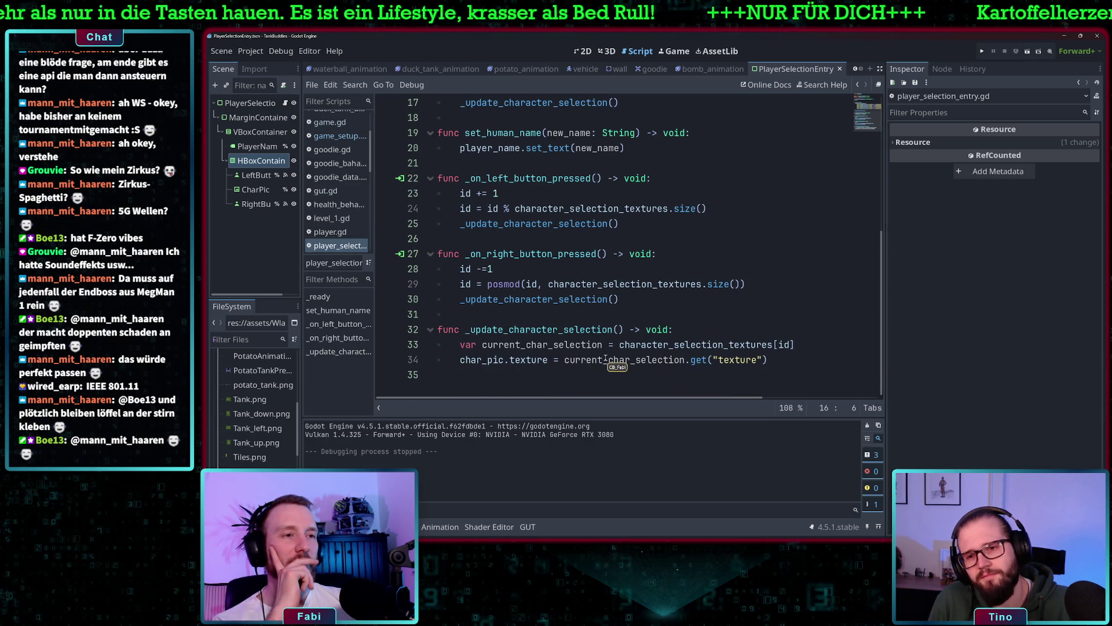
click(493, 360)
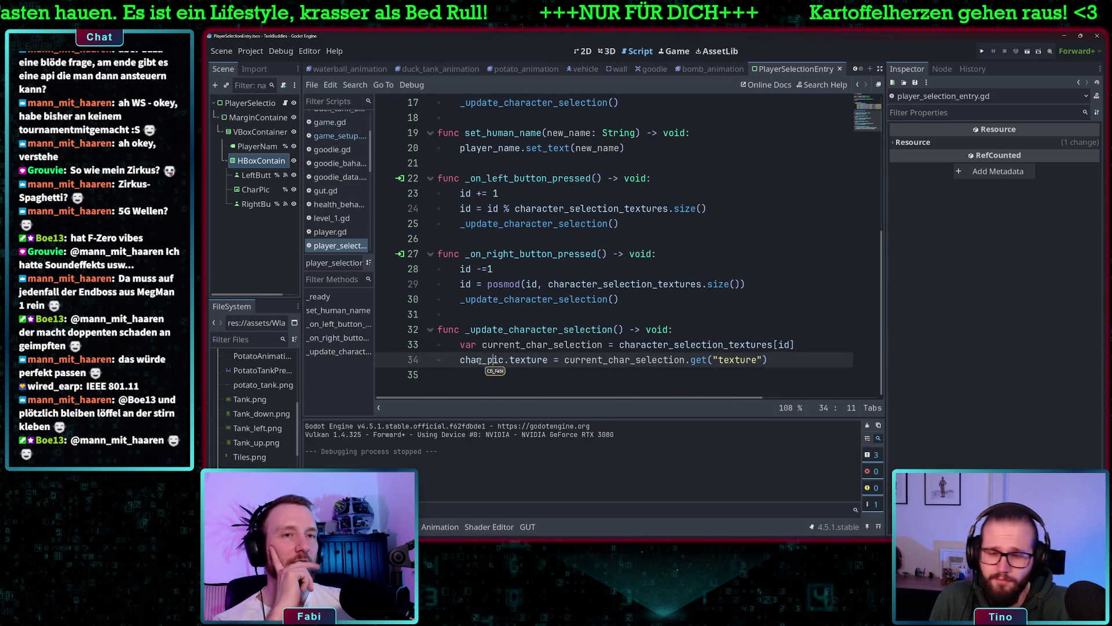
drag(770, 359, 527, 359)
click(555, 344)
scroll(582, 323, up, 5)
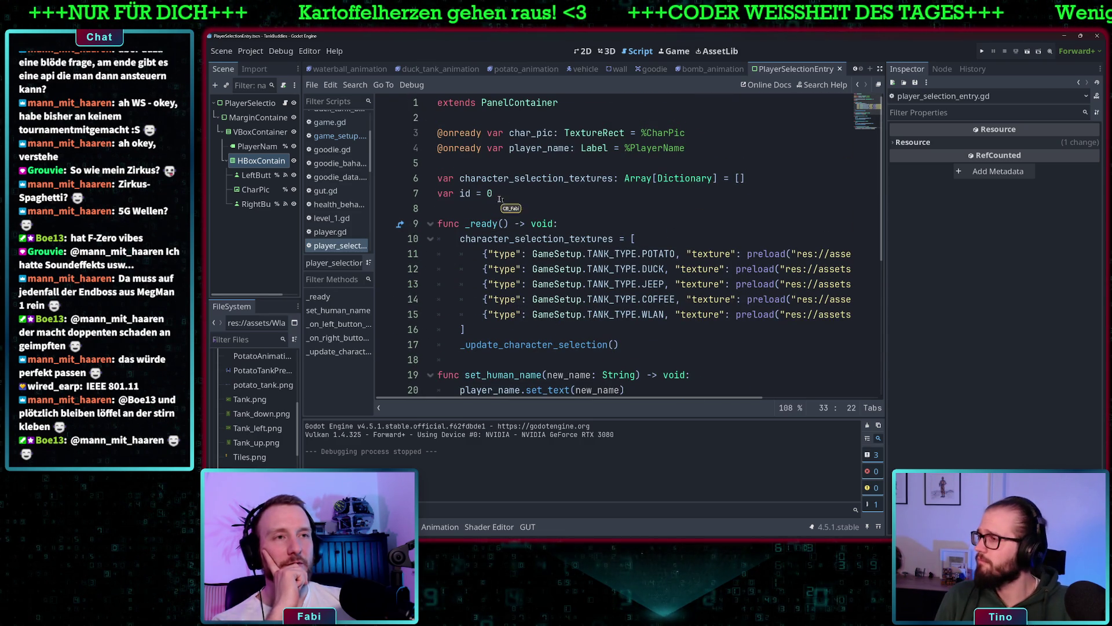
scroll(339, 221, up, 3)
scroll(339, 221, up, 2)
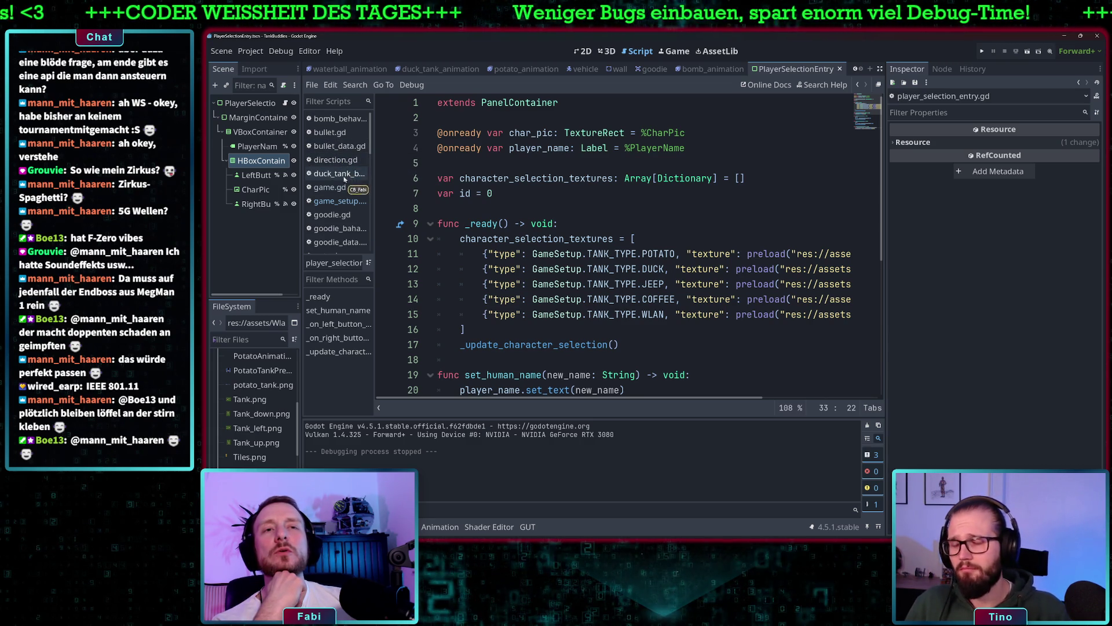
scroll(339, 220, down, 3)
scroll(342, 231, down, 2)
- Open start_menu.gd and look over _on_start_game_pressed and _on_add_player_pressed
scroll(343, 231, down, 2)
click(344, 229)
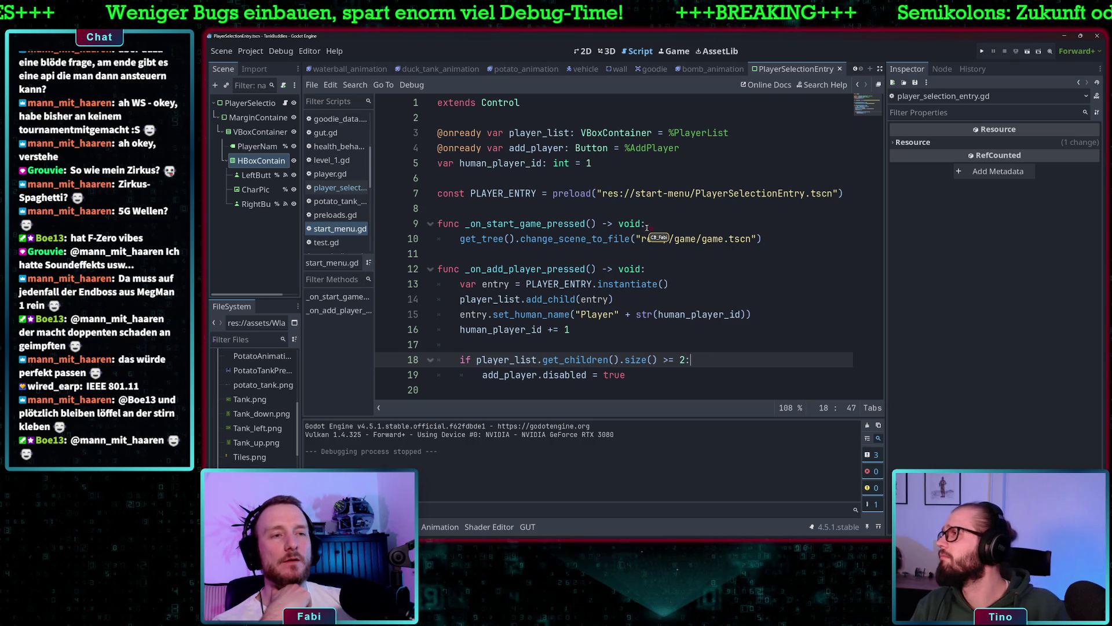
drag(474, 270, 586, 269)
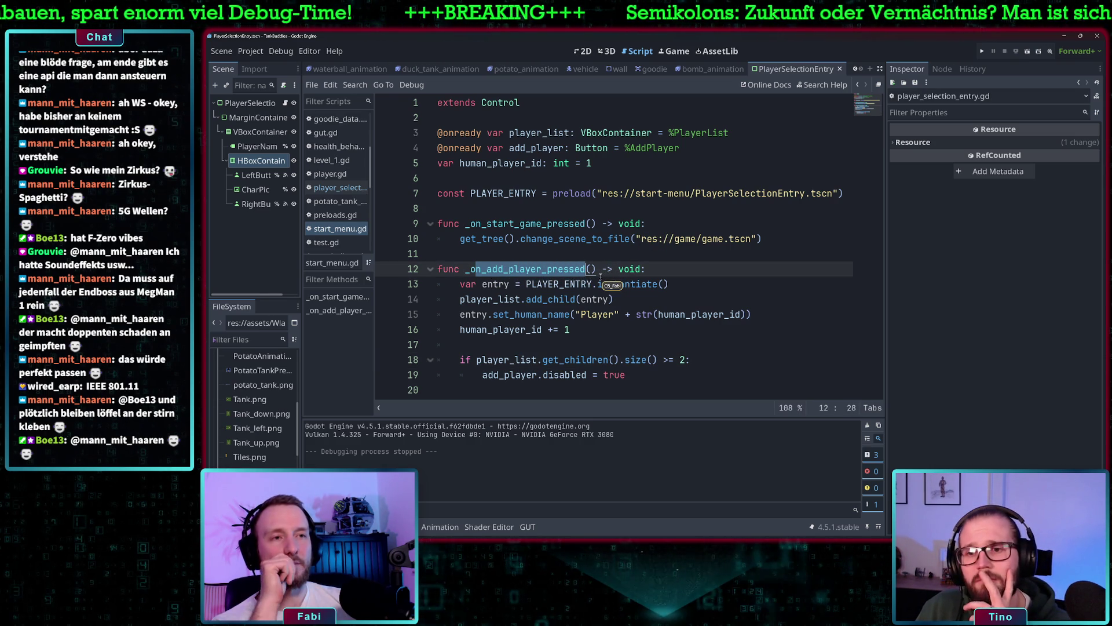
double_click(531, 223)
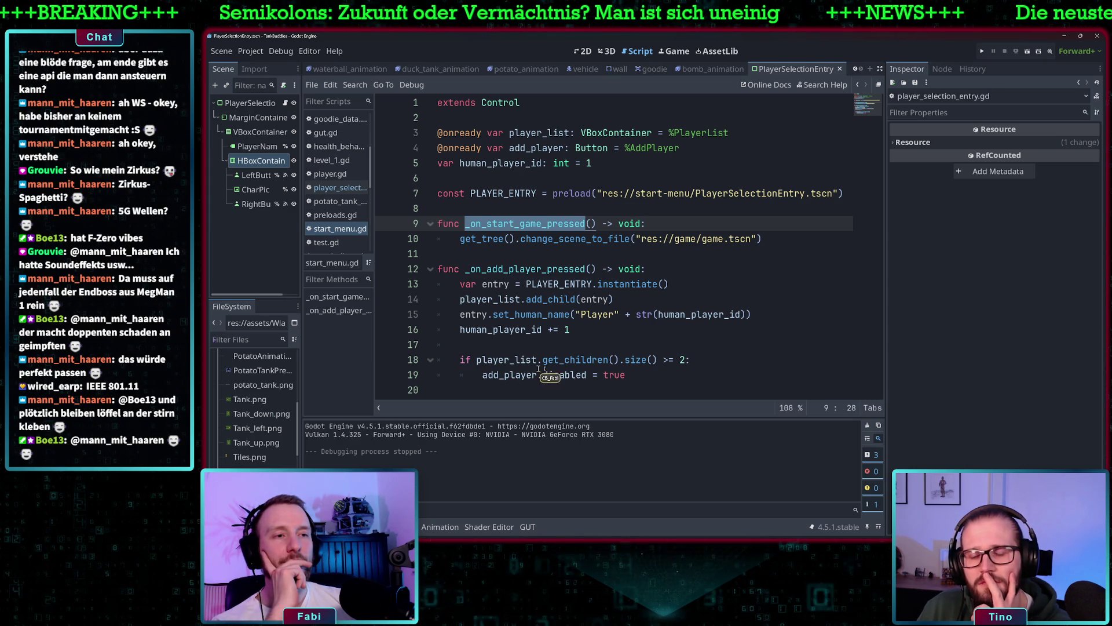
click(519, 359)
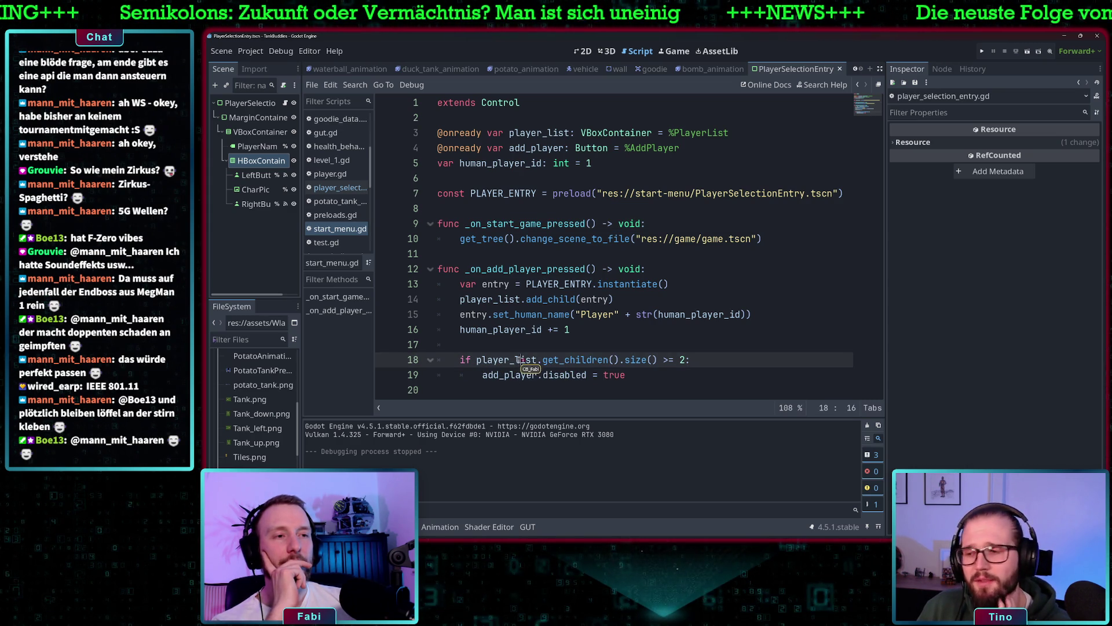
- Inspect the add-player handler's entry instantiation, then run the project with F5
click(675, 226)
mouse_move(722, 237)
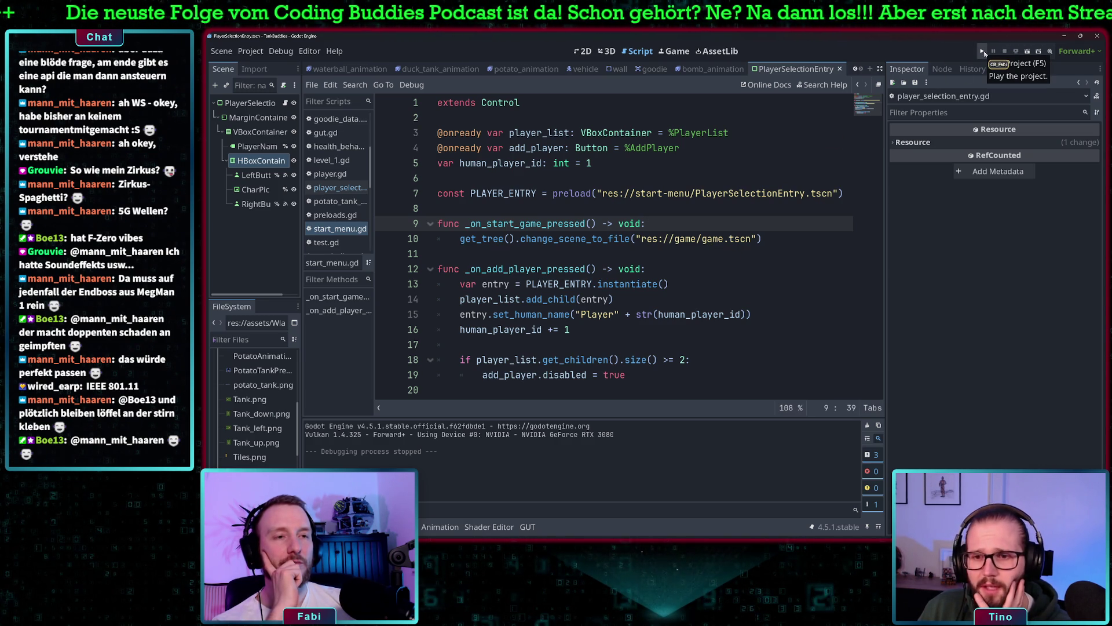
double_click(519, 268)
click(509, 284)
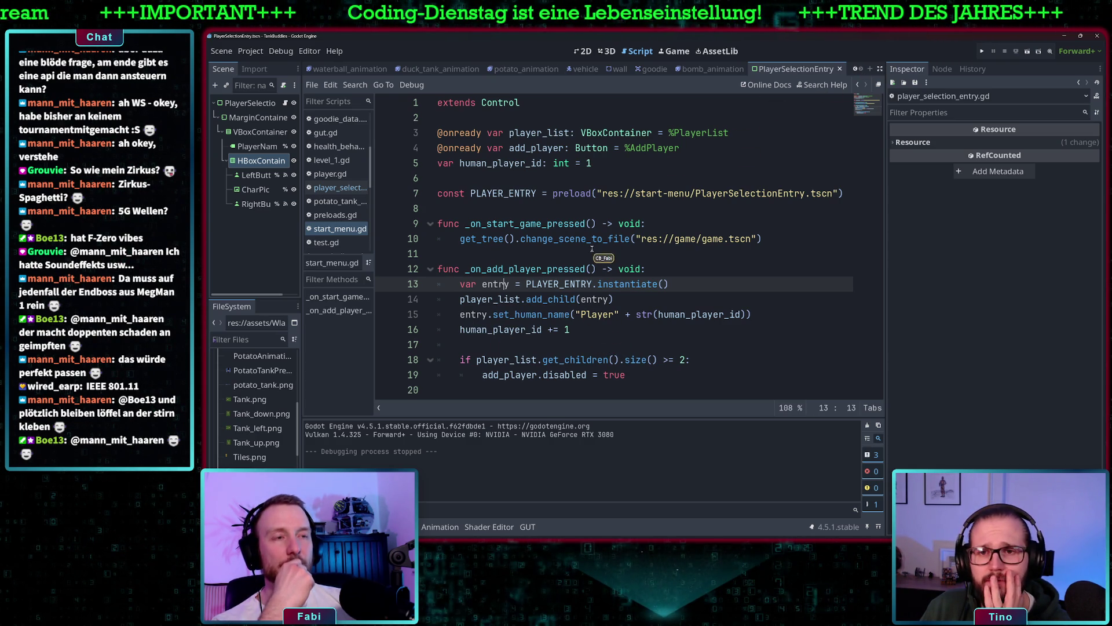
key(F5)
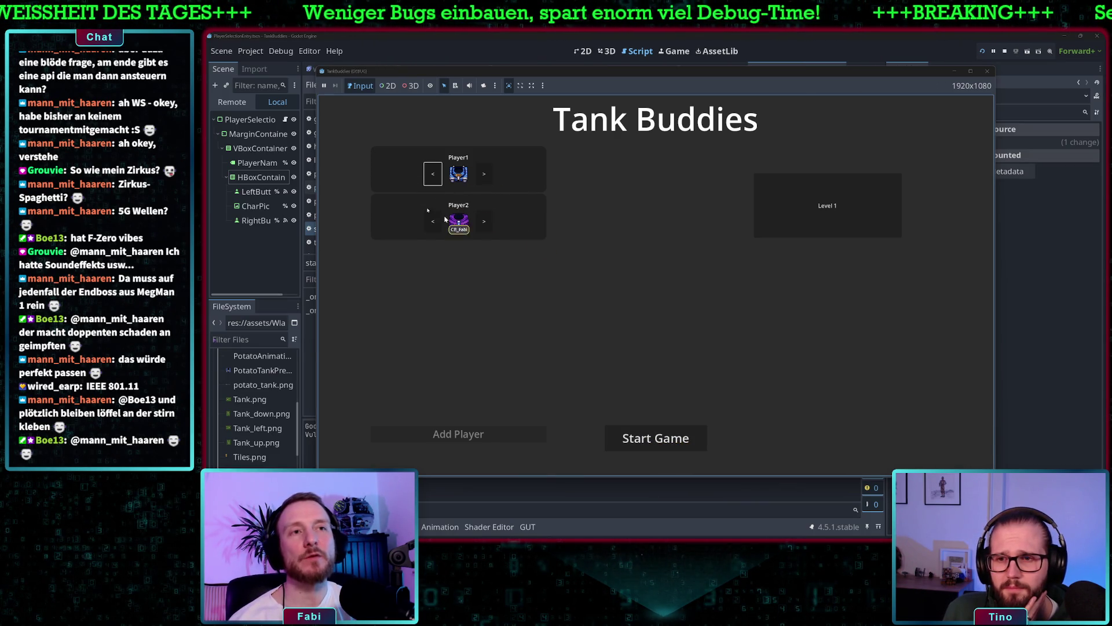
- Cycle Player1 through two more tank types with its '>' button in the running game
click(485, 176)
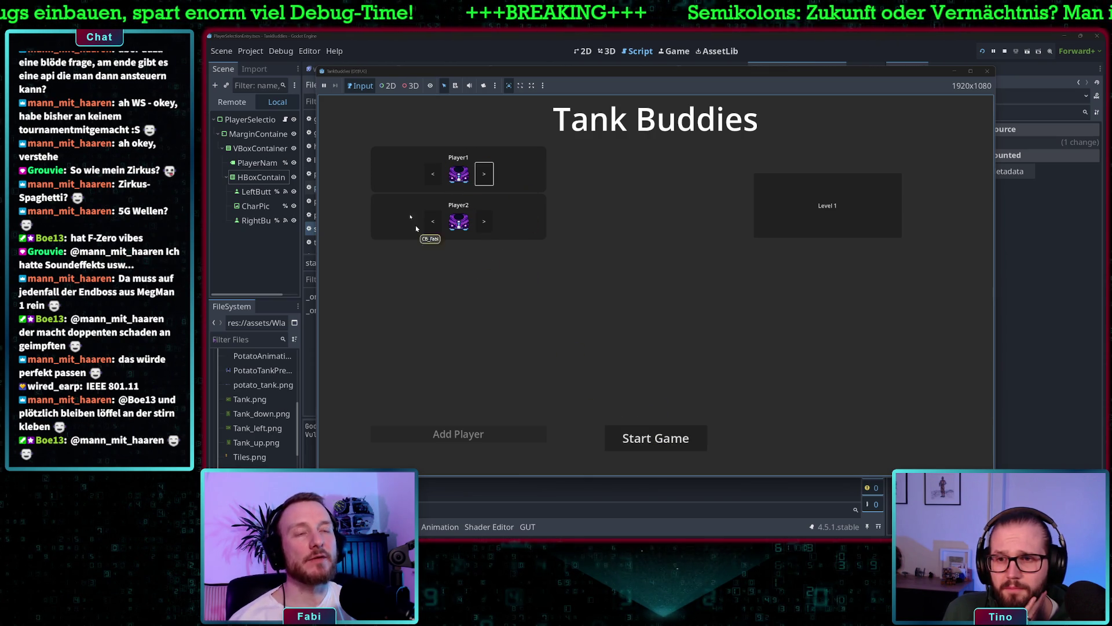
mouse_move(608, 70)
mouse_down()
mouse_move(606, 82)
mouse_move(530, 91)
mouse_move(597, 103)
mouse_move(546, 93)
mouse_move(580, 93)
mouse_up()
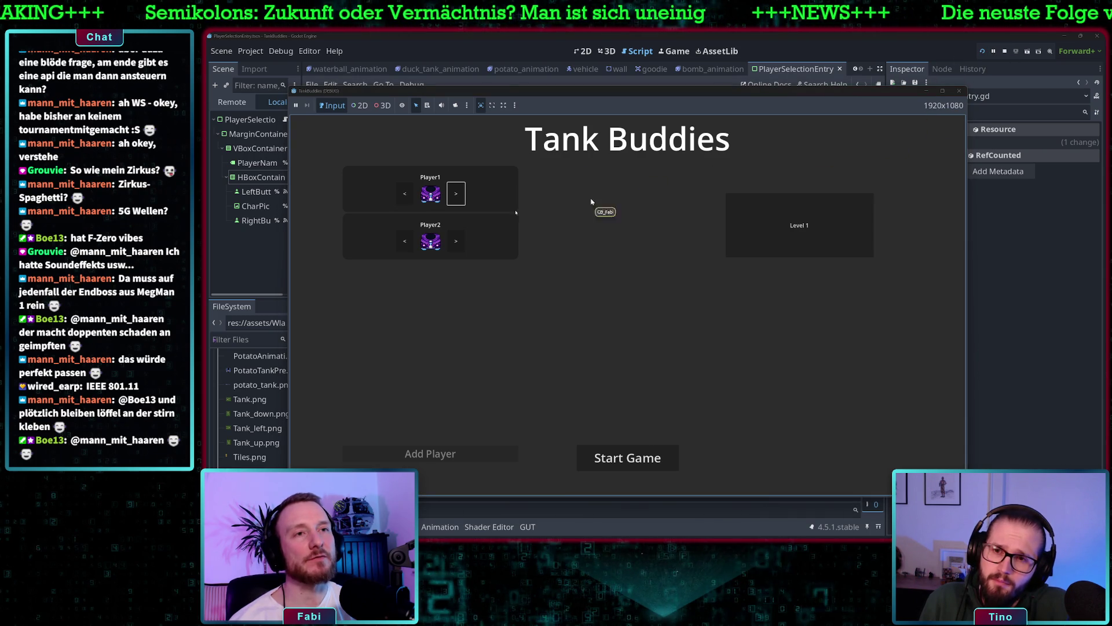
click(457, 197)
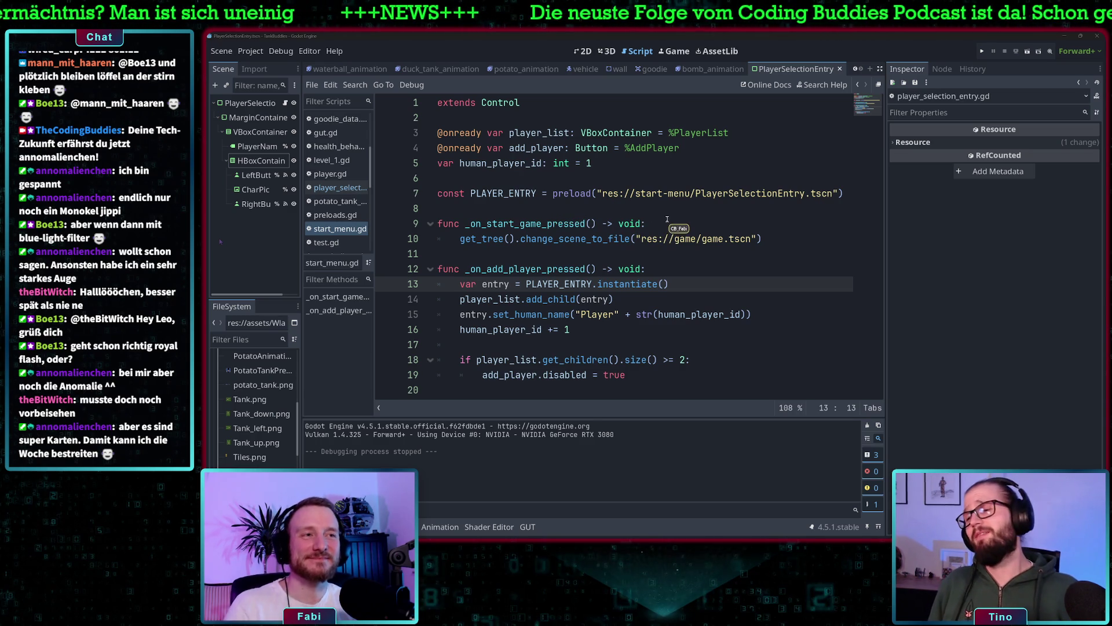
- Add 'for p in player_list.get_children():' as the first line of _on_start_game_pressed
click(668, 225)
key(Return)
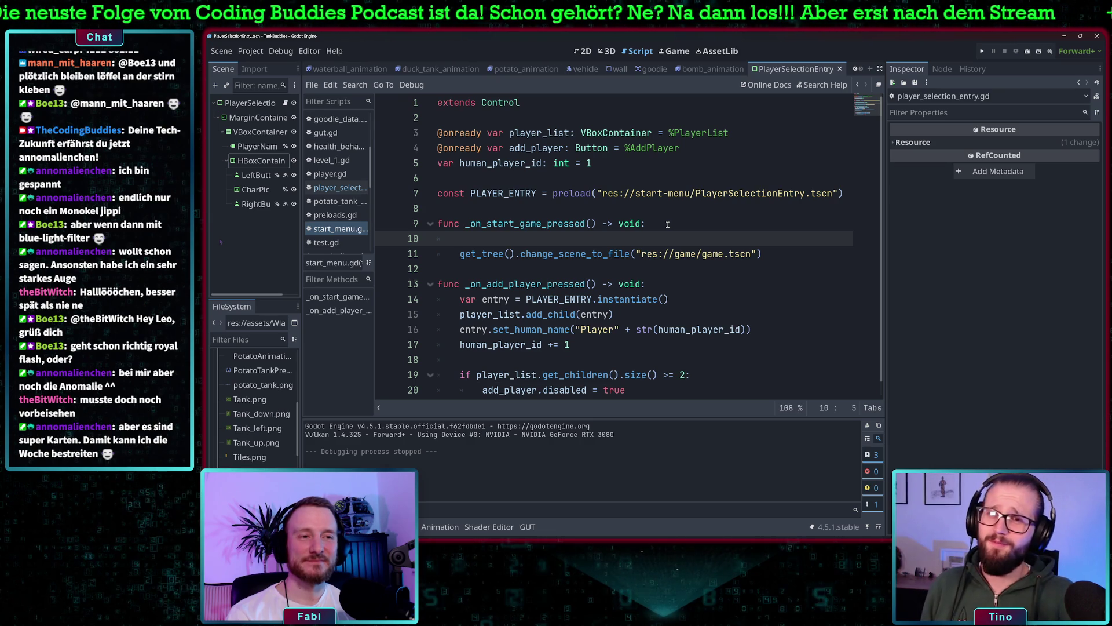
text(for p)
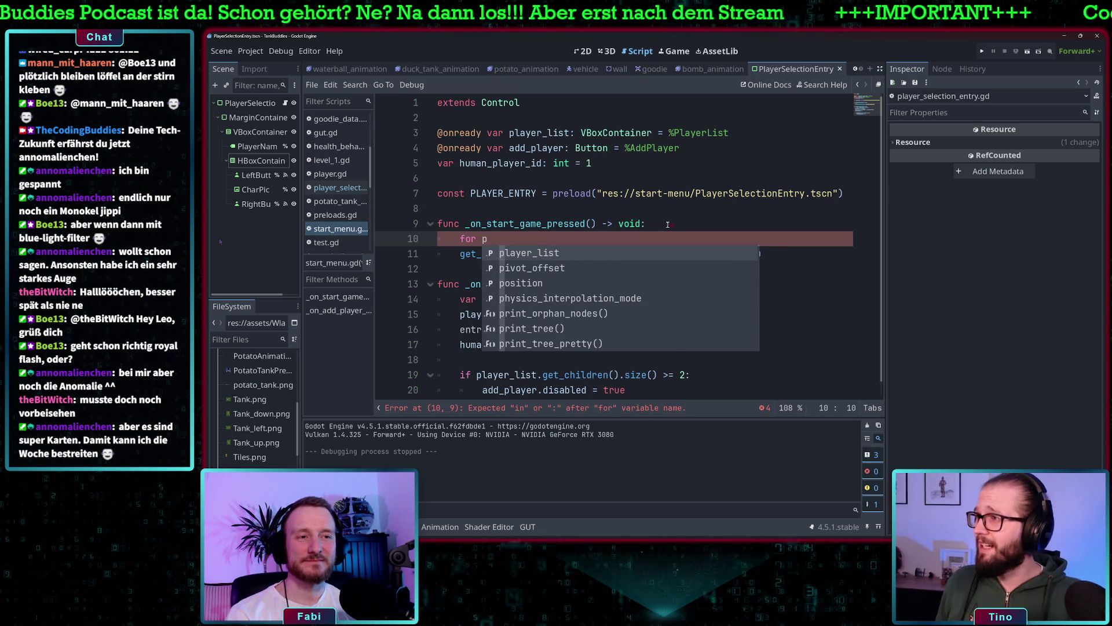
key(Return)
text(.get)
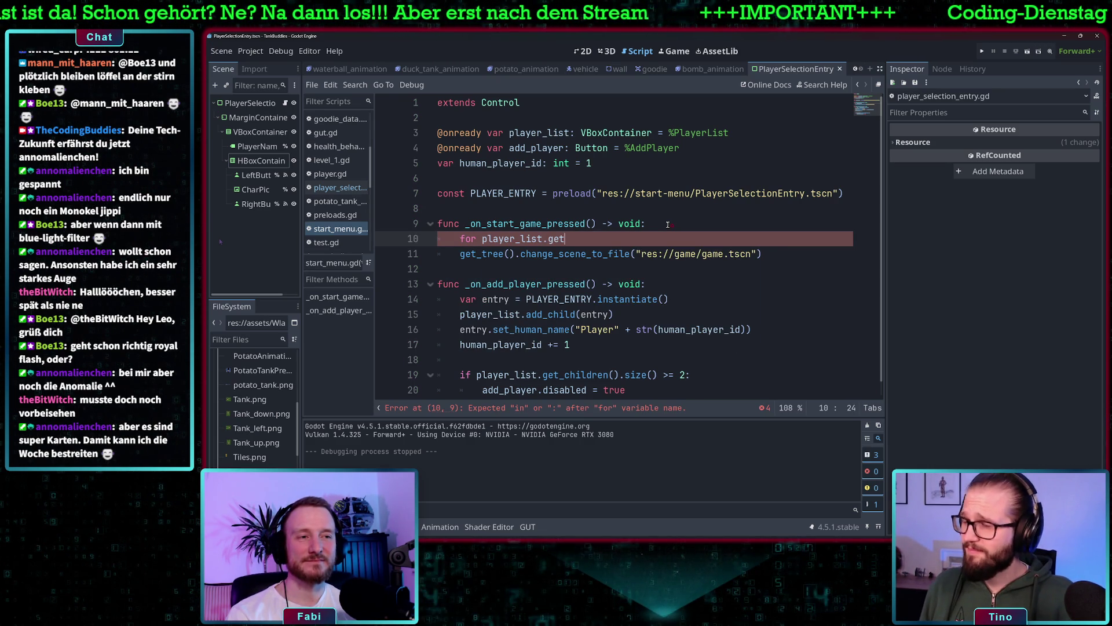
text(_chi)
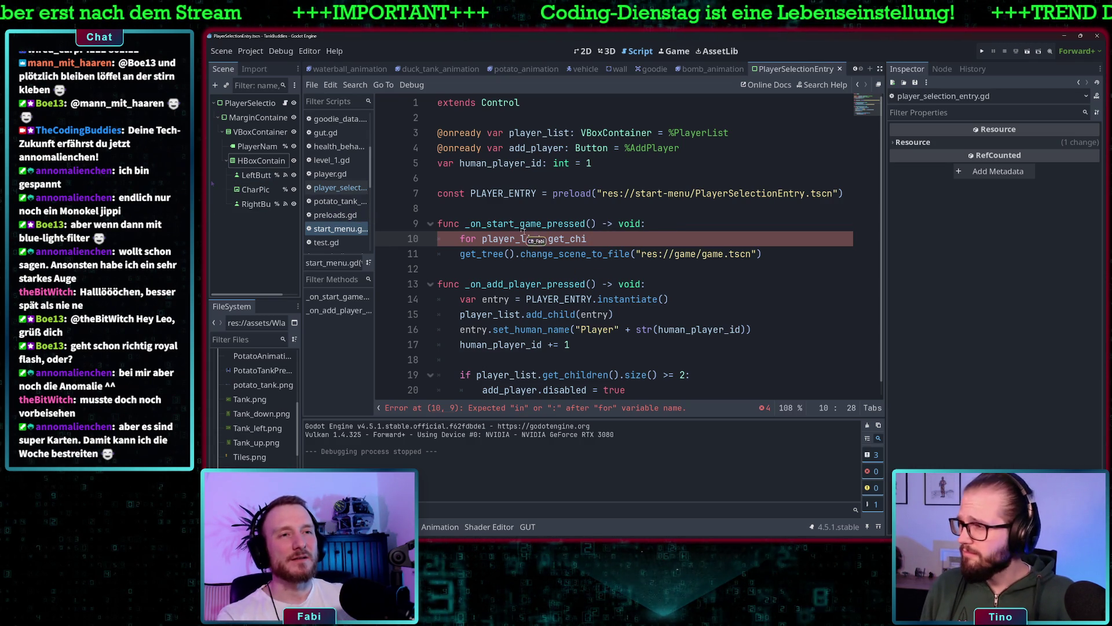
click(483, 239)
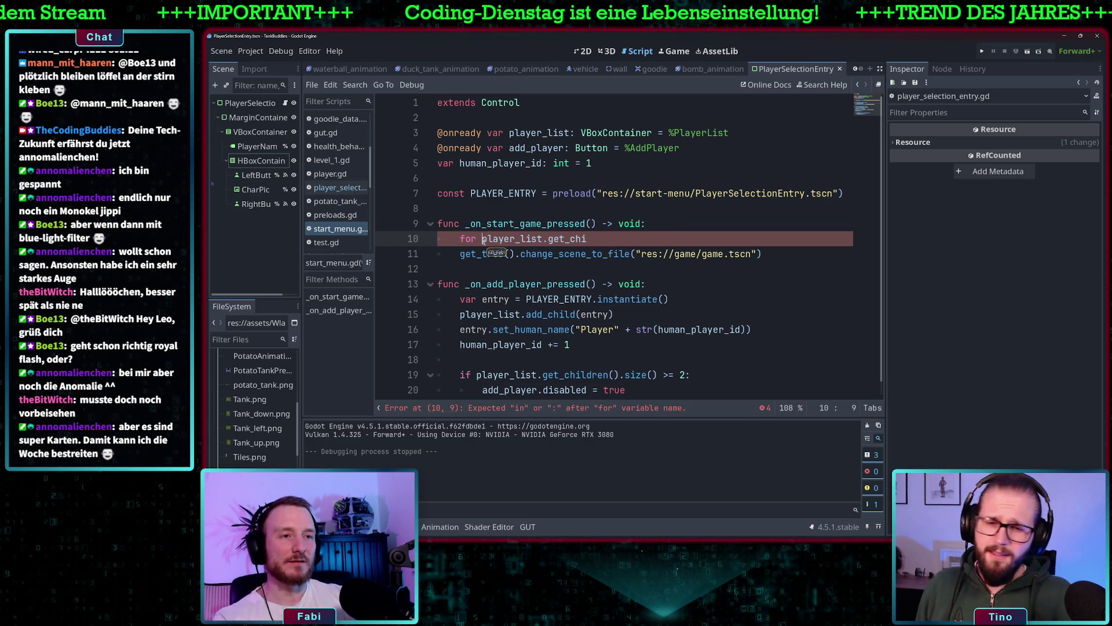
text(p in)
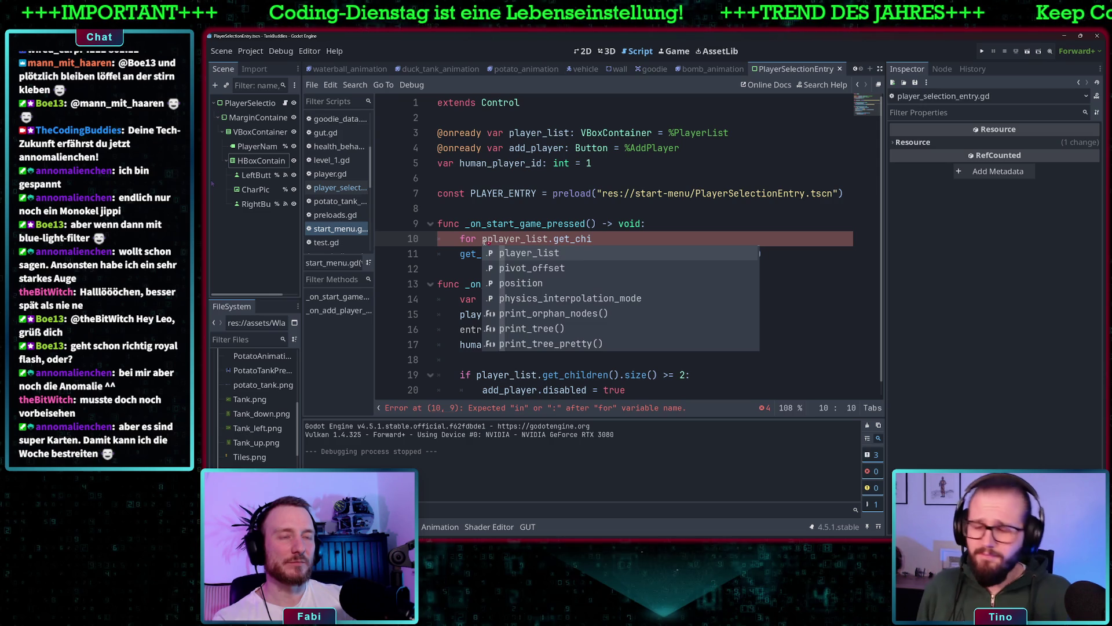
click(668, 239)
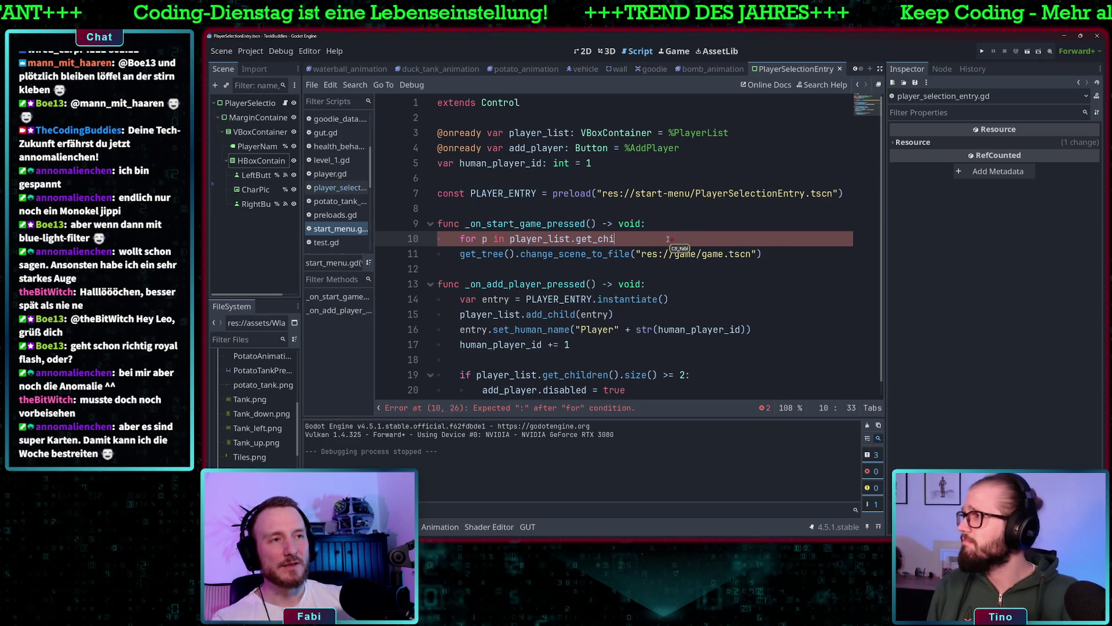
text(l)
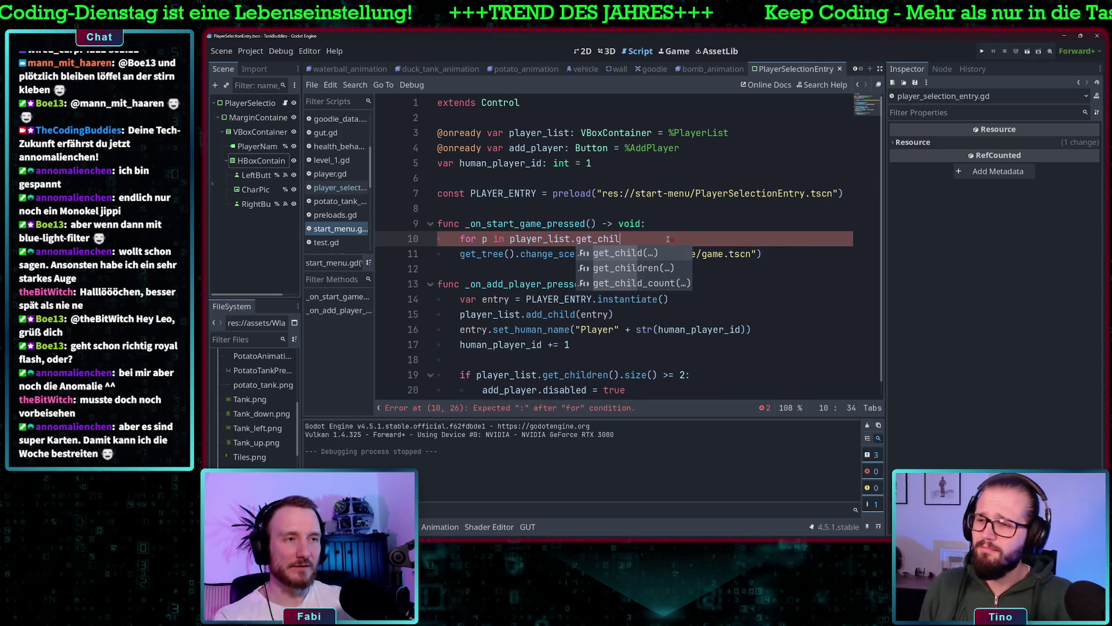
key(Down)
key(Return)
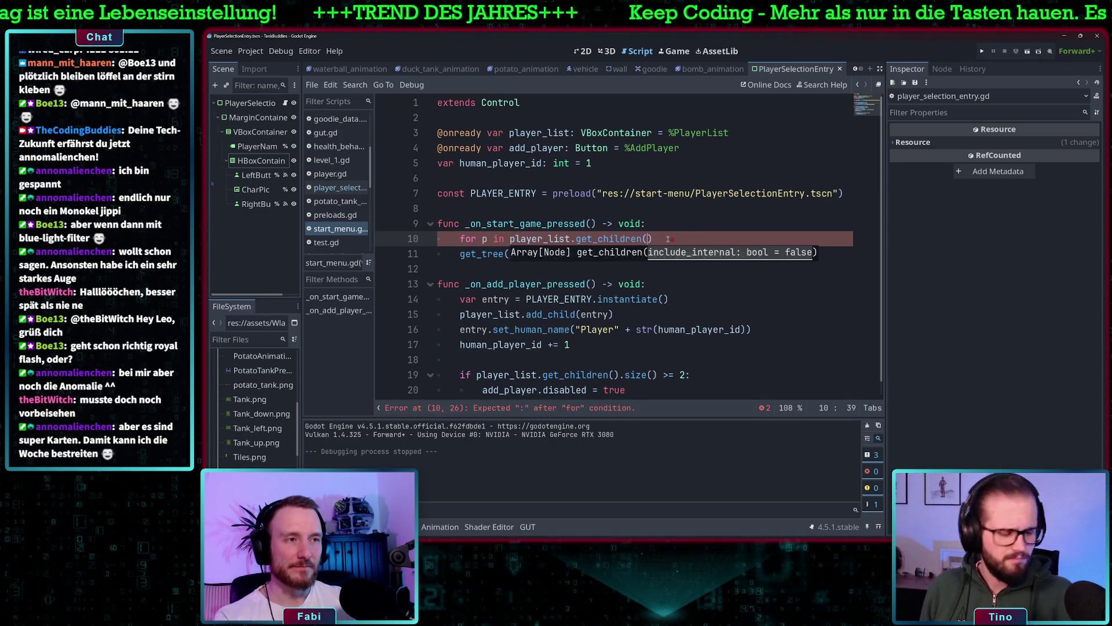
key(Right)
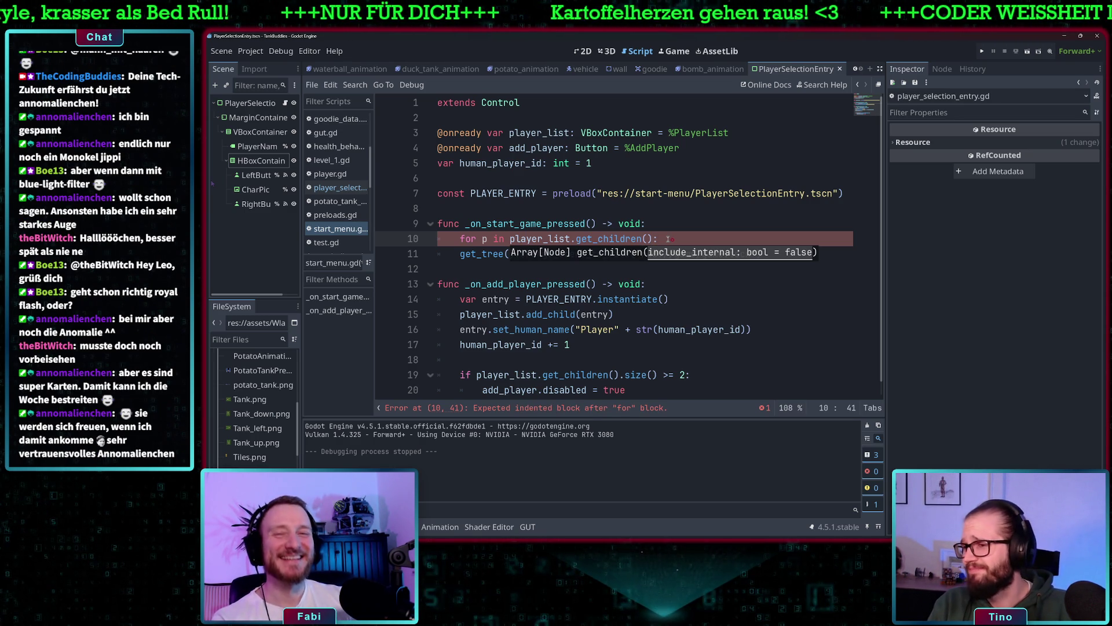
- Add an indented loop body line starting with 'p.' under the for statement
key(Return)
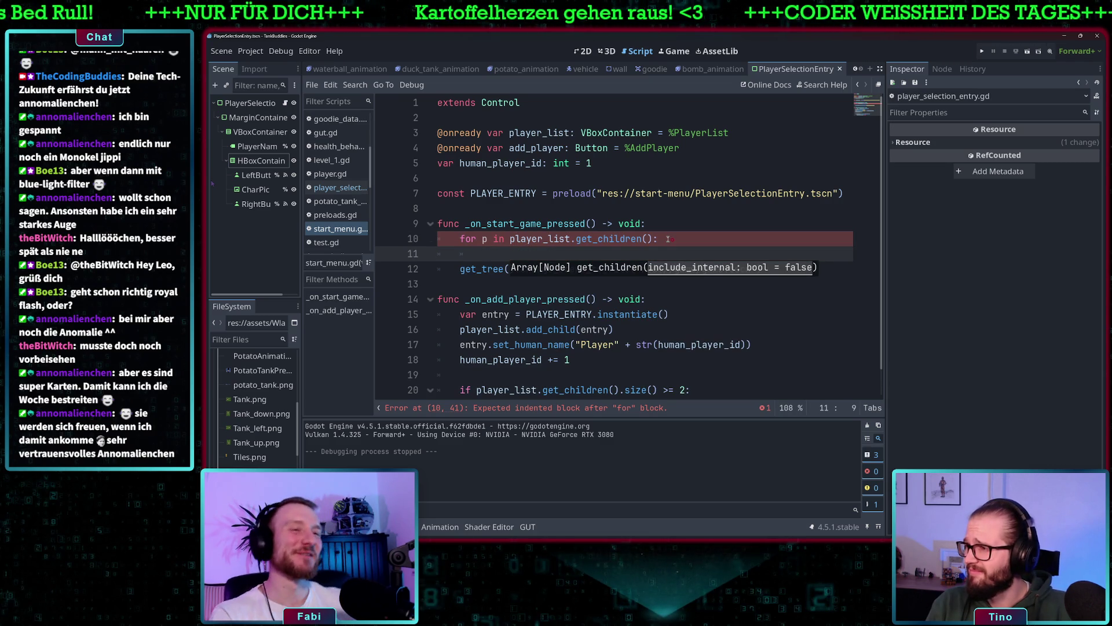
click(652, 239)
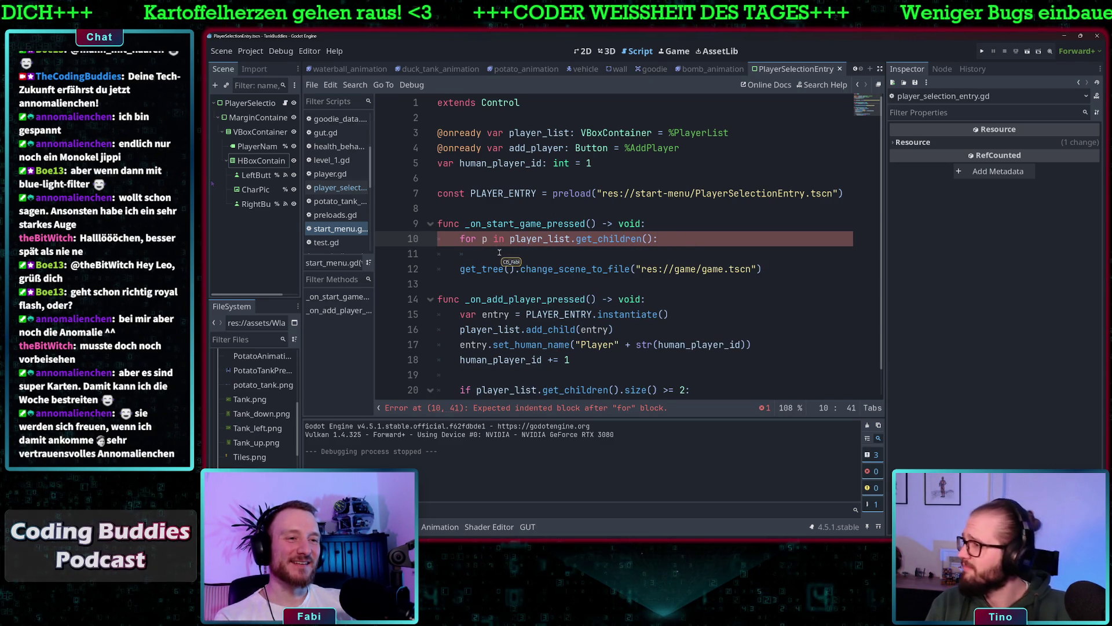
click(482, 239)
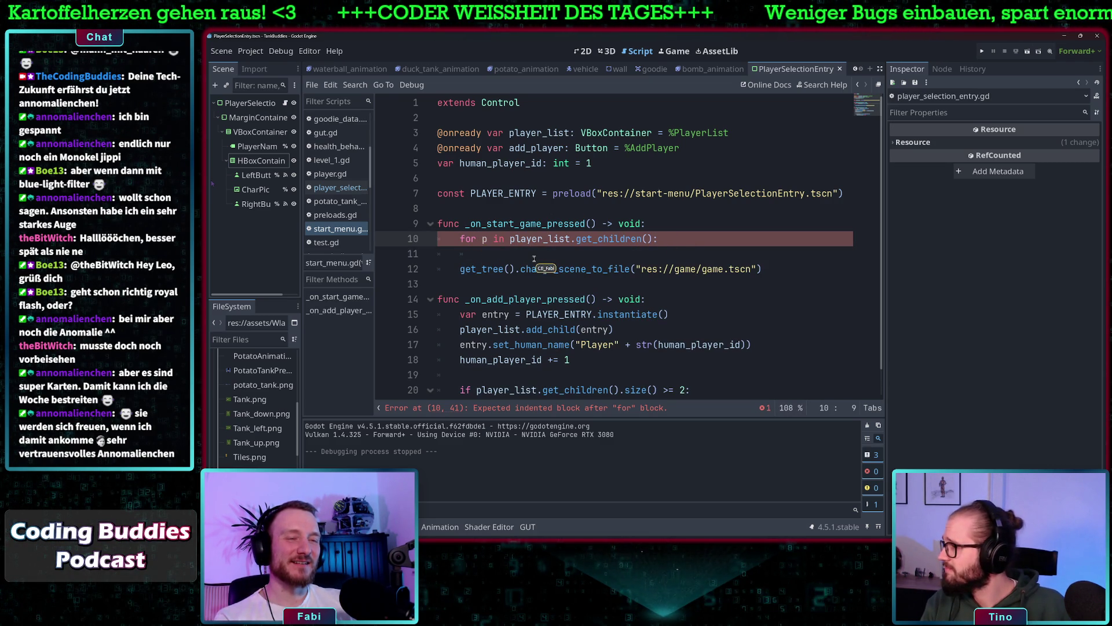
scroll(591, 269, down, 1)
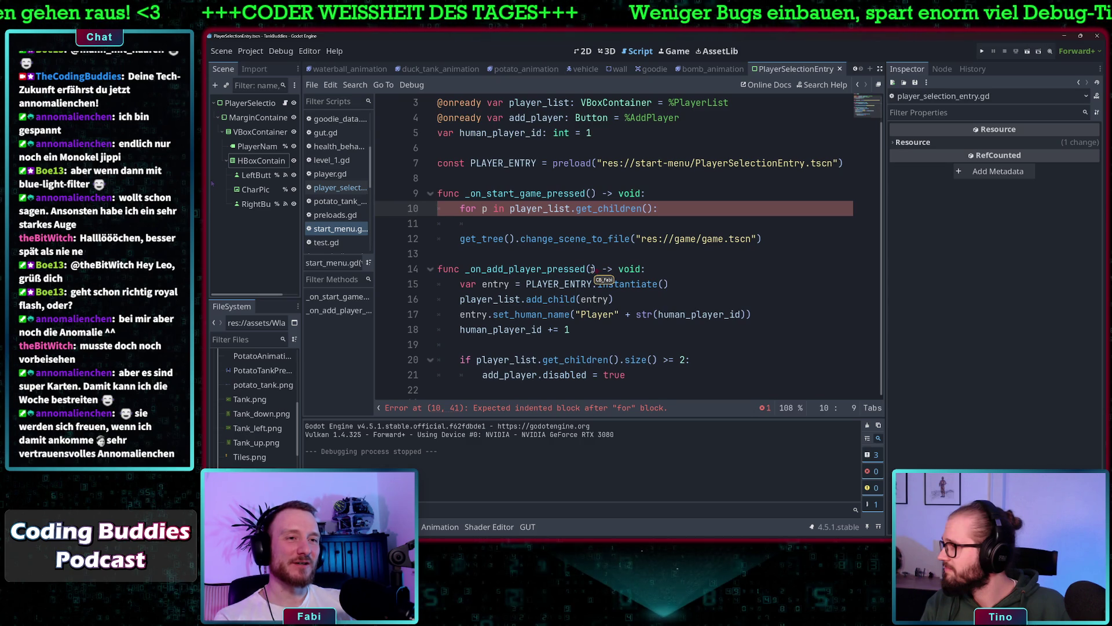
scroll(591, 269, up, 1)
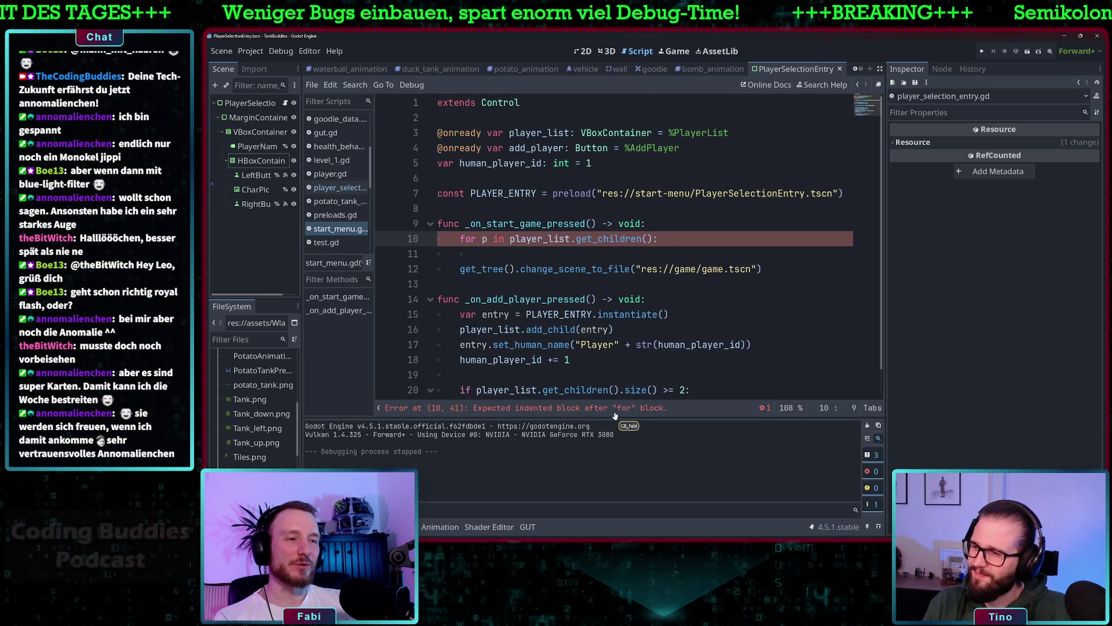
click(582, 253)
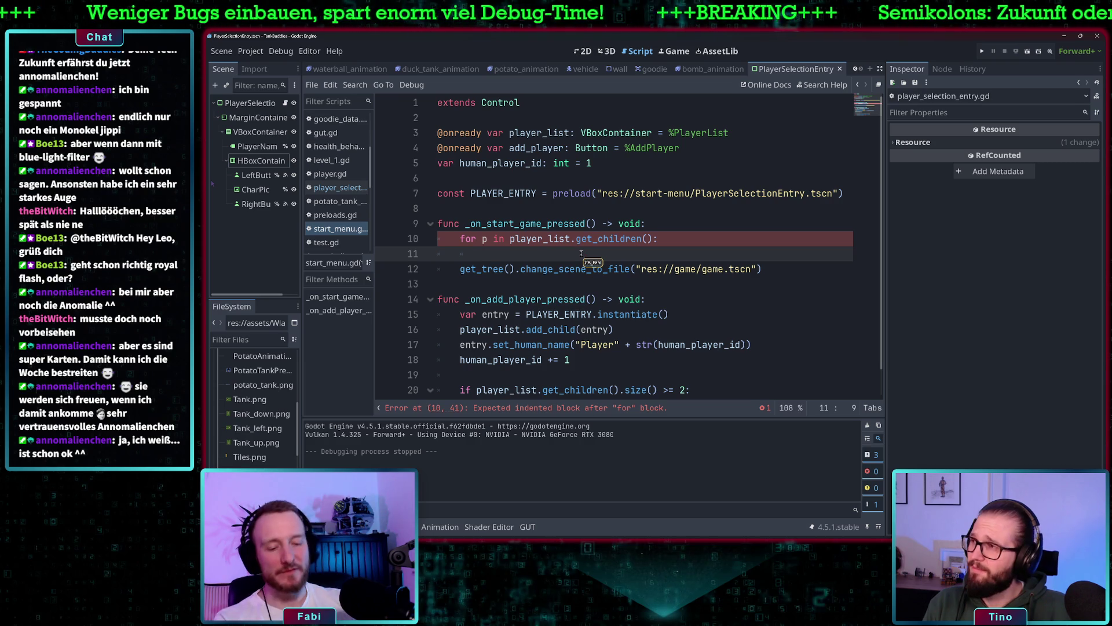
text(p)
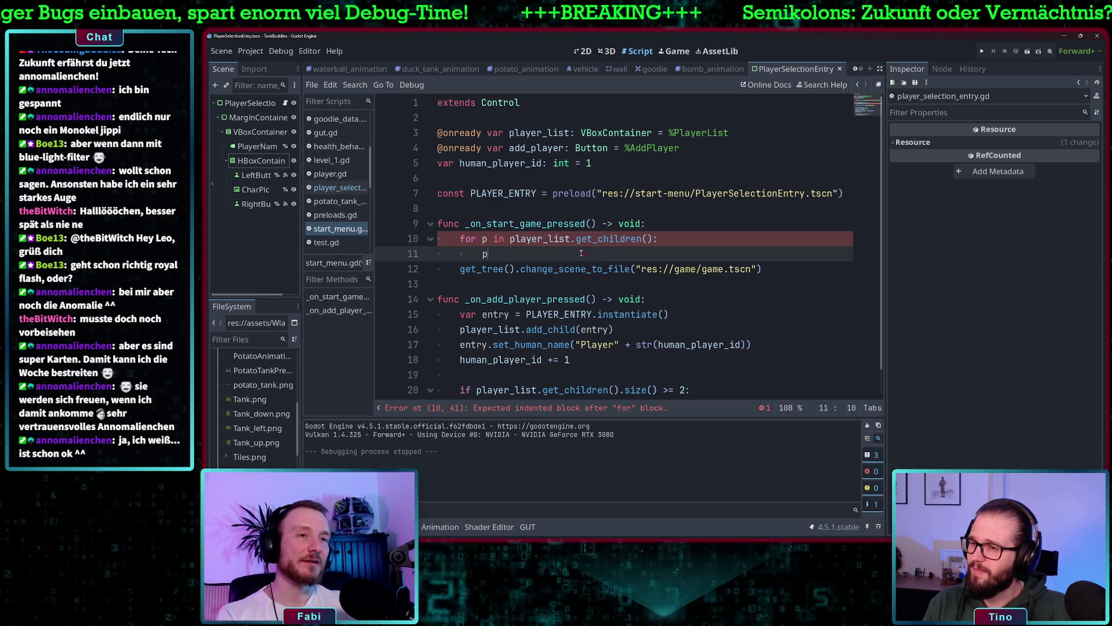
text(.)
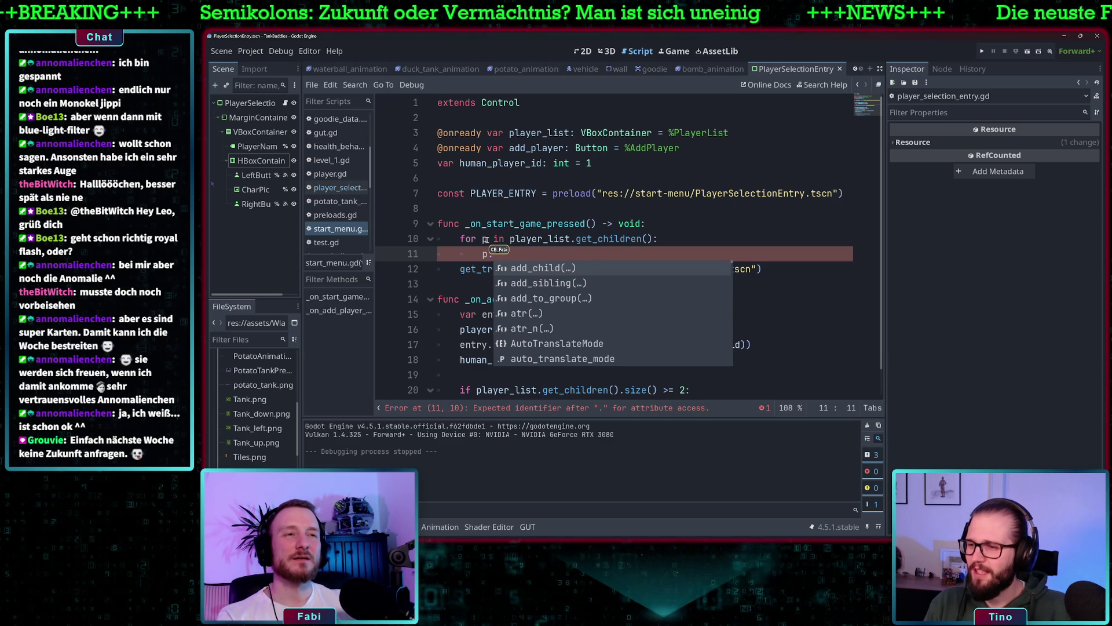
- Rename the loop variable on line 10 from 'p' to 'player'
click(672, 240)
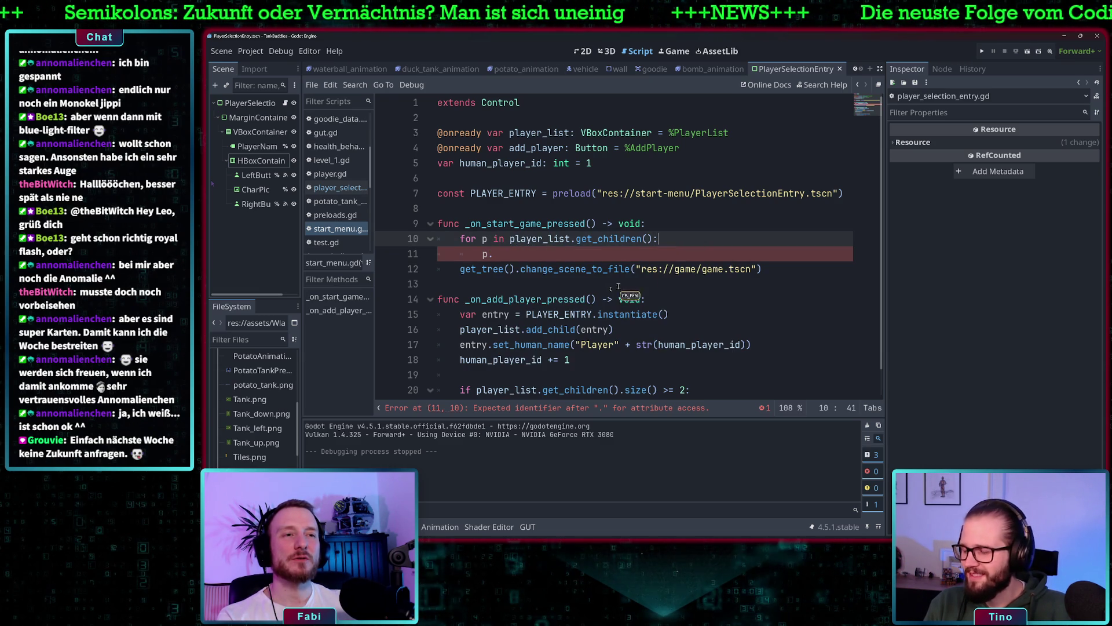
scroll(565, 359, down, 1)
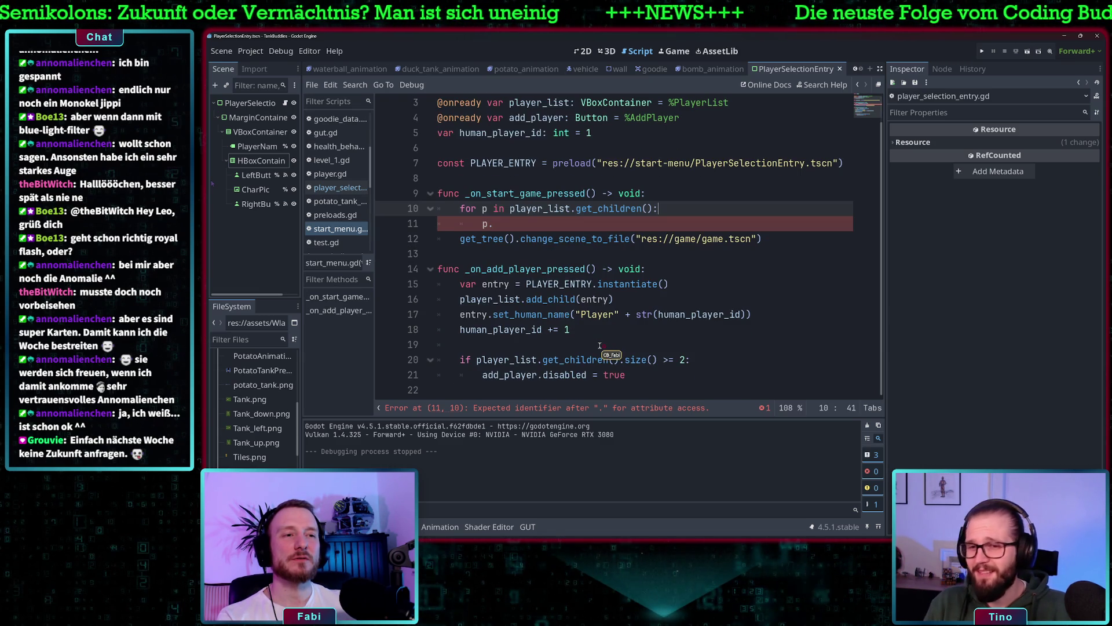
click(490, 208)
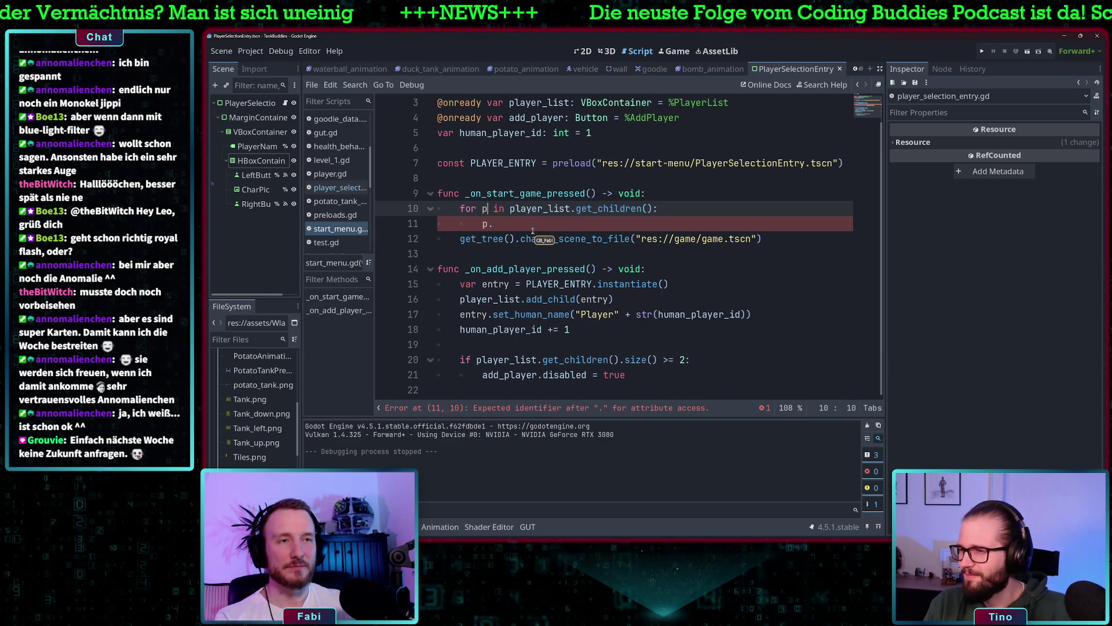
text(layer)
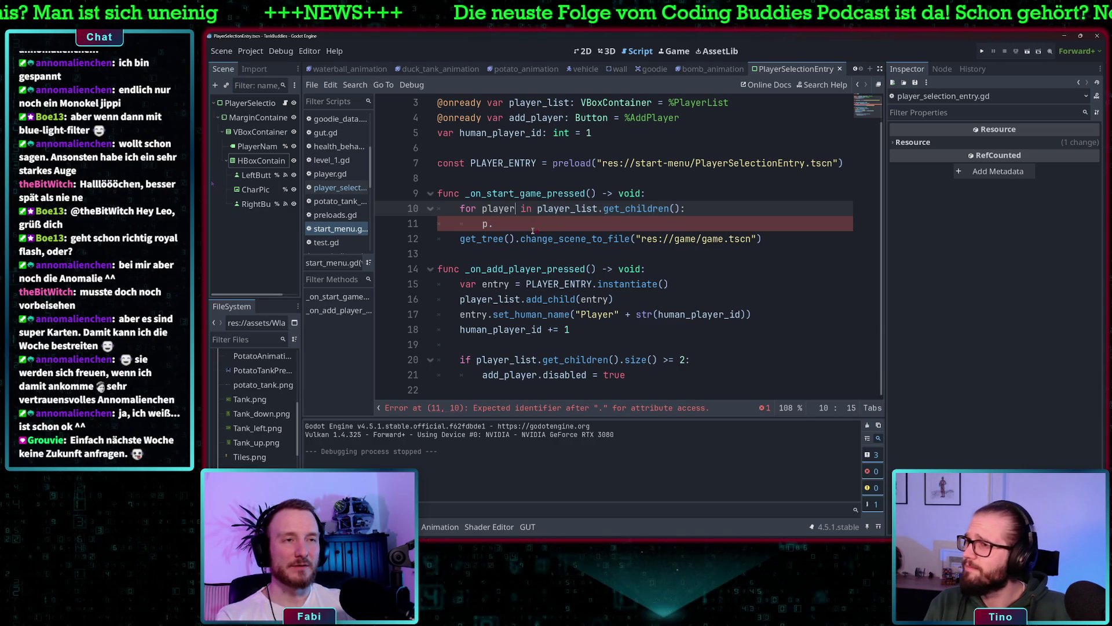
text(_se)
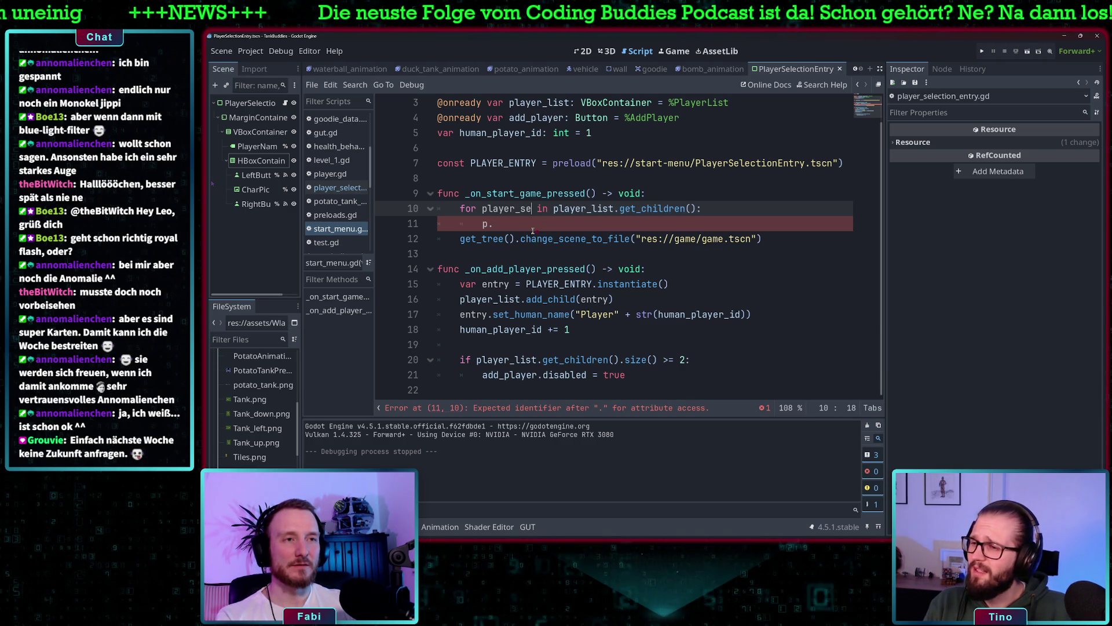
key(BackSpace)
key(BackSpace)
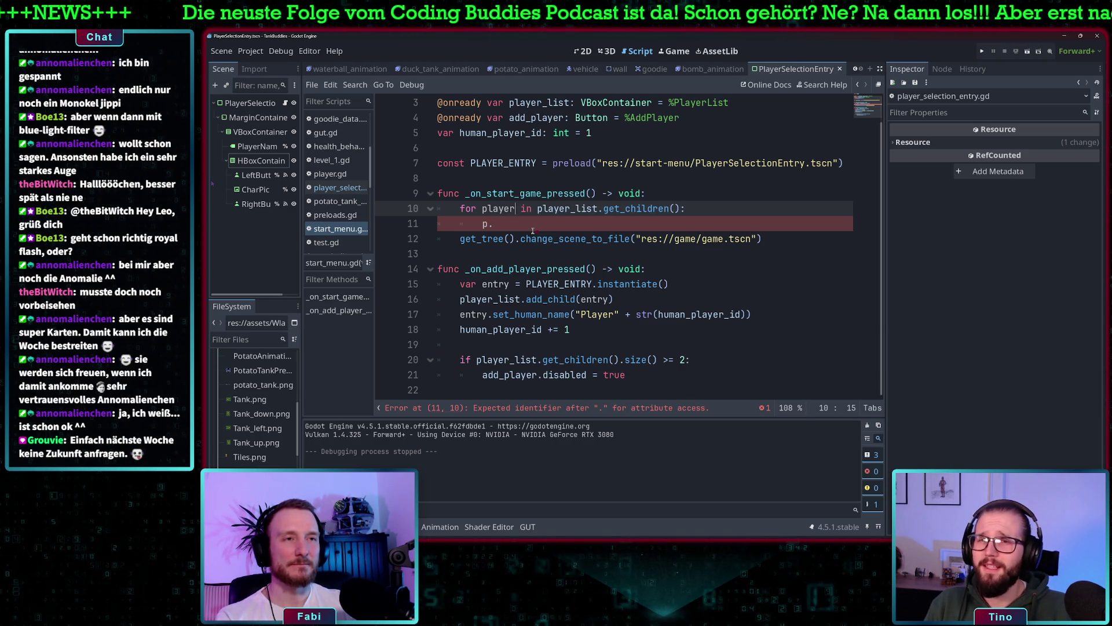
click(491, 226)
mouse_move(467, 234)
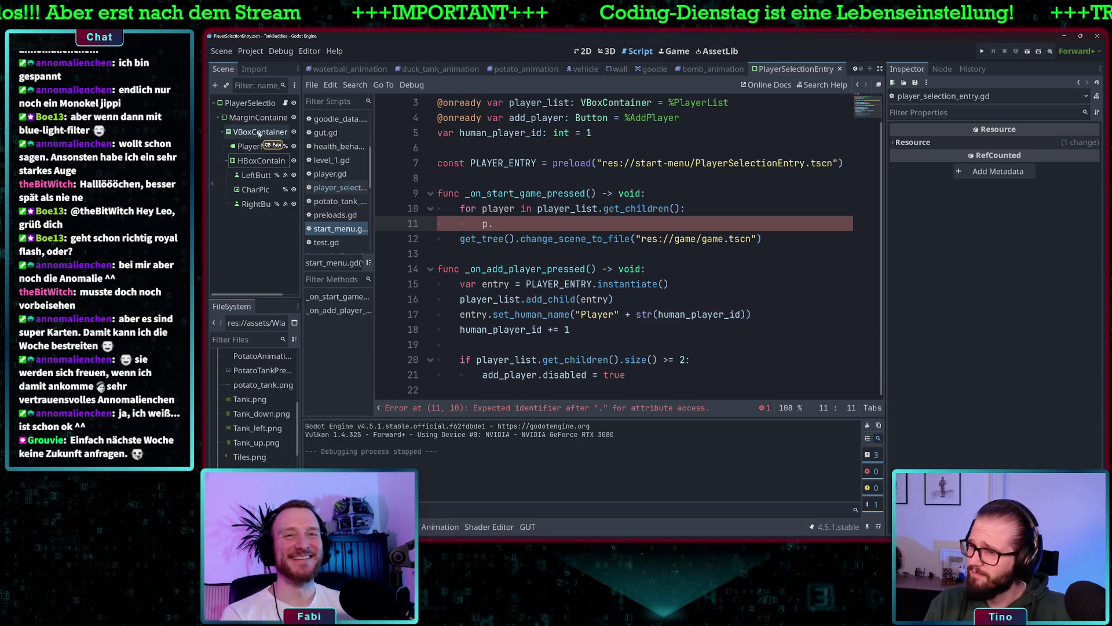
click(284, 104)
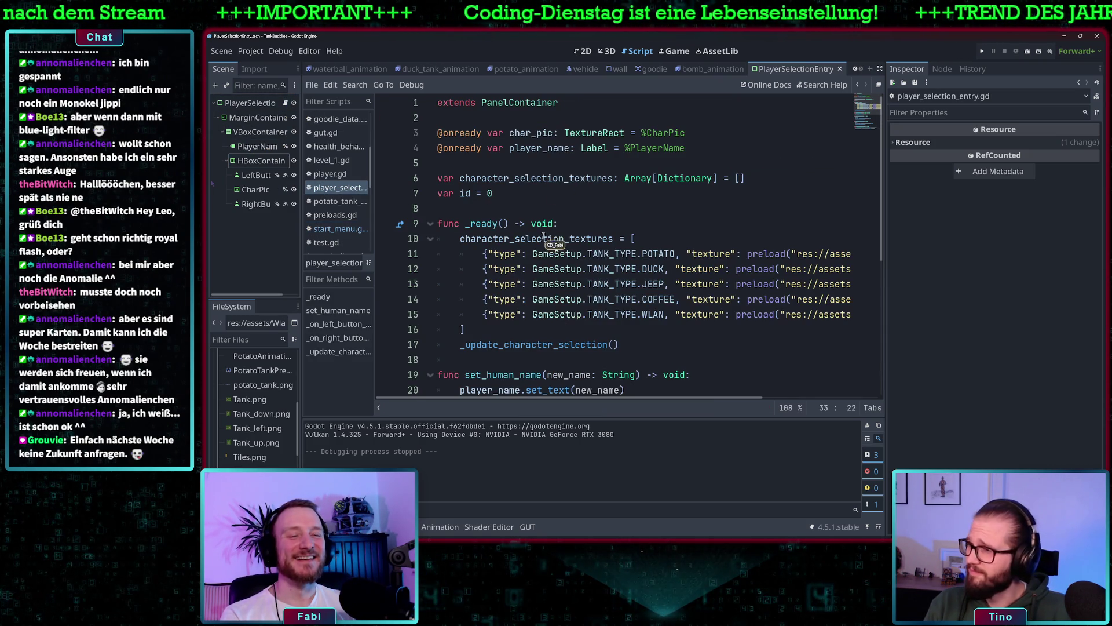
- Add two blank lines after _ready in player_selection_entry.gd for a new function
scroll(569, 251, down, 5)
scroll(603, 322, up, 2)
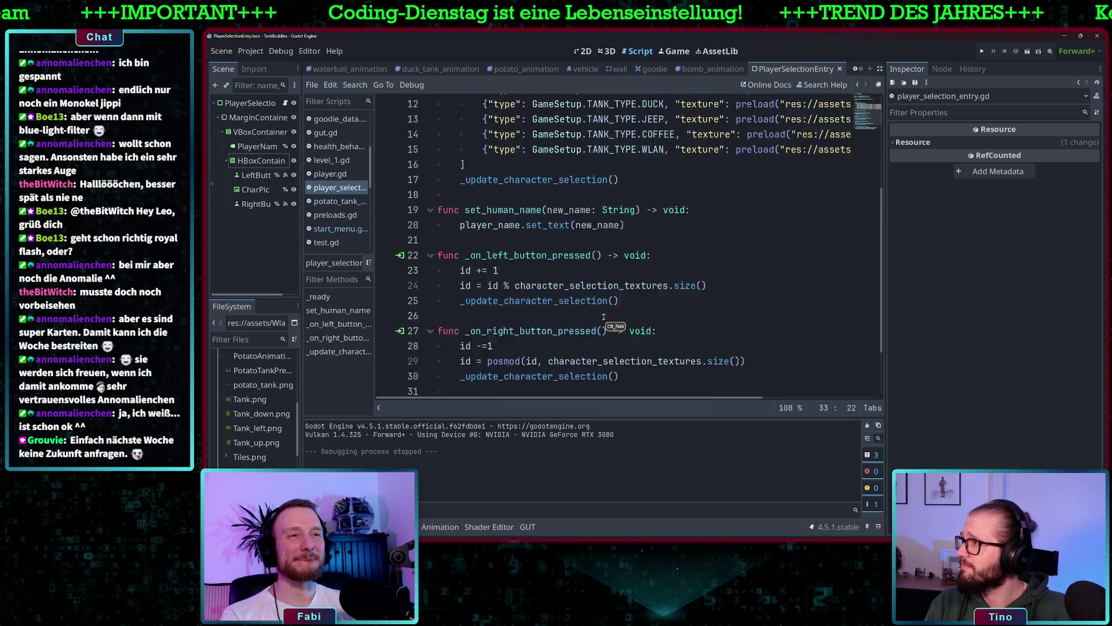
scroll(565, 304, down, 1)
scroll(564, 303, down, 1)
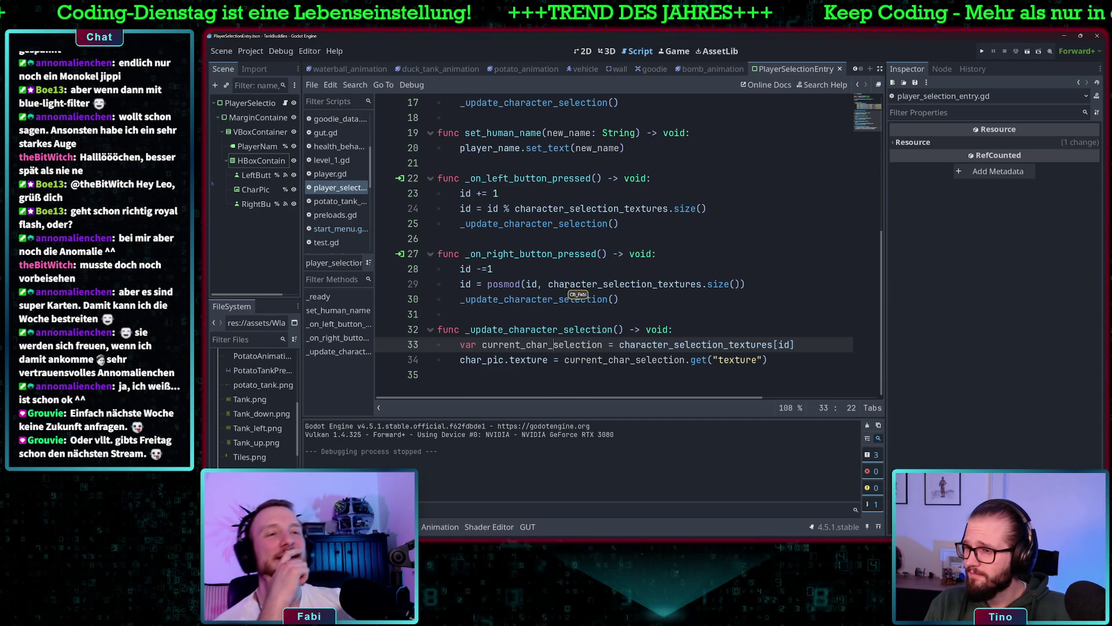
scroll(574, 307, up, 3)
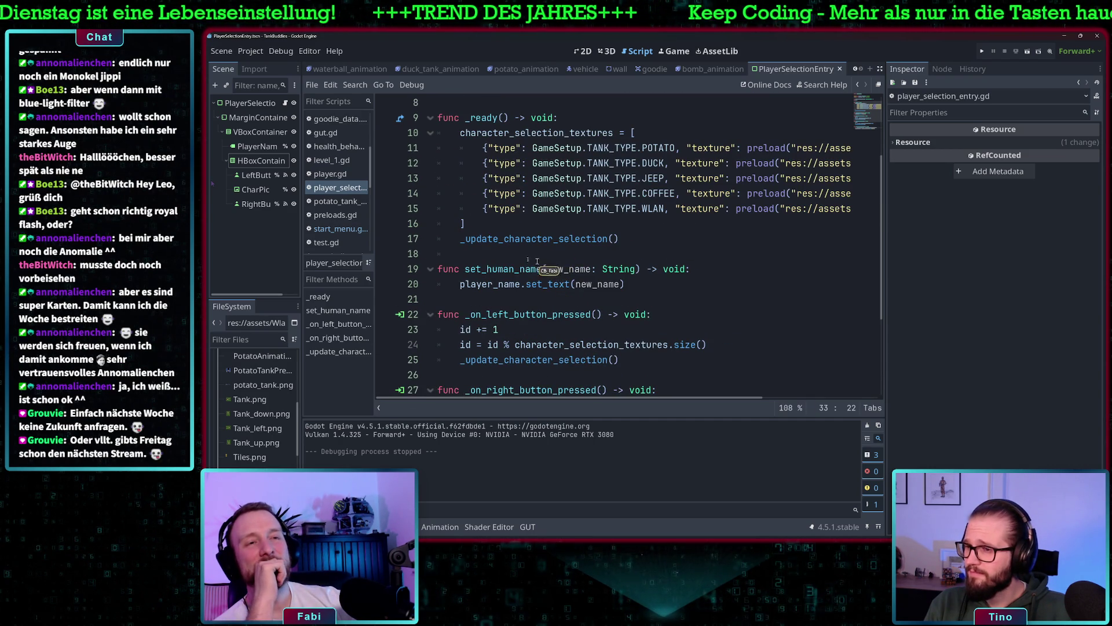
click(505, 253)
key(Return)
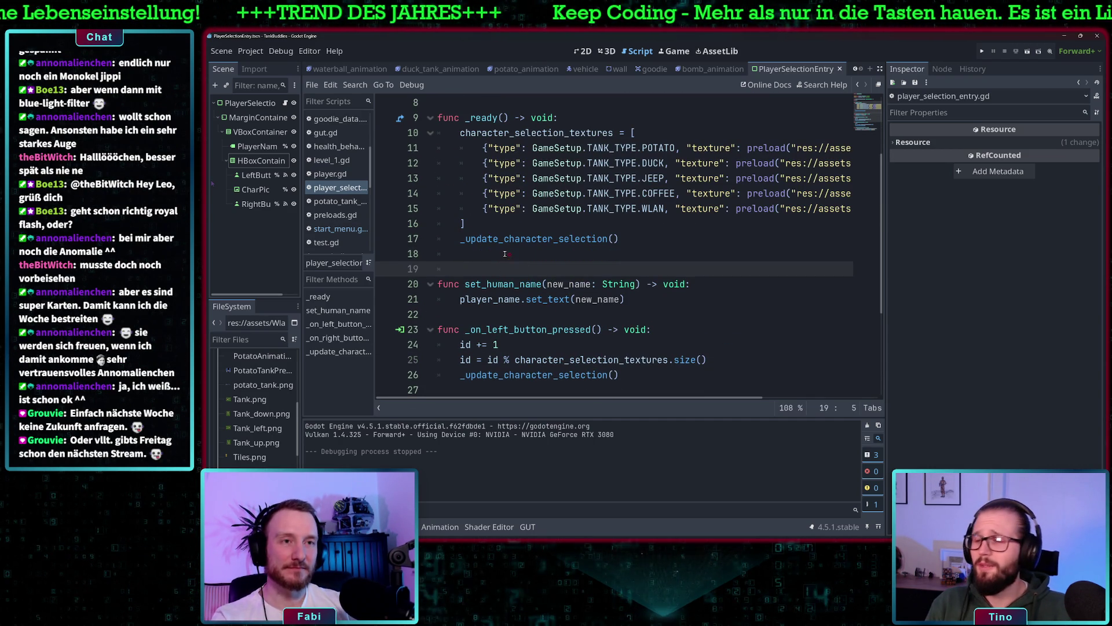
key(Return)
text(func)
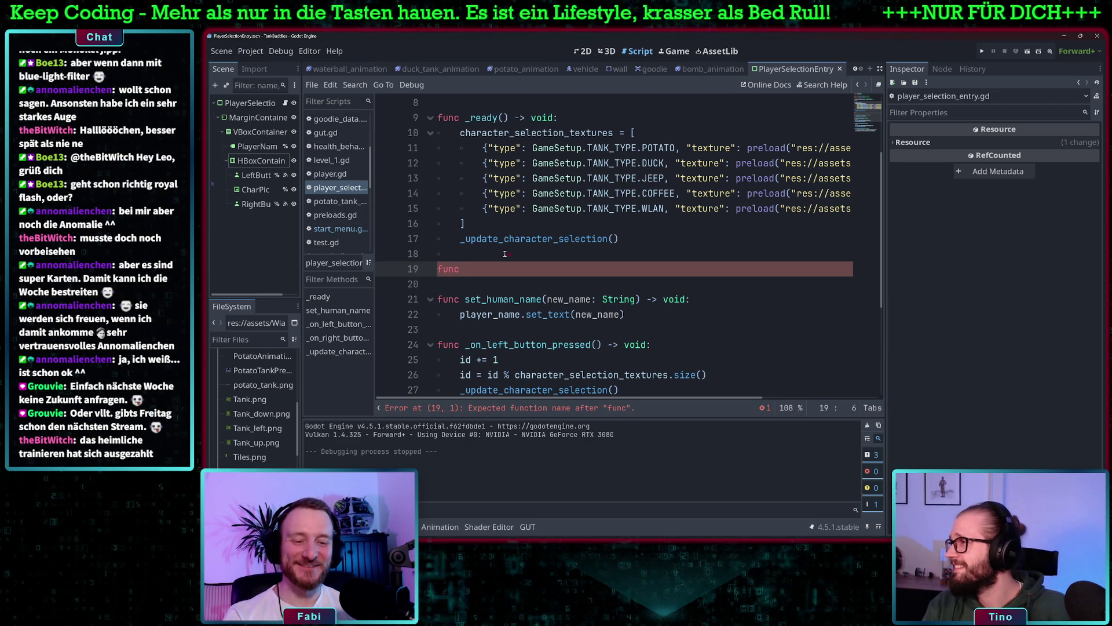
- Declare get_selected_player() -> Dictionary[String, GameSetup.TANK_TYPE]: as the new function header
text(get_)
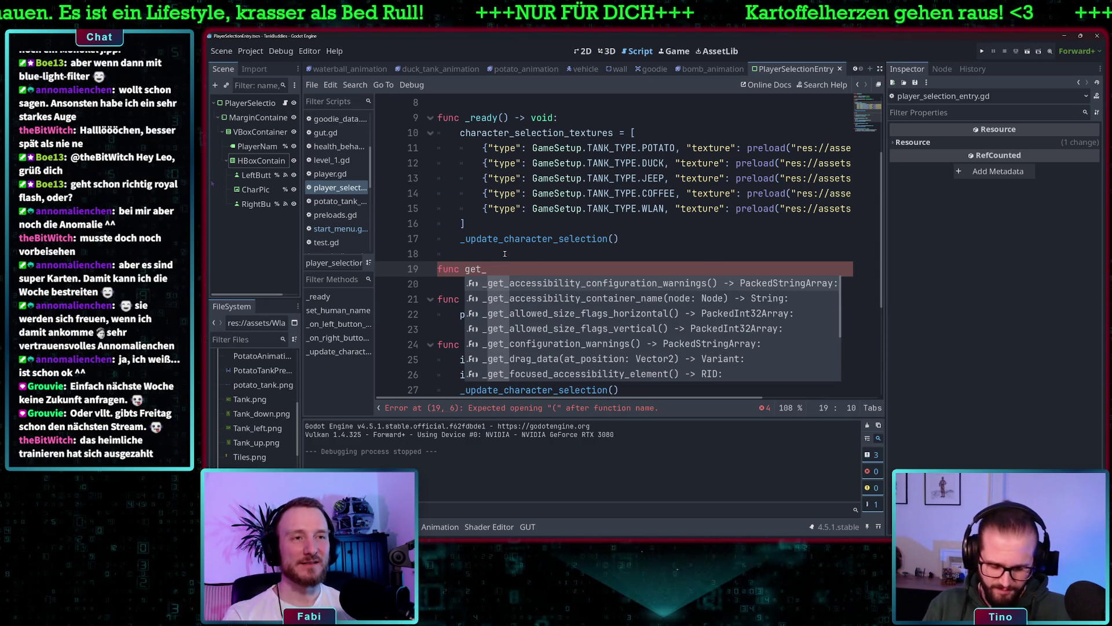
text(sele)
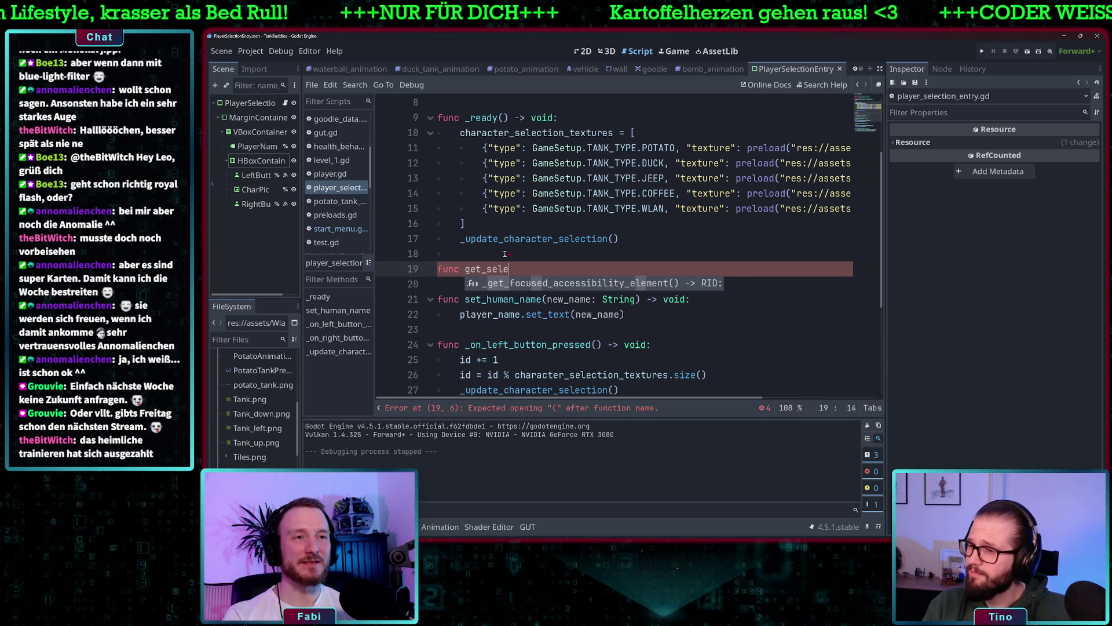
text(cted_pl)
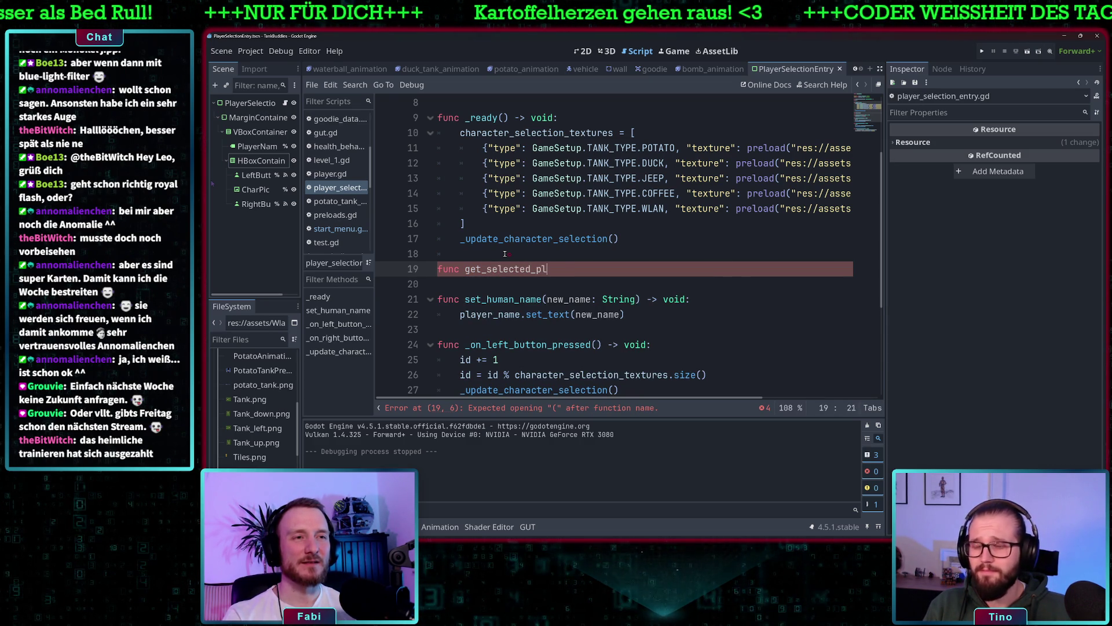
text(()
text(:)
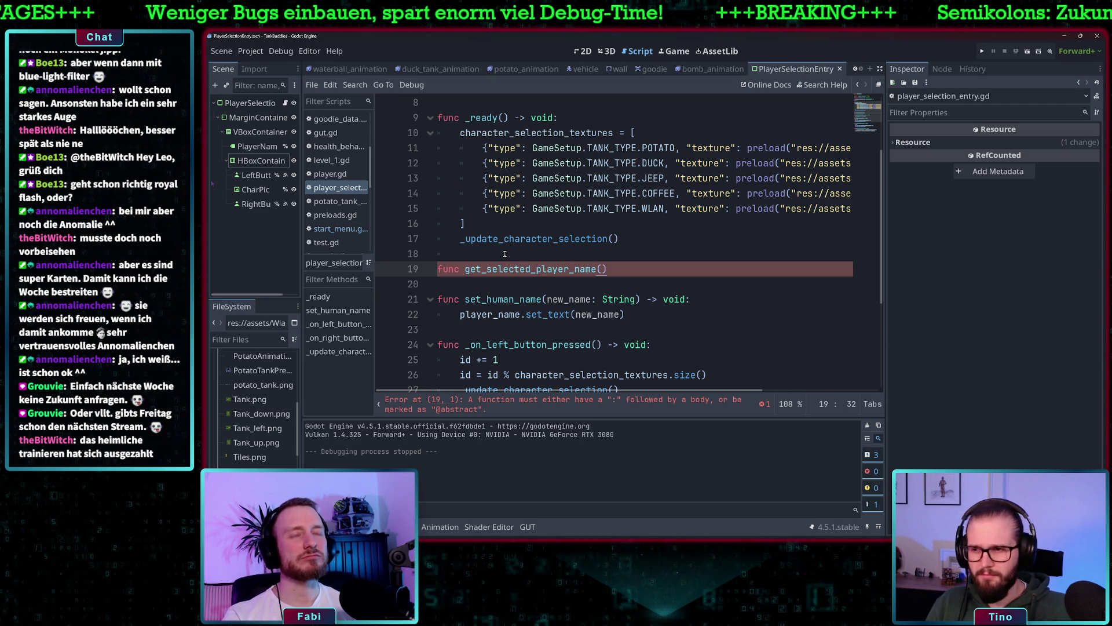
key(BackSpace)
key(BackSpace)
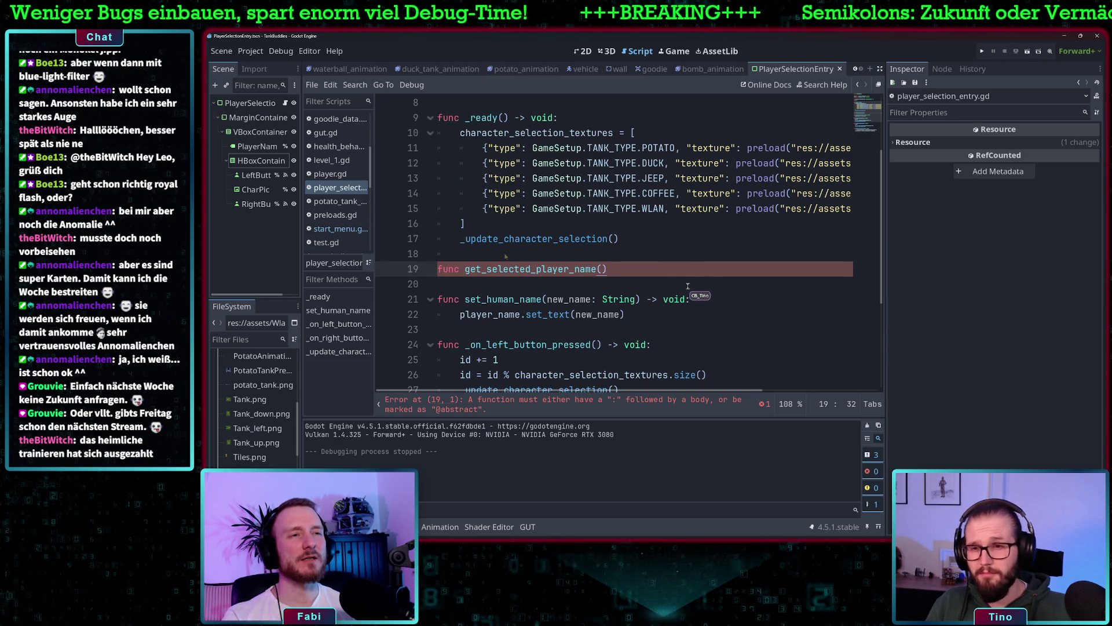
key(BackSpace)
key(BackSpace)
key(BackSpace)
text(())
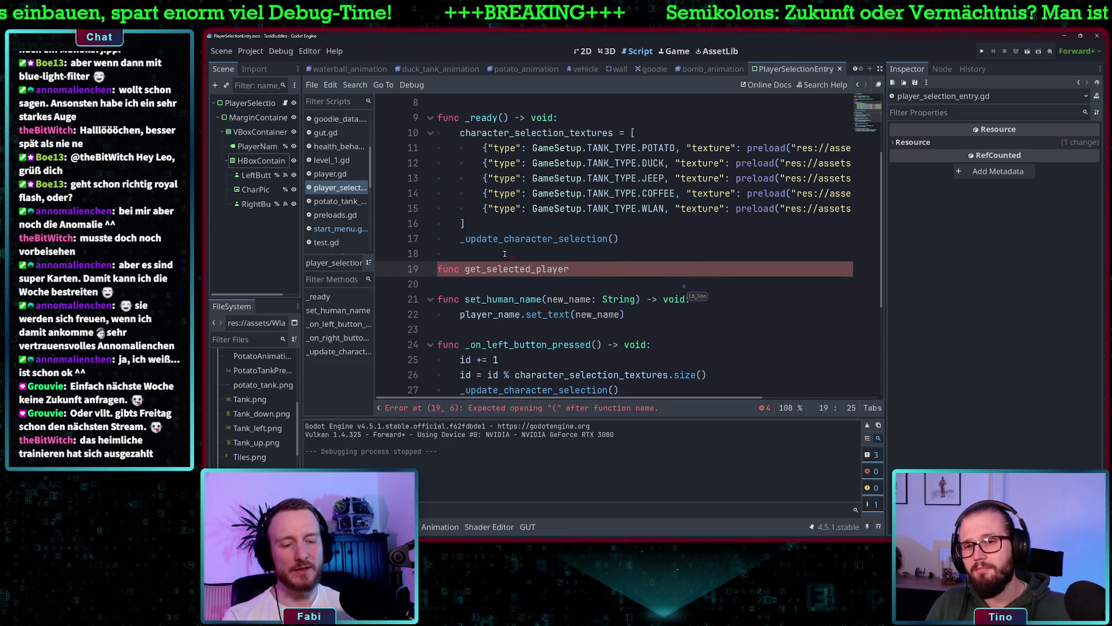
text( -> )
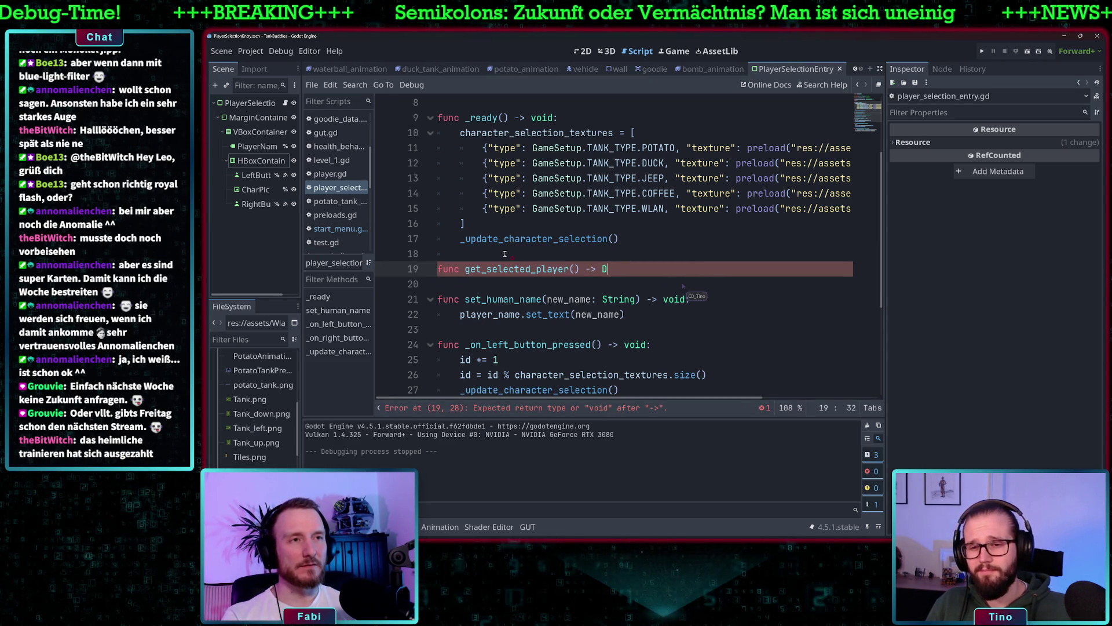
text(Di)
key(Return)
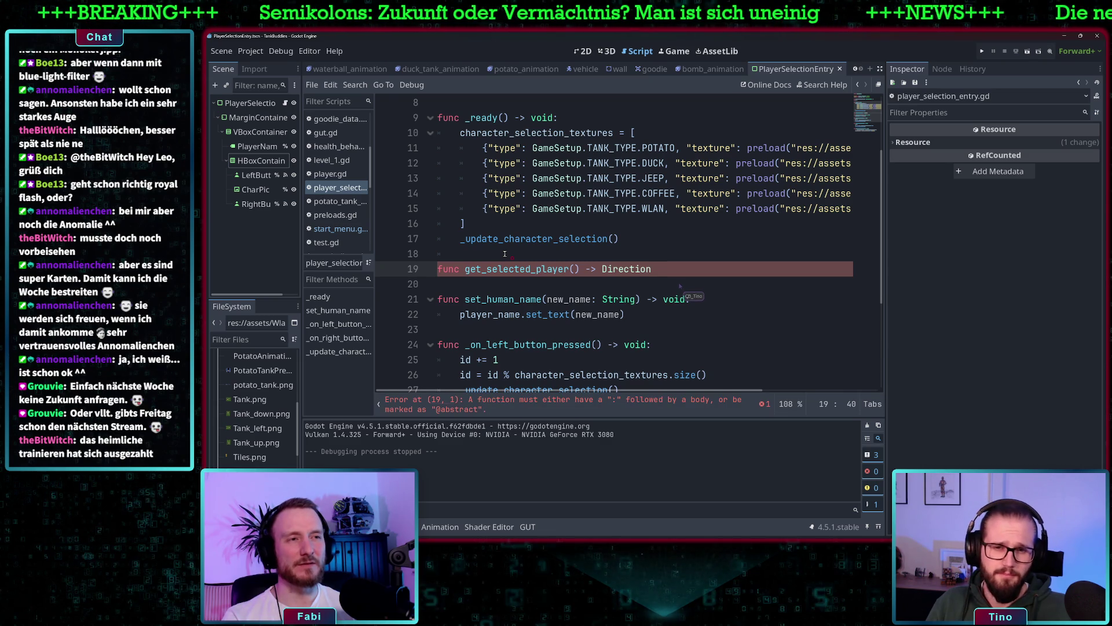
key(BackSpace)
key(BackSpace)
key(BackSpace)
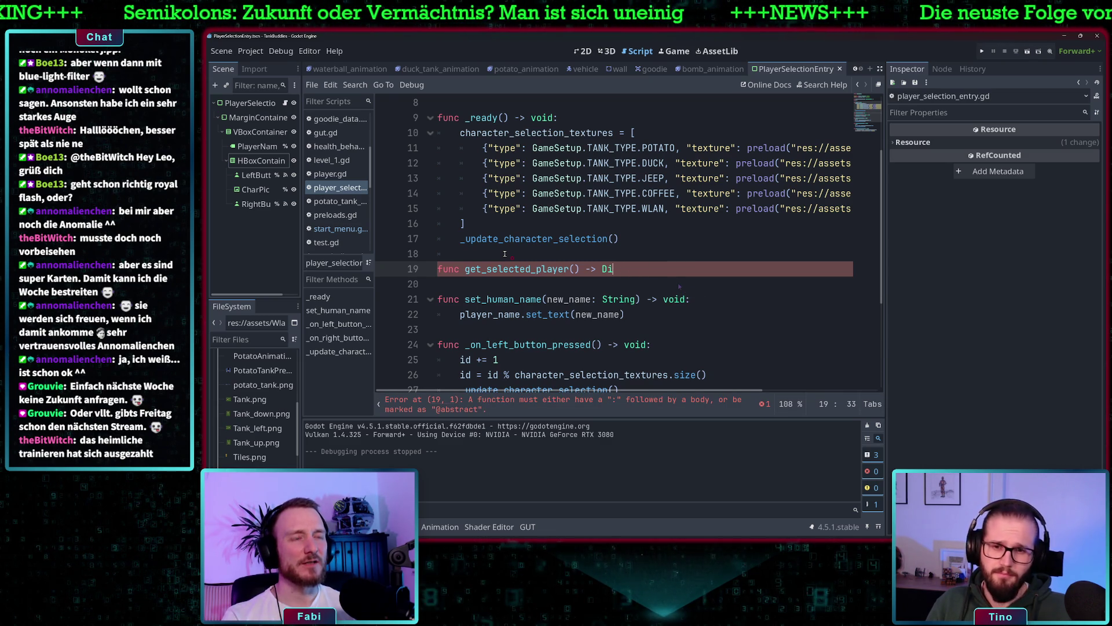
text(ctionary)
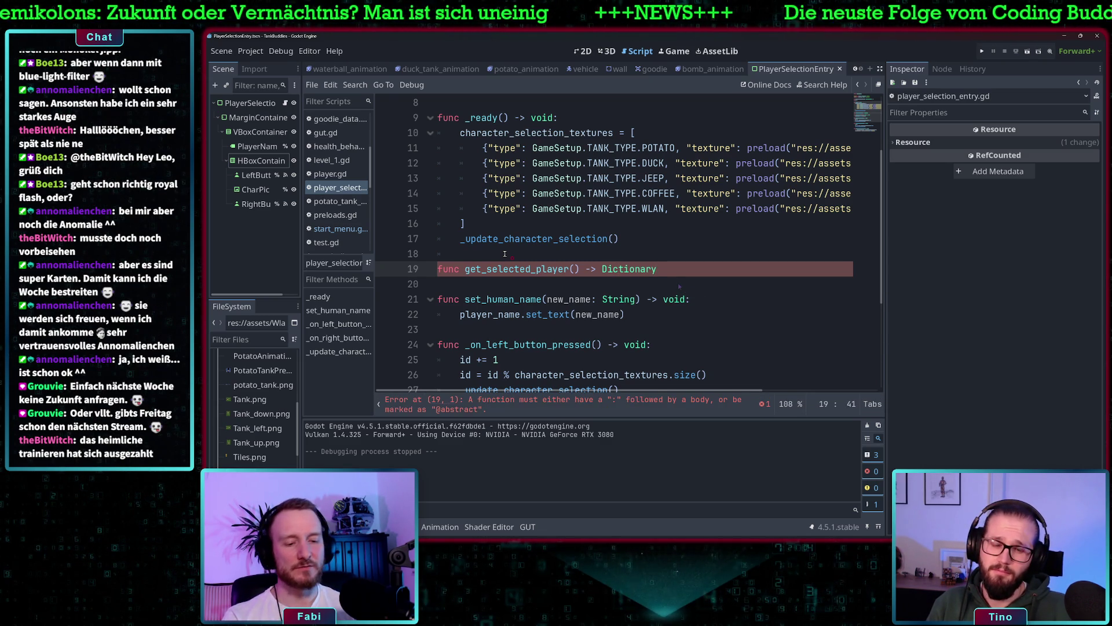
text([)
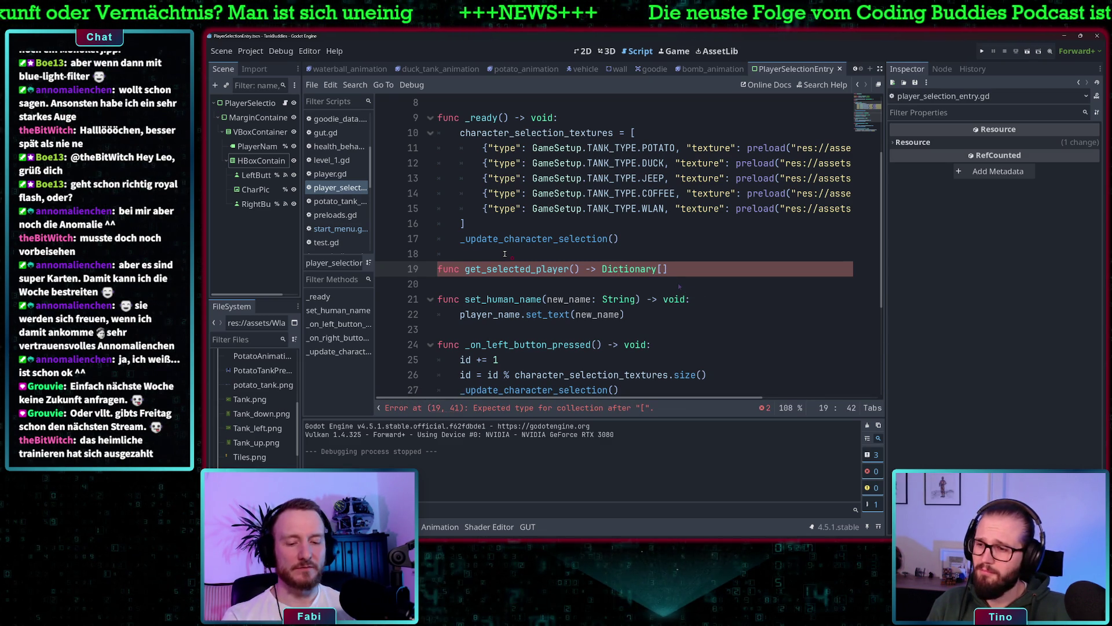
text(String, Game)
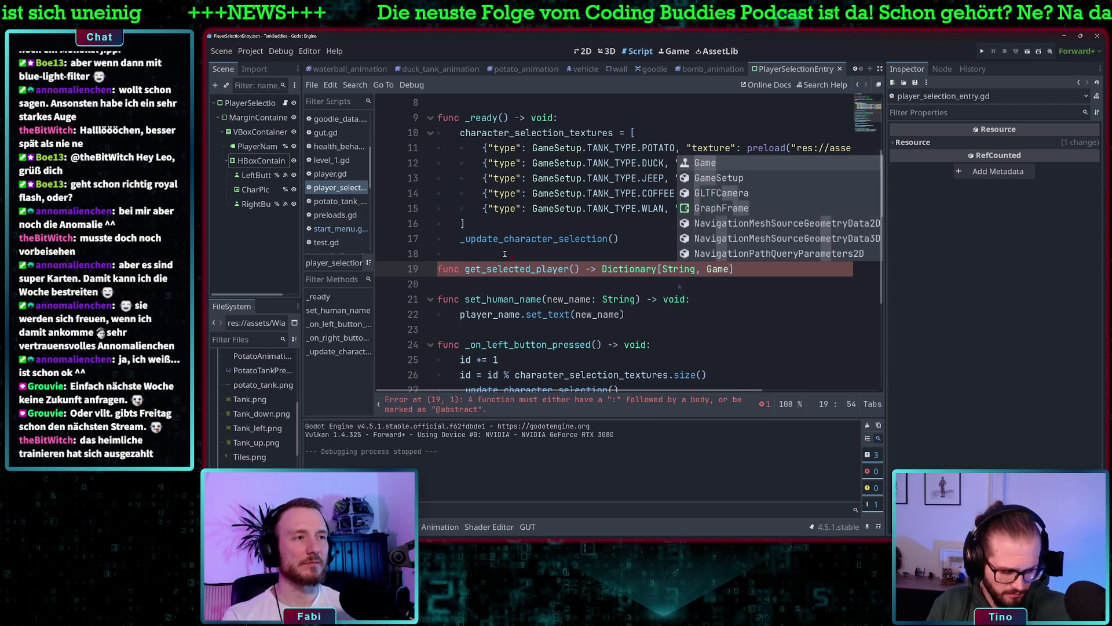
key(Down)
key(Return)
text(.T)
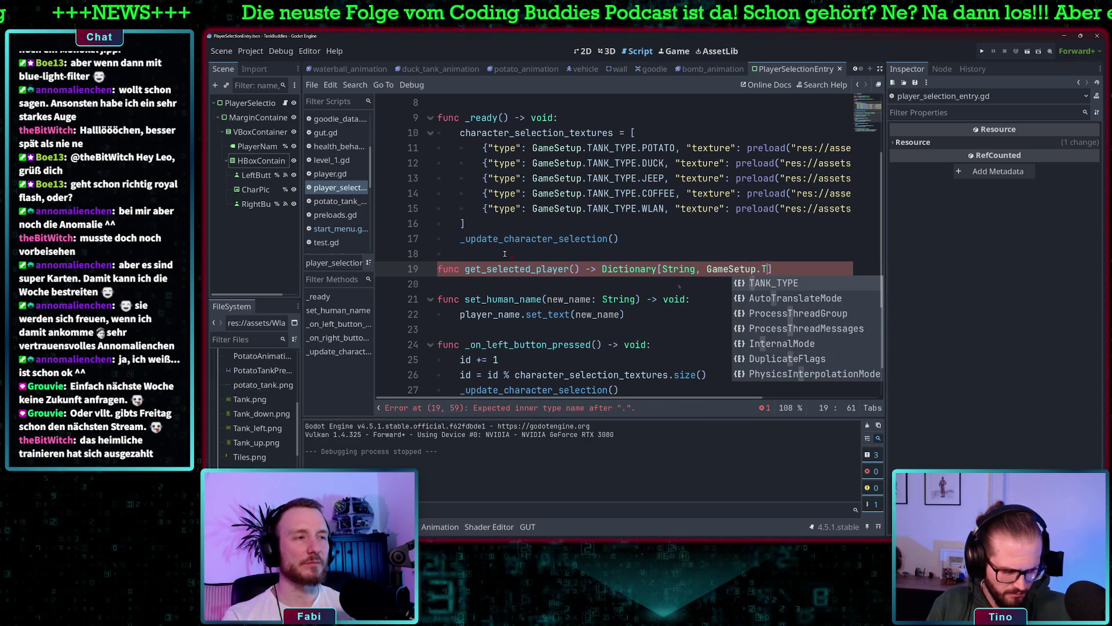
click(774, 283)
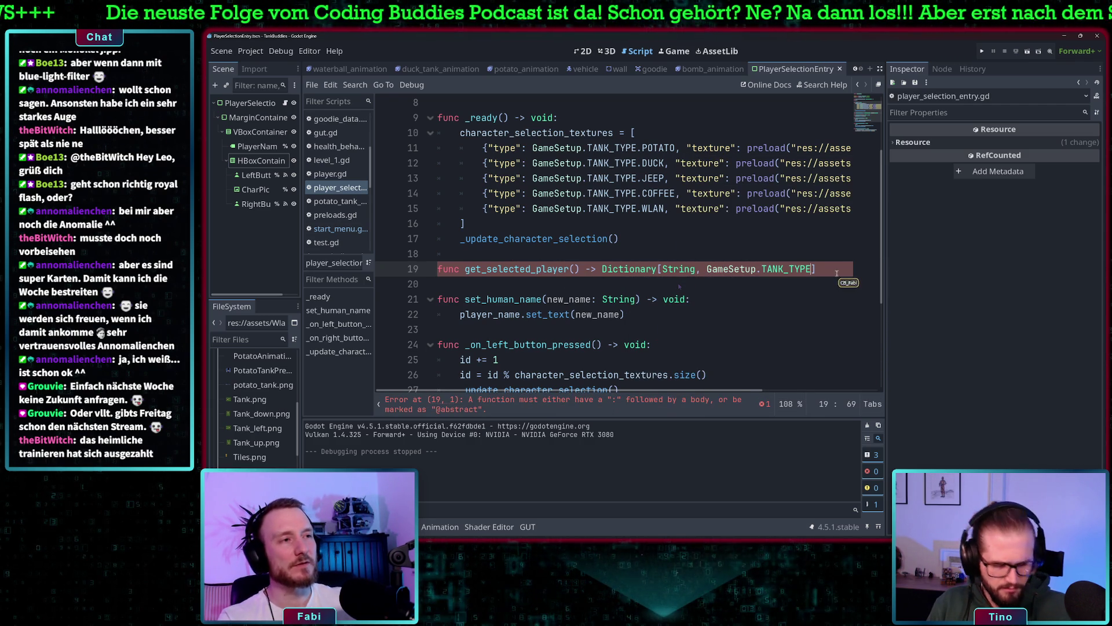
text(:)
key(Return)
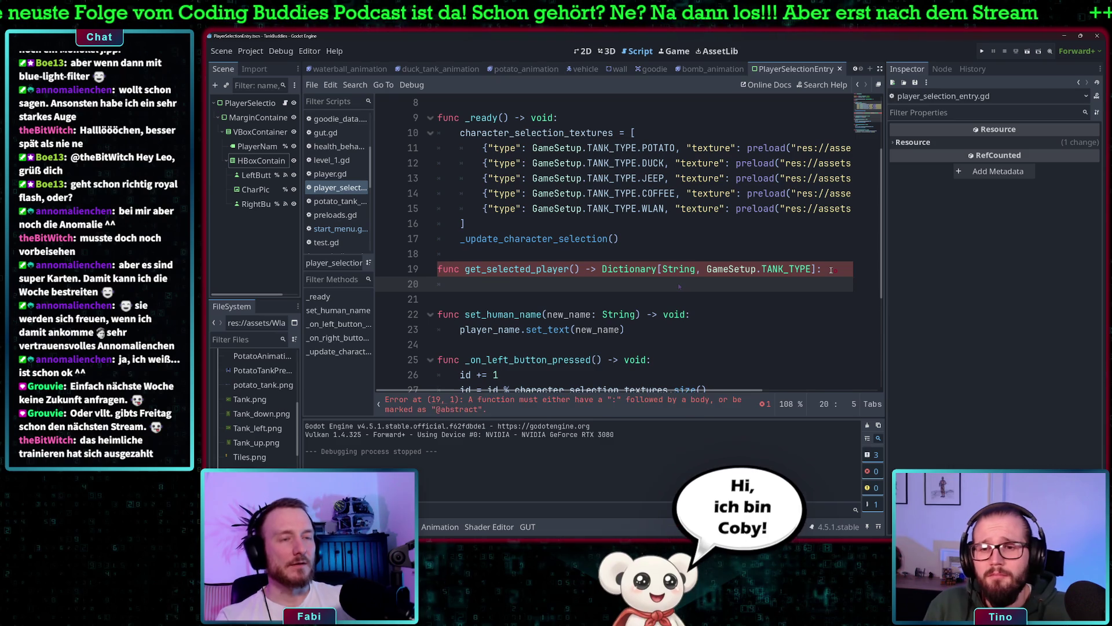
- Write the body as return {"name": player_name.get_text(), ...}
text(return)
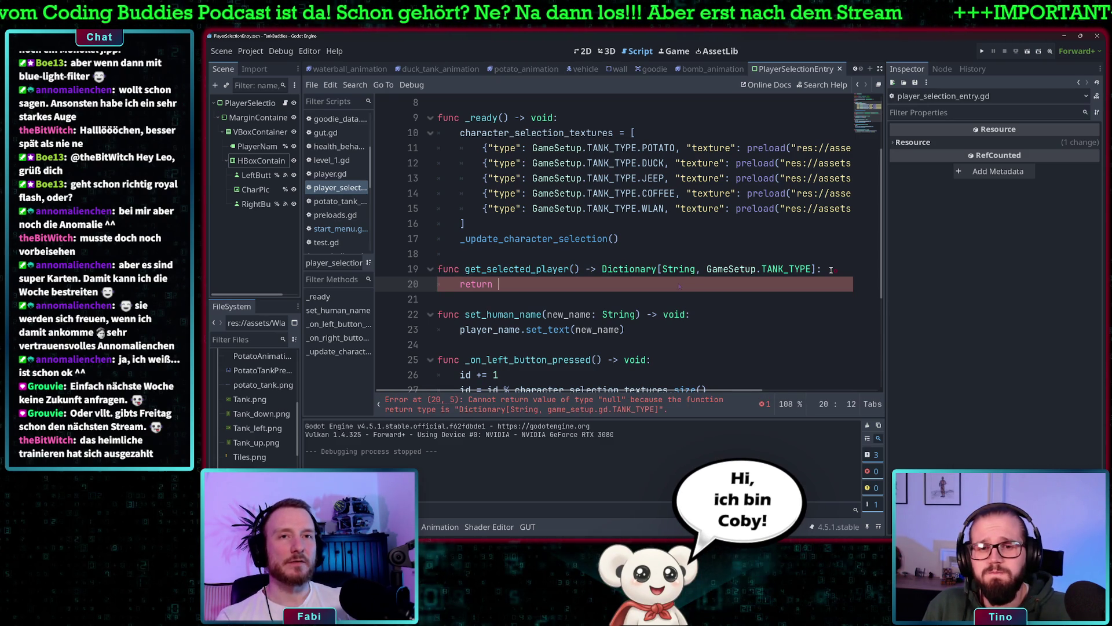
scroll(594, 202, up, 1)
scroll(594, 201, up, 2)
click(537, 135)
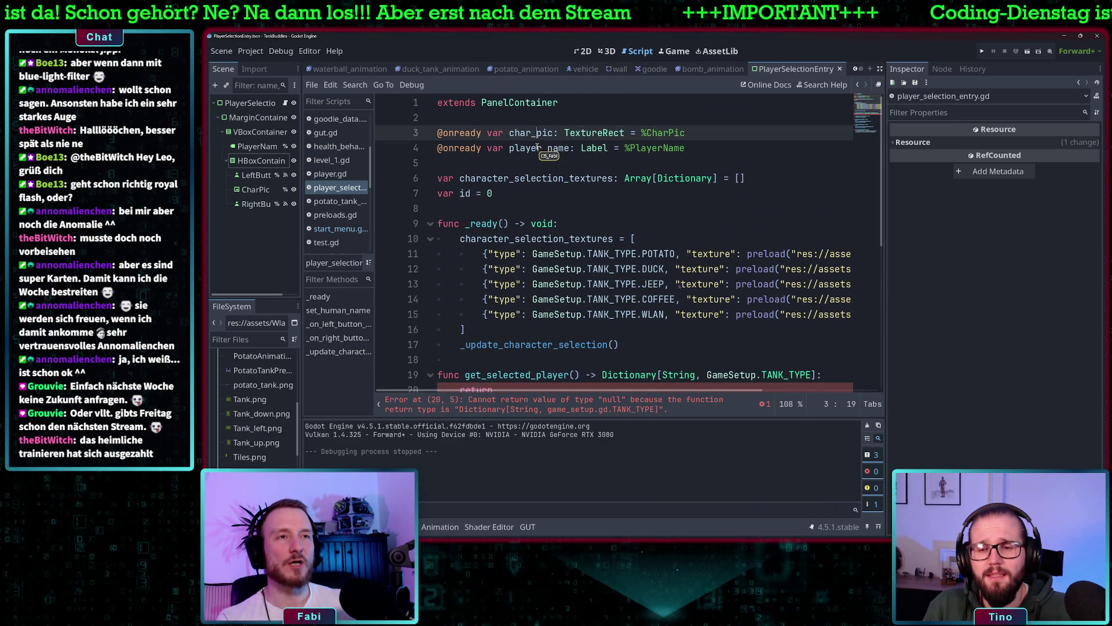
scroll(556, 202, down, 3)
click(583, 253)
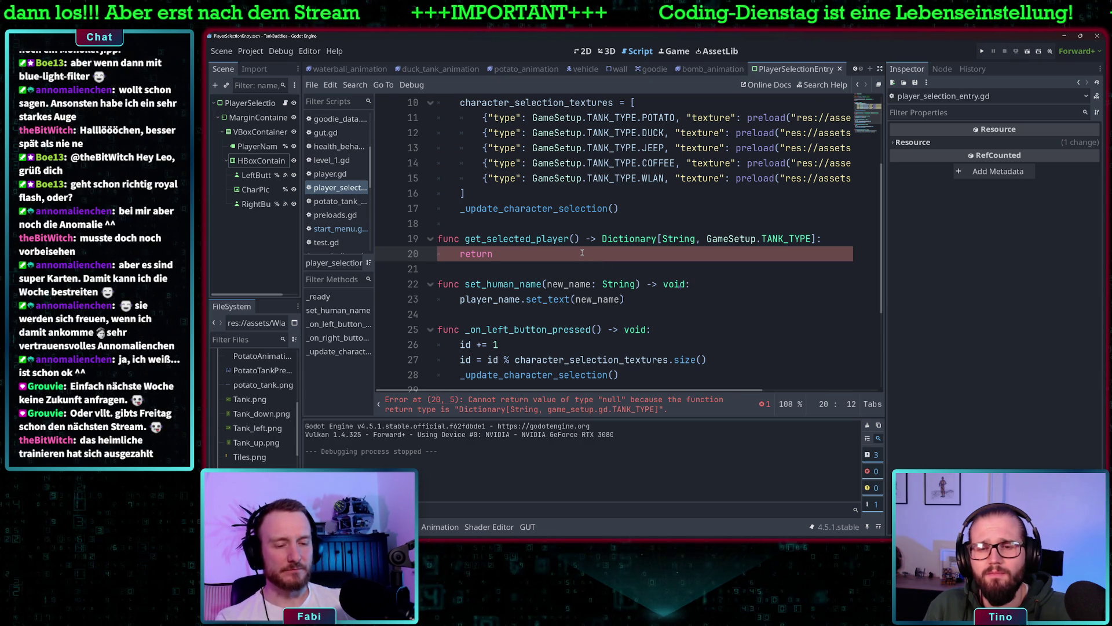
text({)
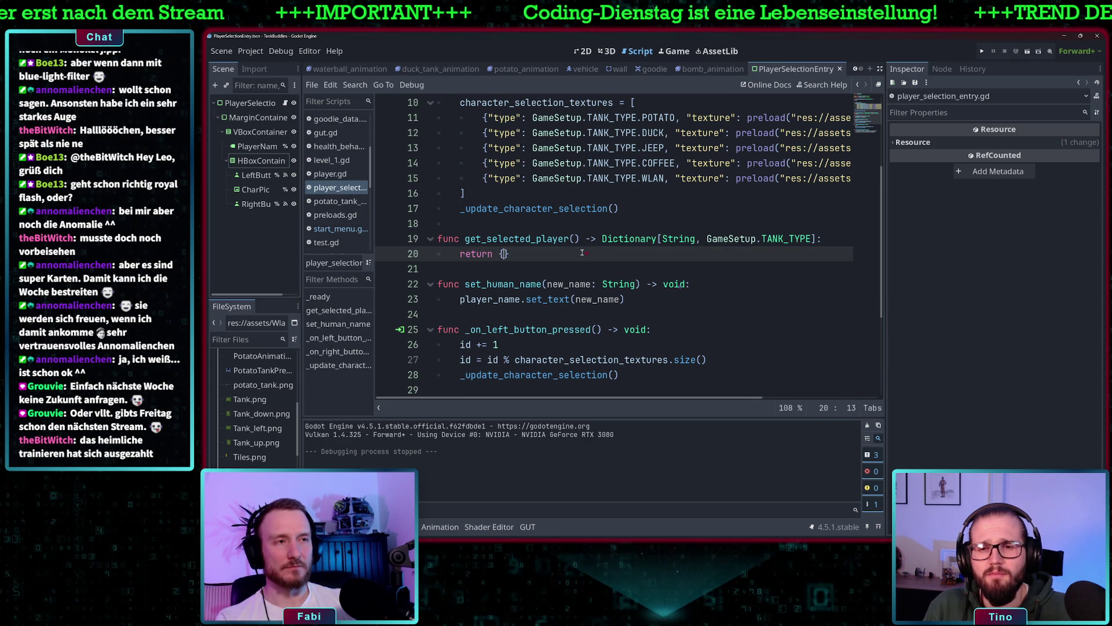
text("!)
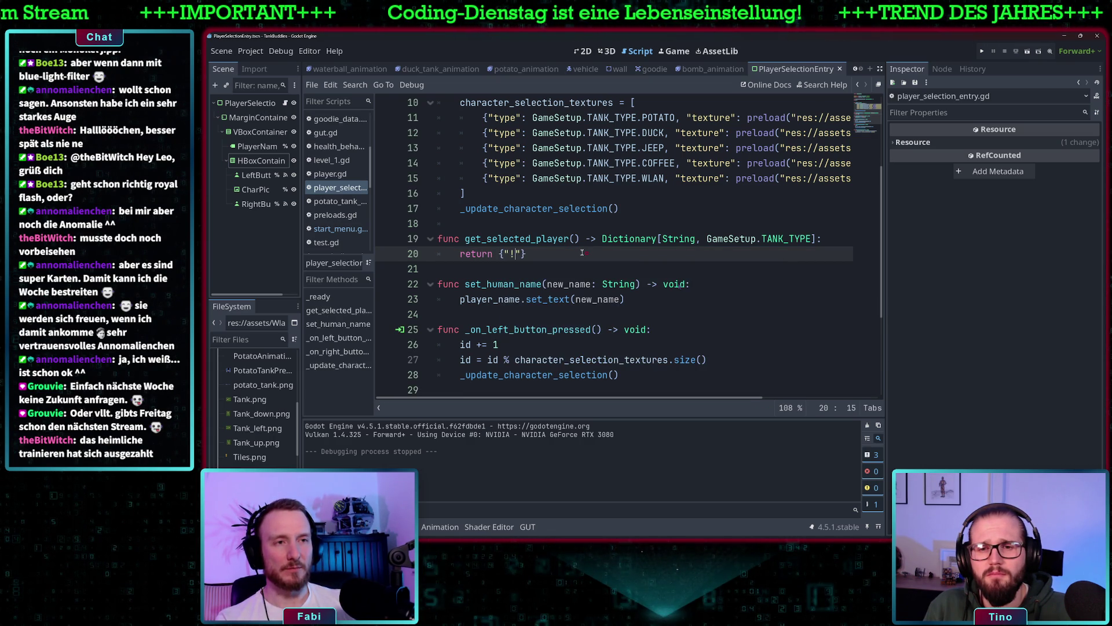
text(":)
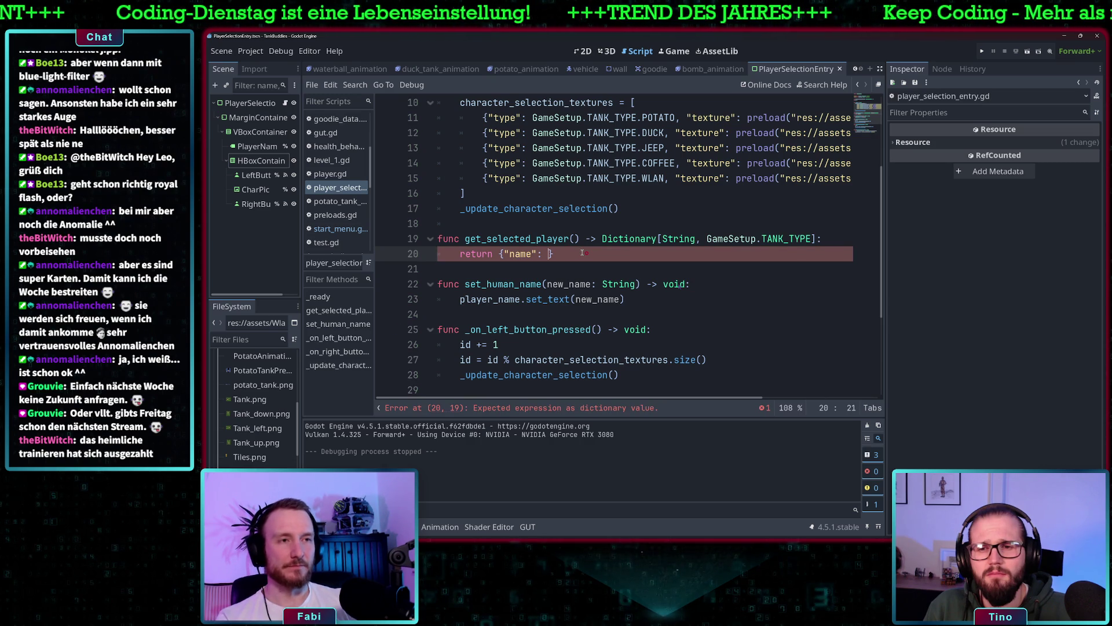
text(t)
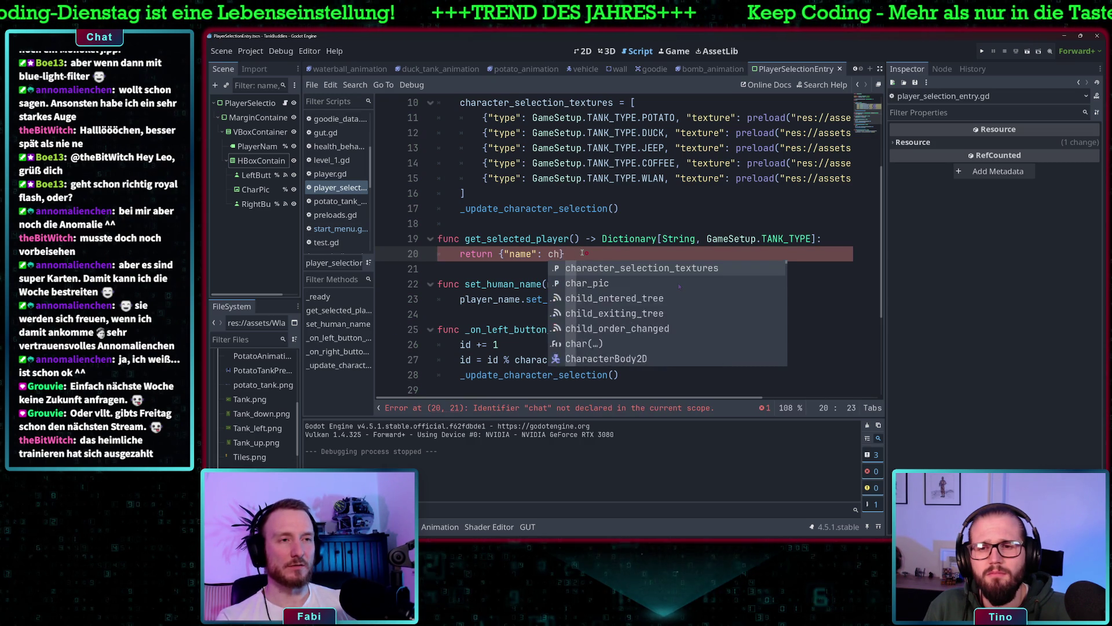
key(BackSpace)
key(BackSpace)
key(BackSpace)
key(Return)
scroll(583, 254, up, 3)
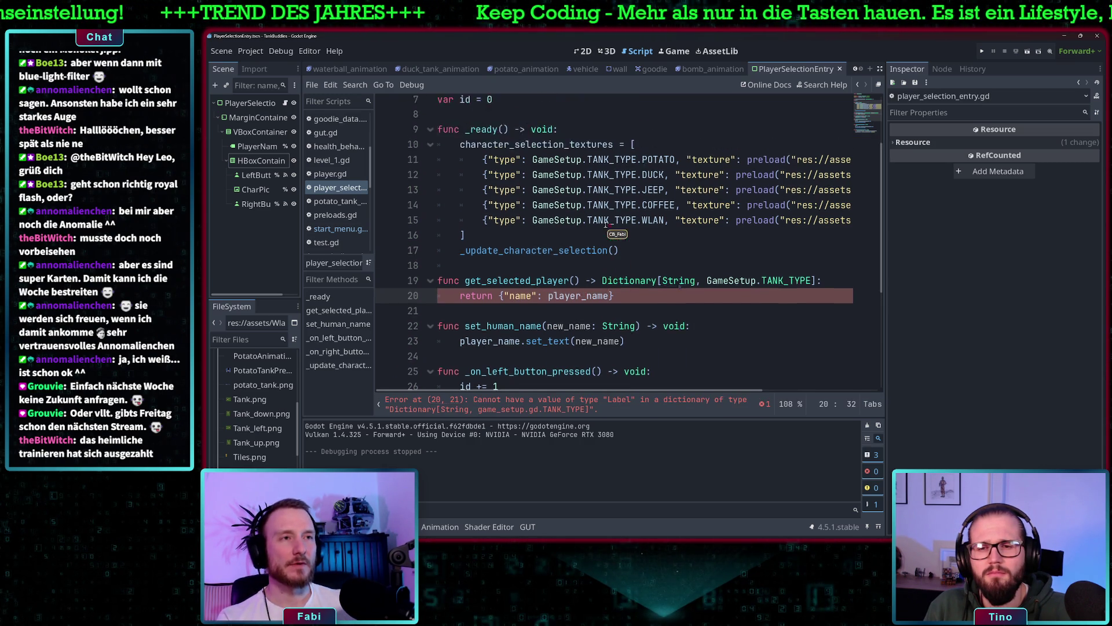
scroll(647, 248, down, 3)
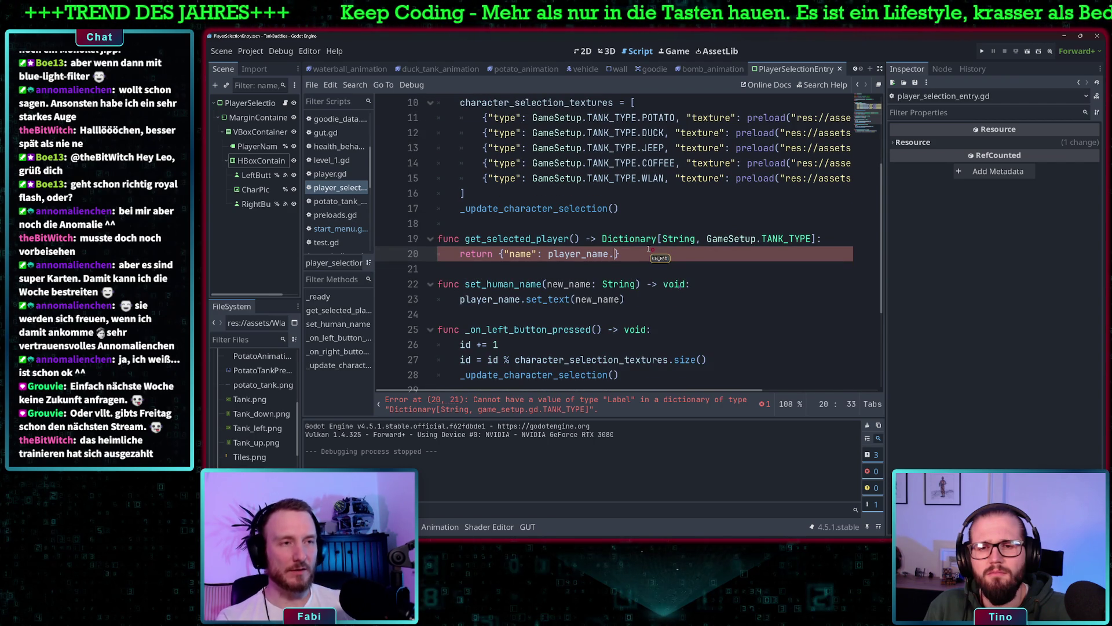
text(.get_te)
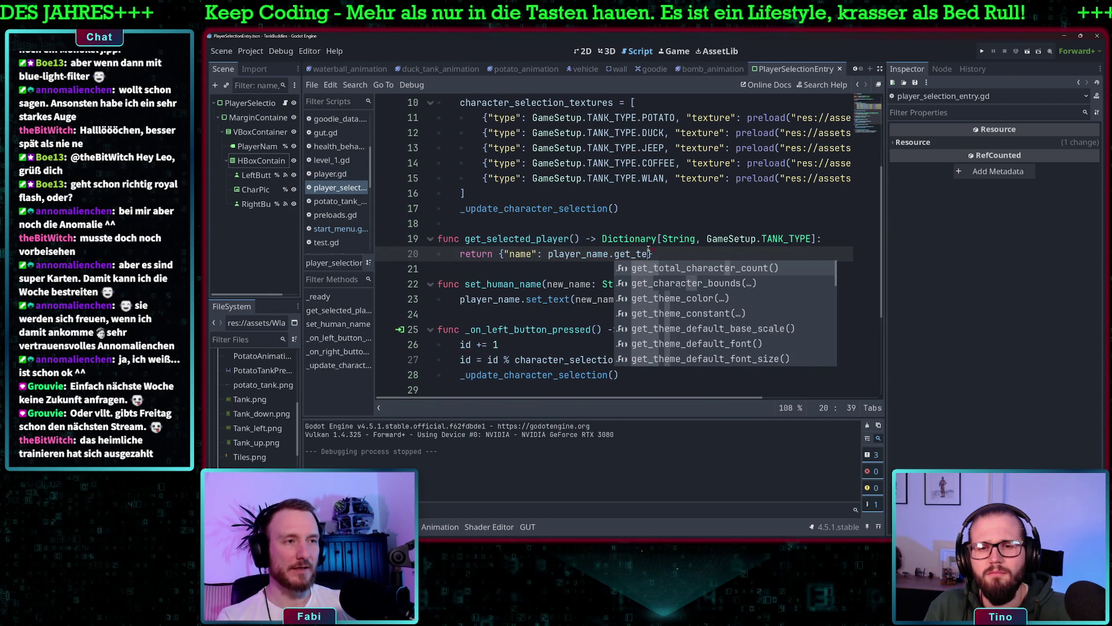
text(xt)
key(Return)
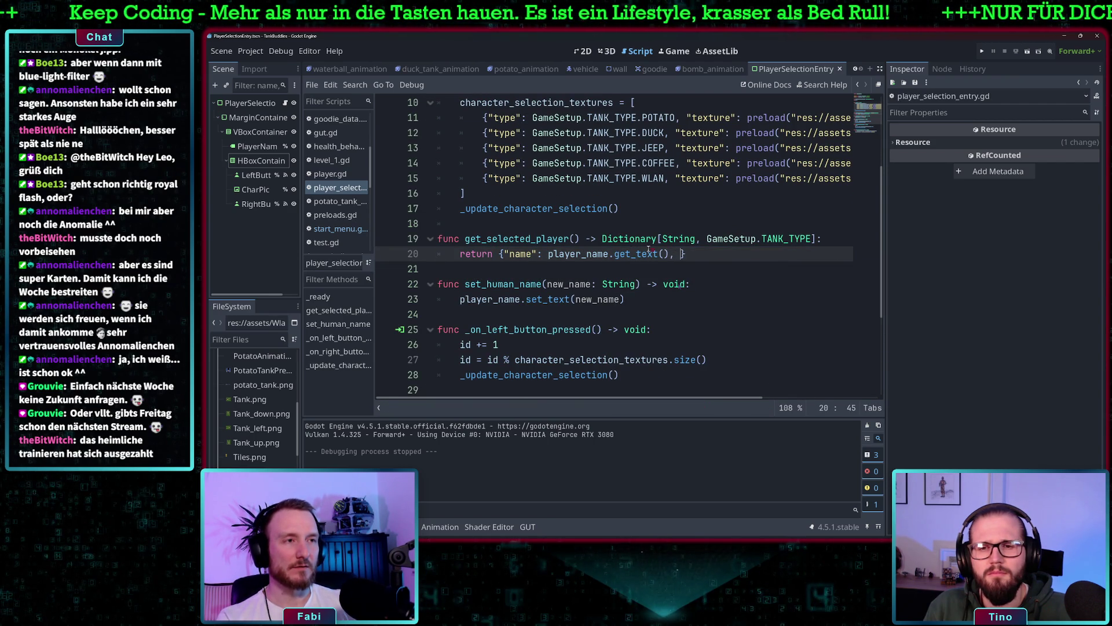
- Add the "type" key and look up the tank type expression on line 11
text(")
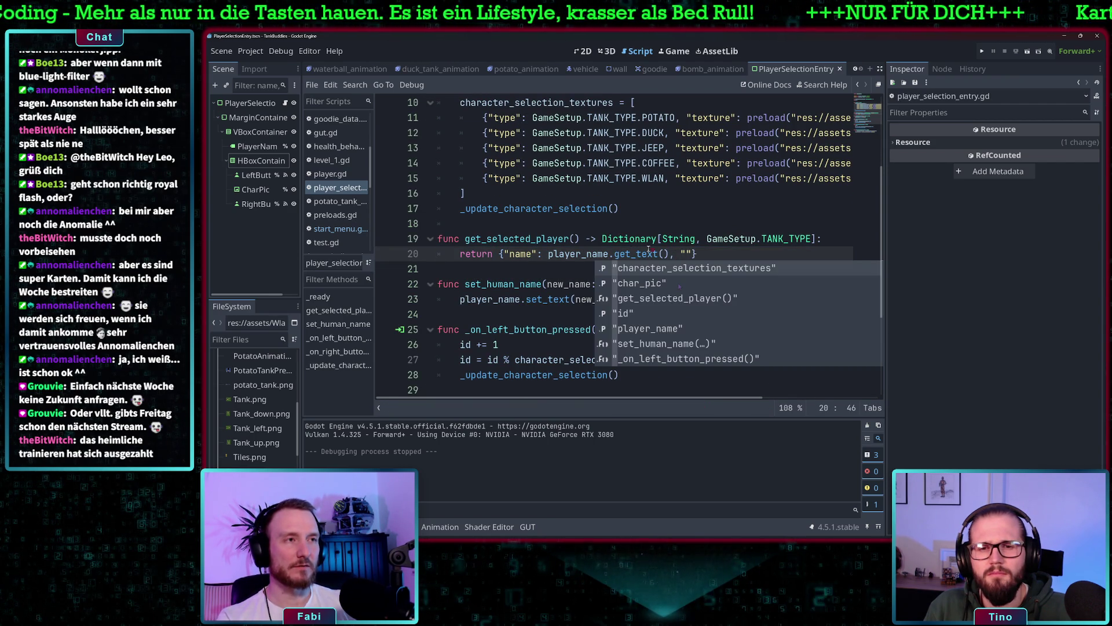
text(type":)
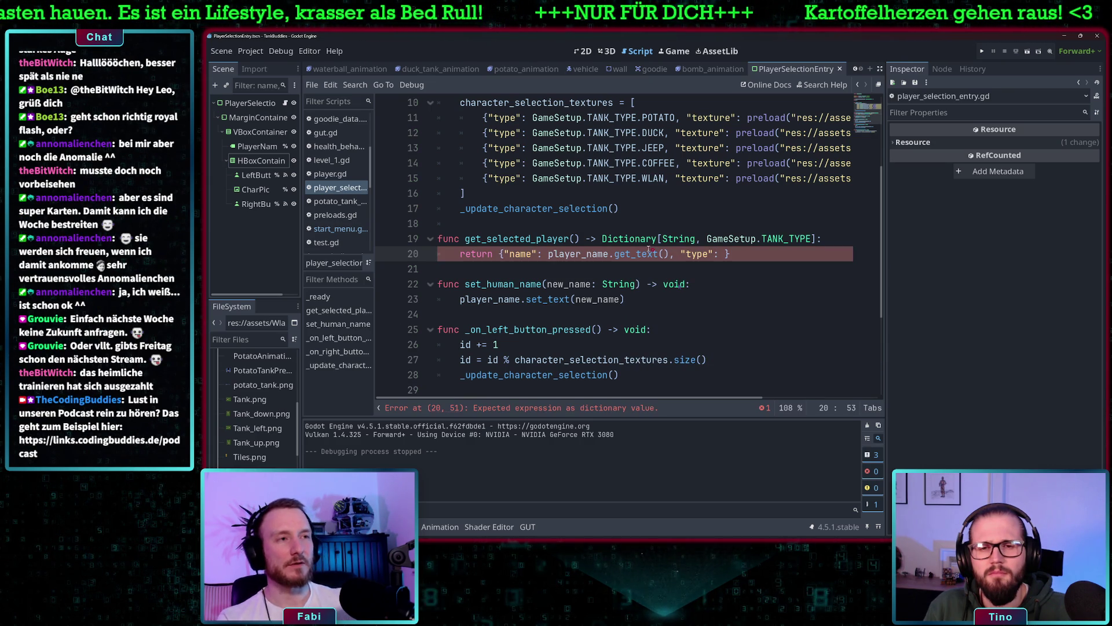
scroll(649, 249, up, 2)
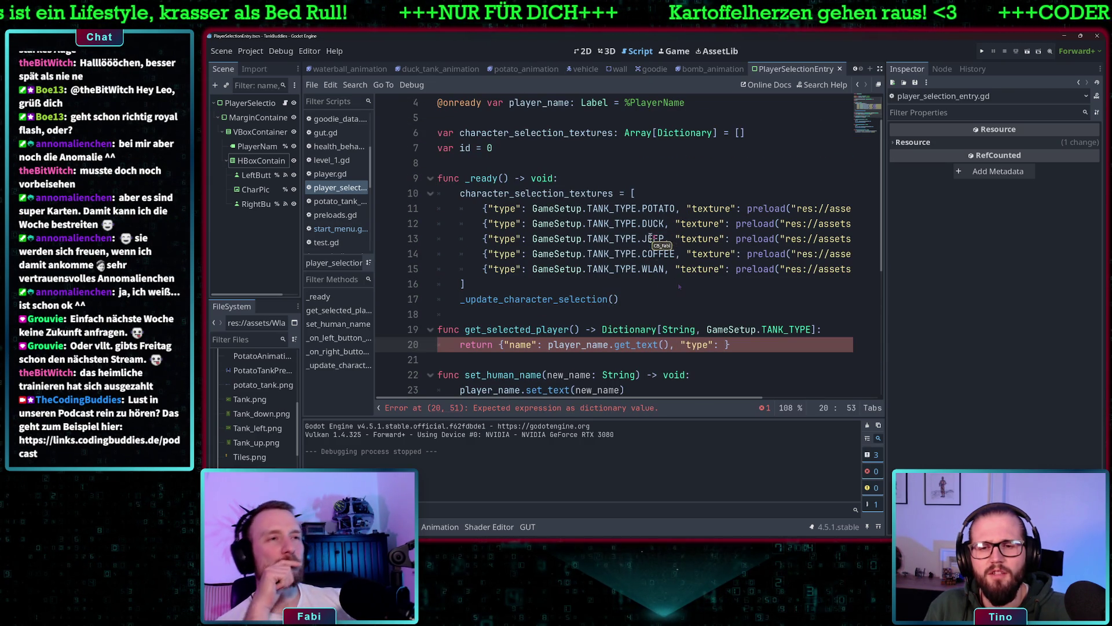
scroll(655, 257, down, 1)
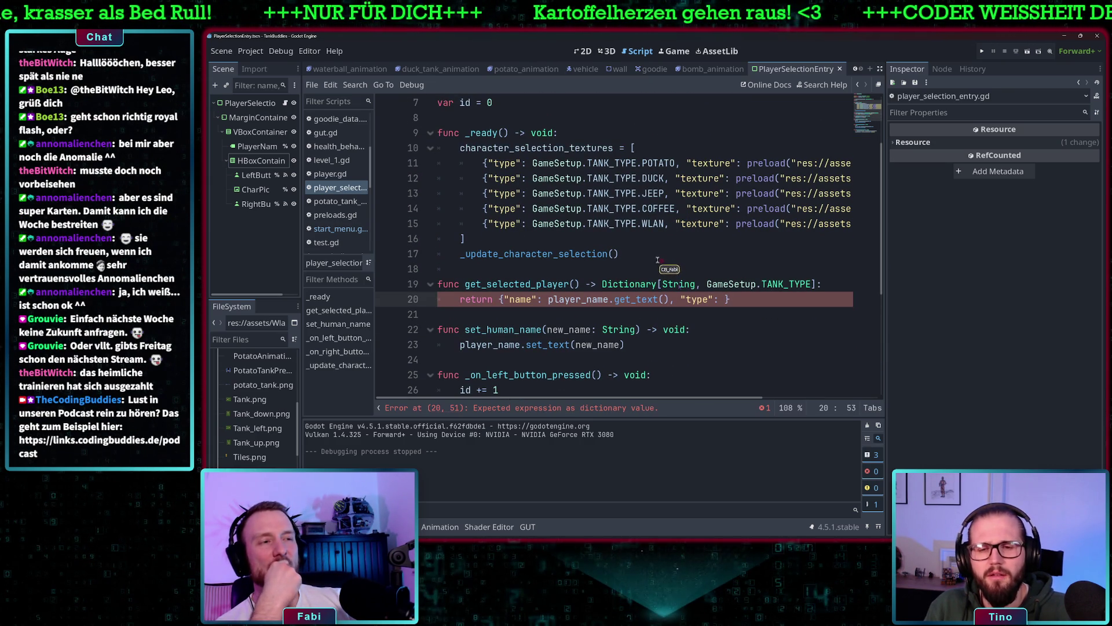
drag(659, 164, 532, 163)
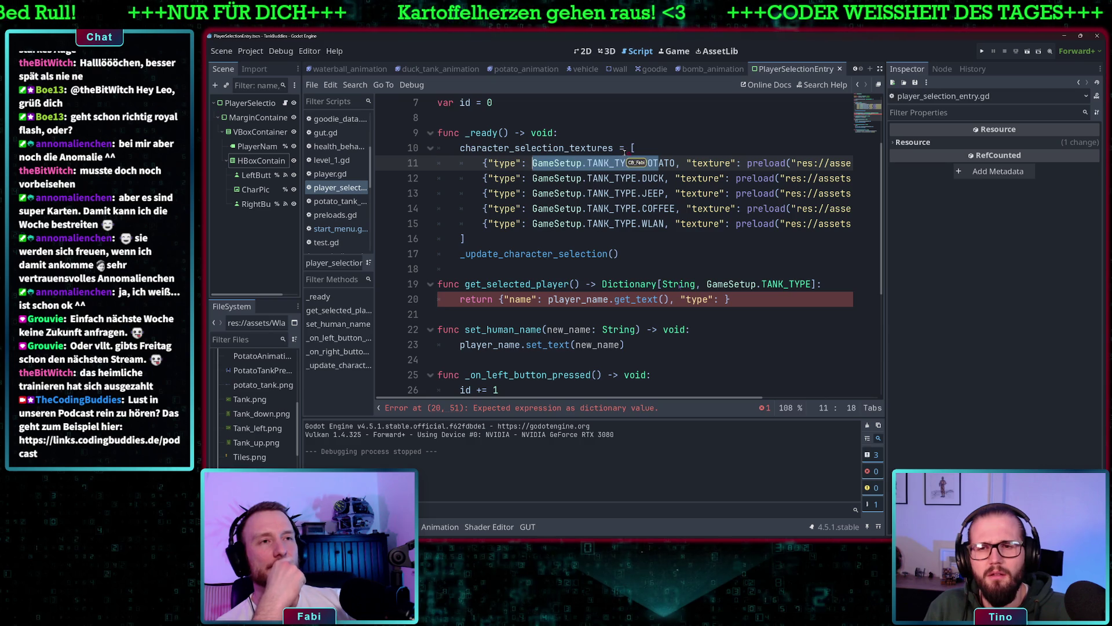
click(725, 299)
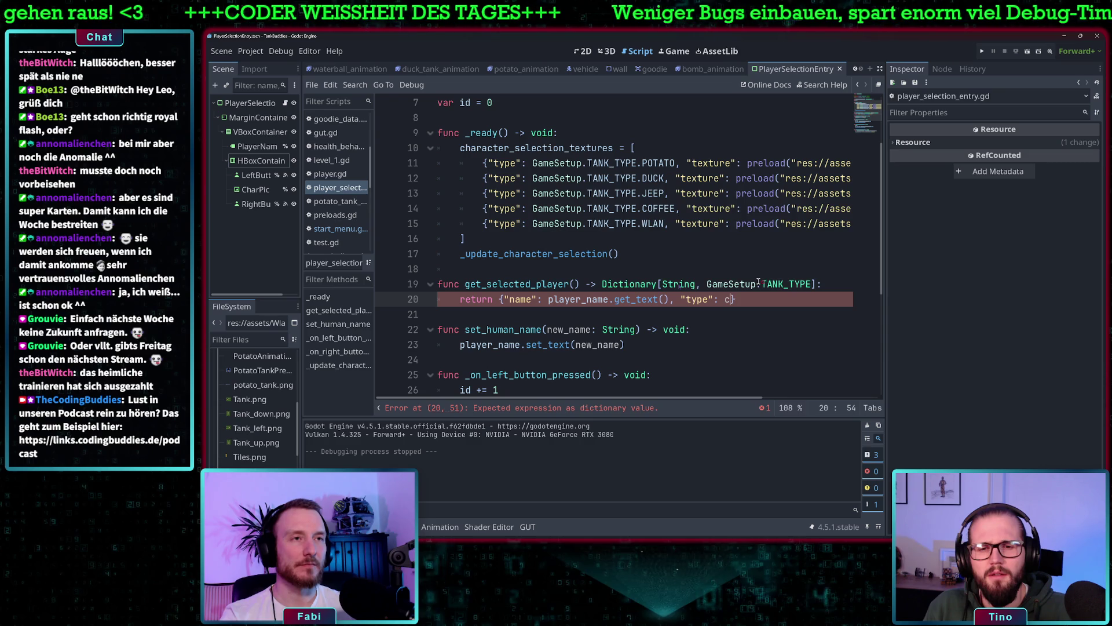
- Start the "type" value as character_selection_textures[id]
text(h)
key(Return)
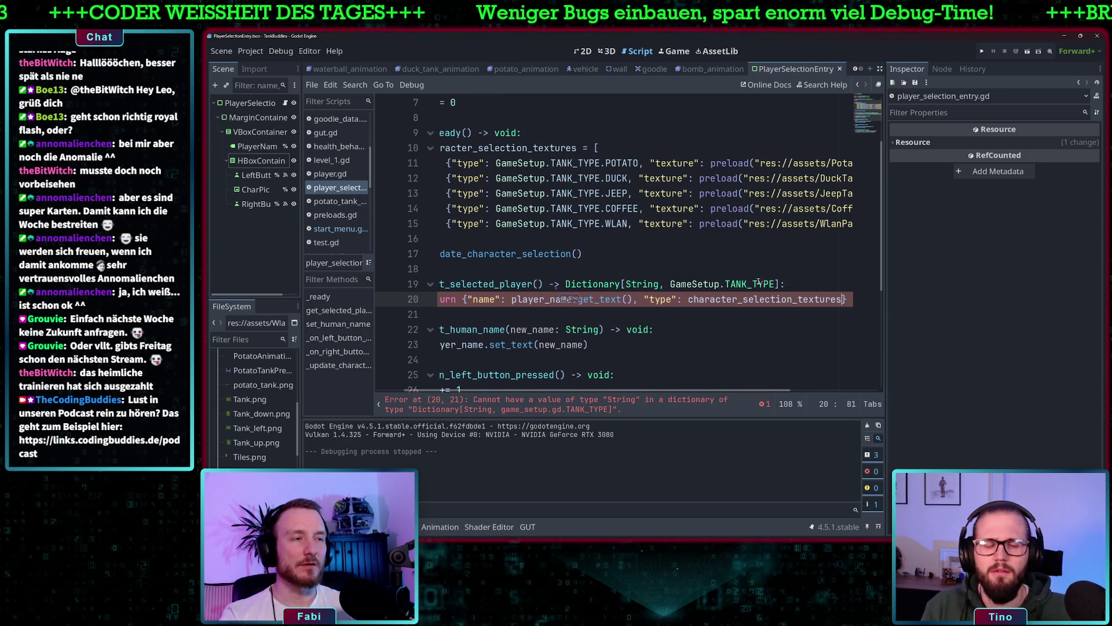
text([)
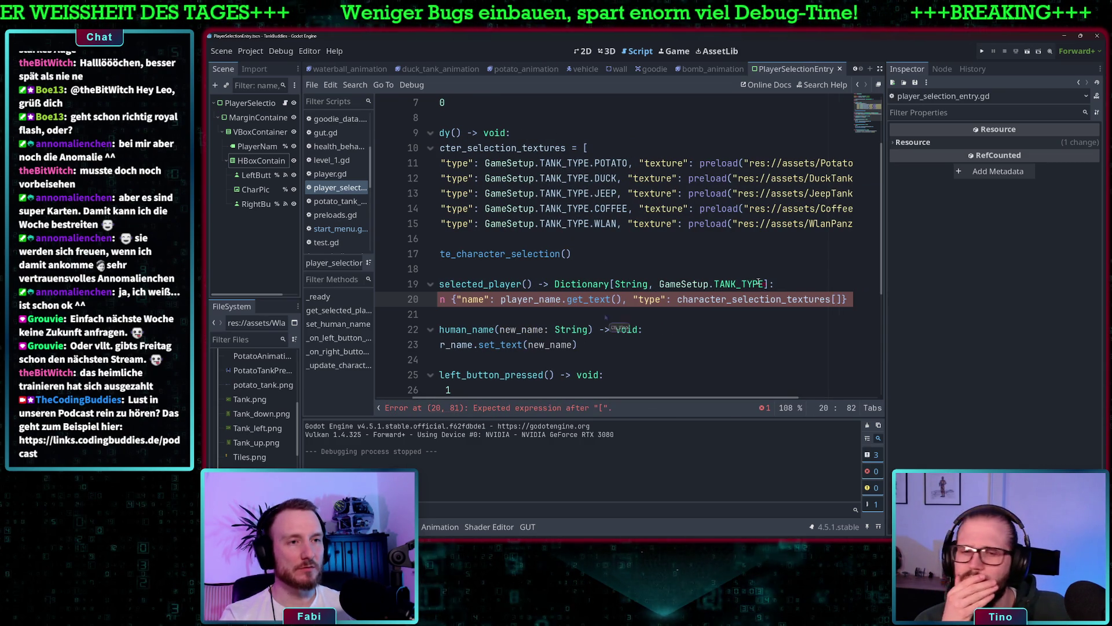
text(id)
key(Escape)
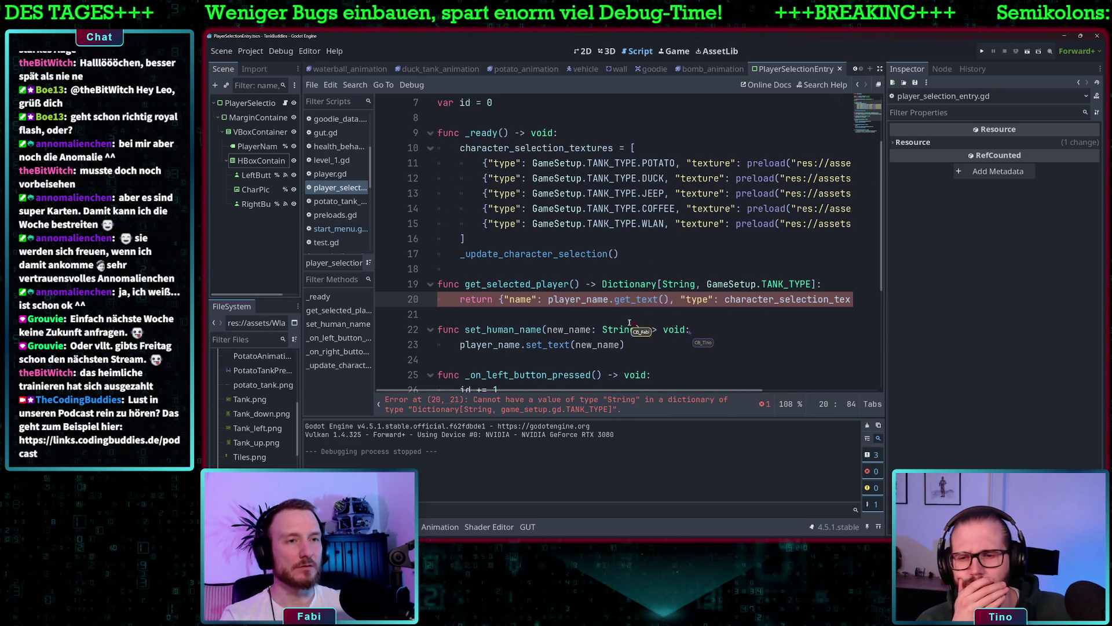
scroll(632, 323, down, 5)
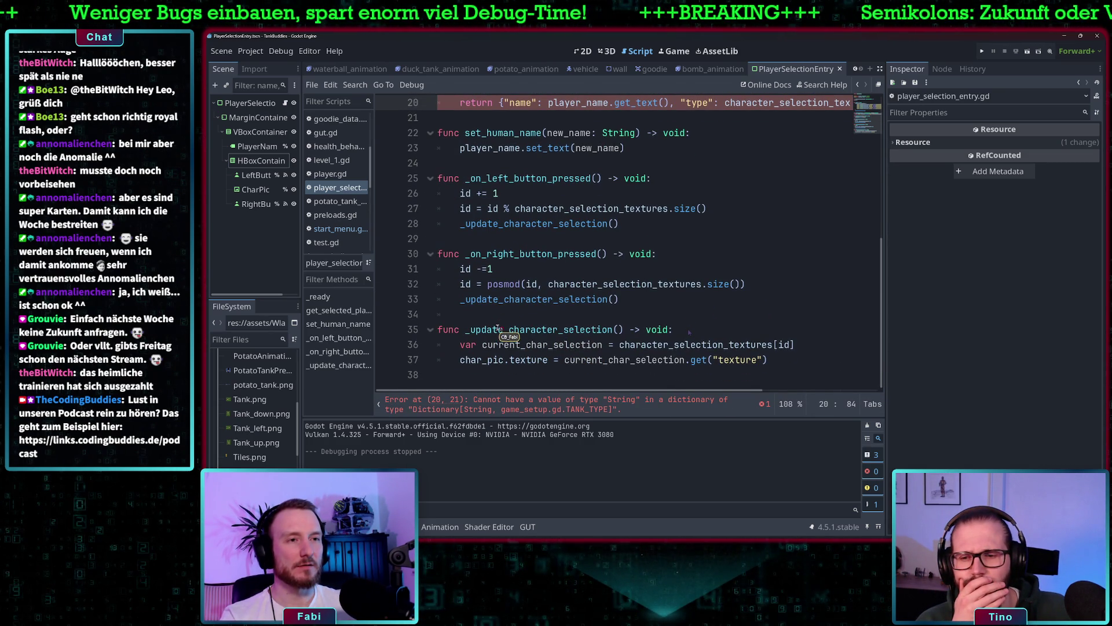
scroll(713, 330, up, 4)
scroll(774, 275, right, 3)
scroll(774, 275, right, 1)
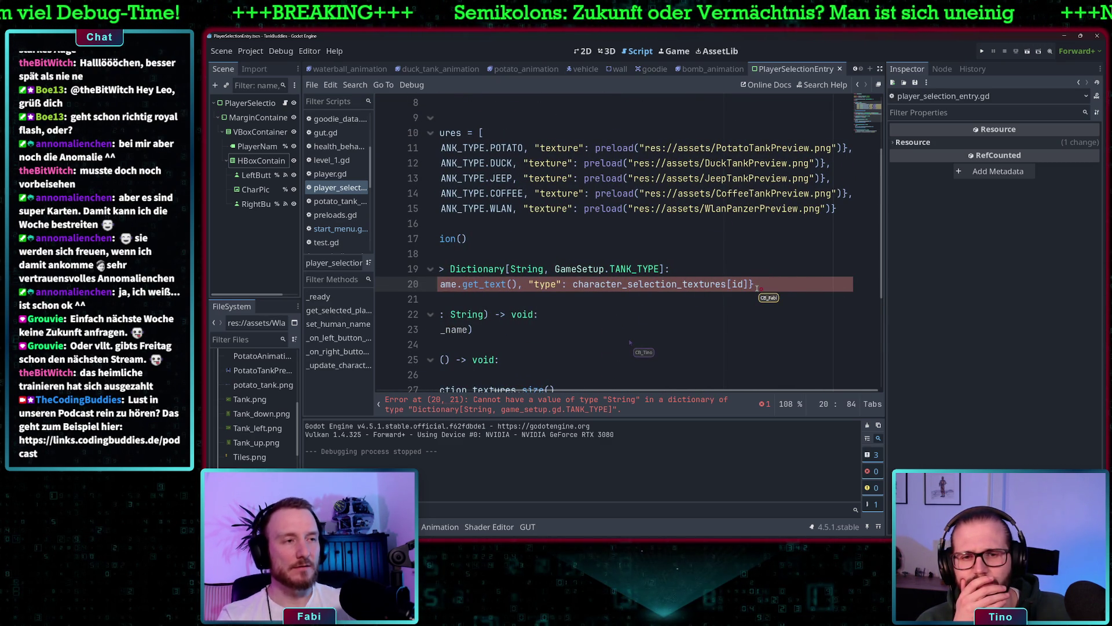
- Append .get("type") to read the selected texture's tank type
click(751, 284)
text(.)
key(Escape)
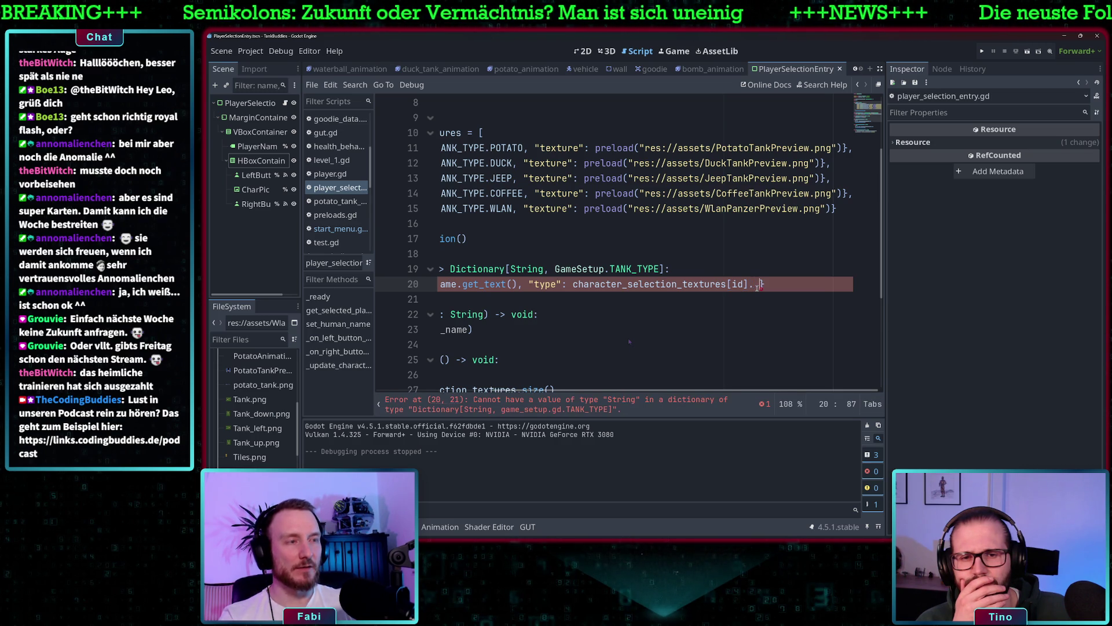
key(ctrl+space)
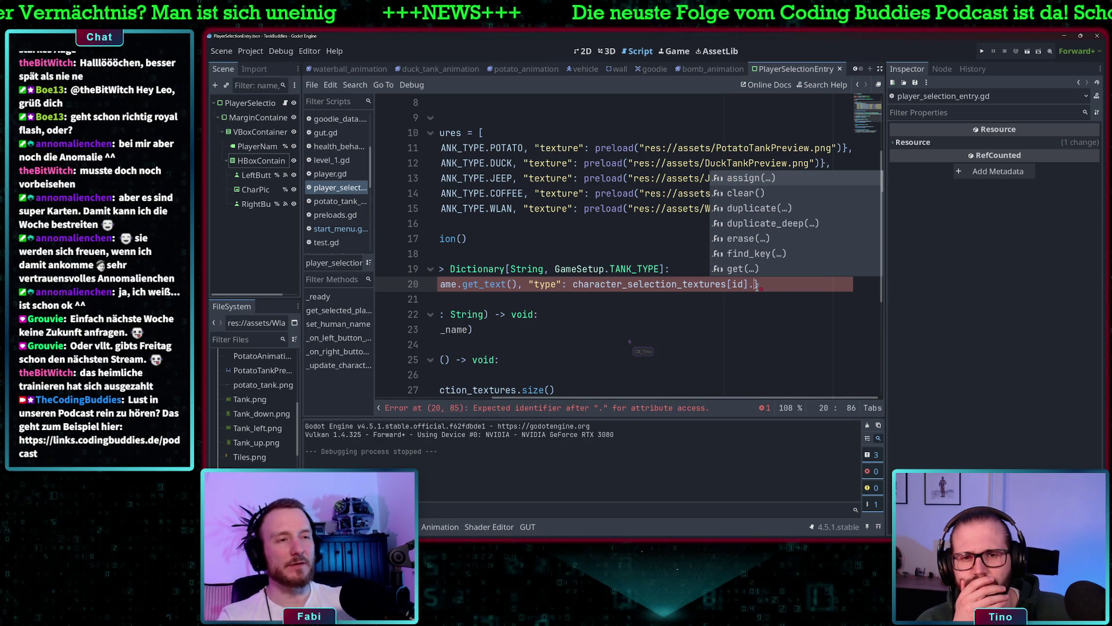
scroll(628, 338, down, 5)
scroll(628, 338, up, 5)
text(get("type)
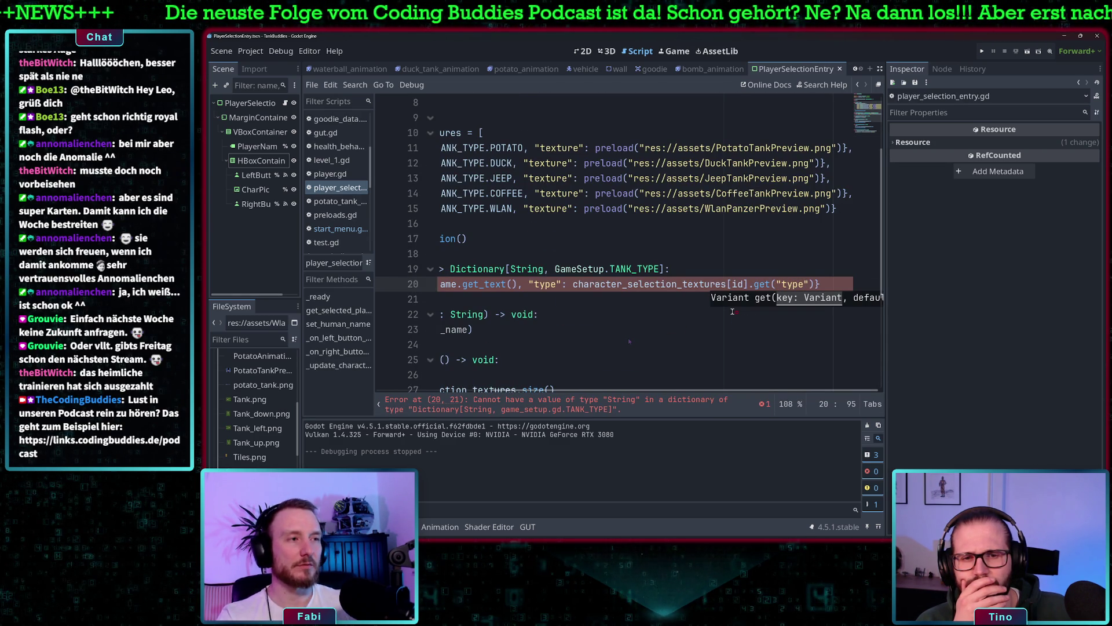
click(746, 242)
scroll(693, 286, left, 3)
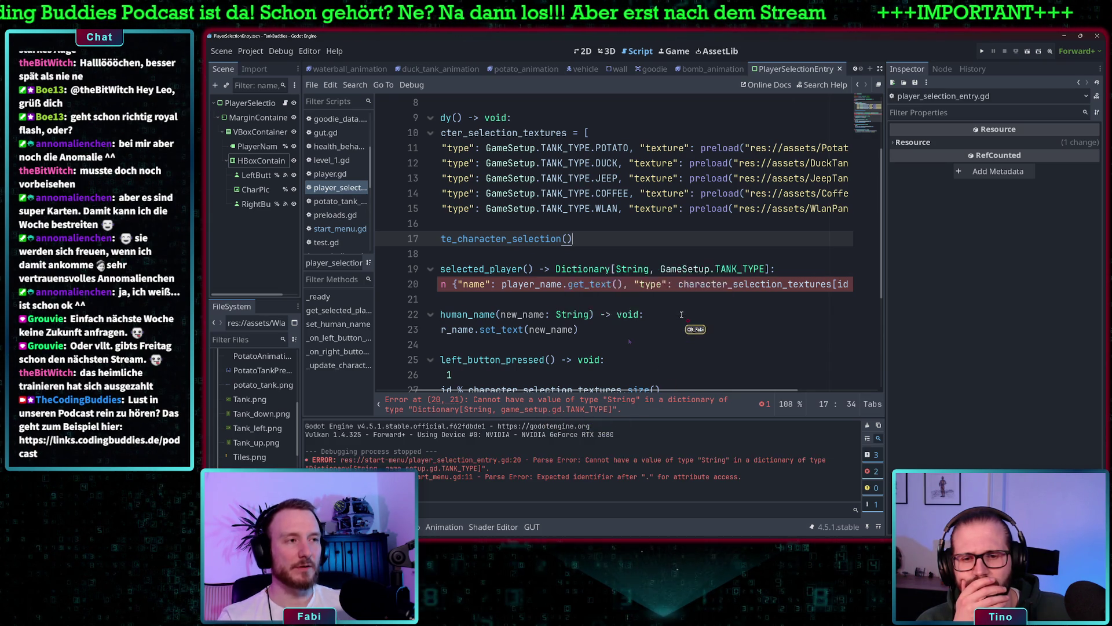
scroll(682, 314, right, 2)
scroll(745, 304, left, 3)
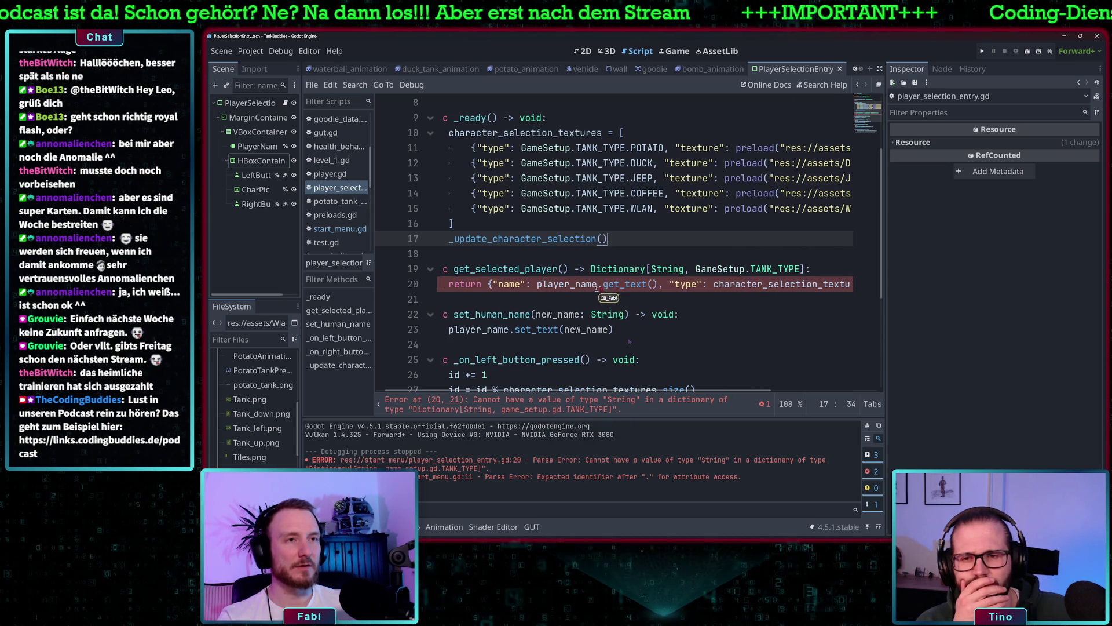
scroll(765, 299, right, 3)
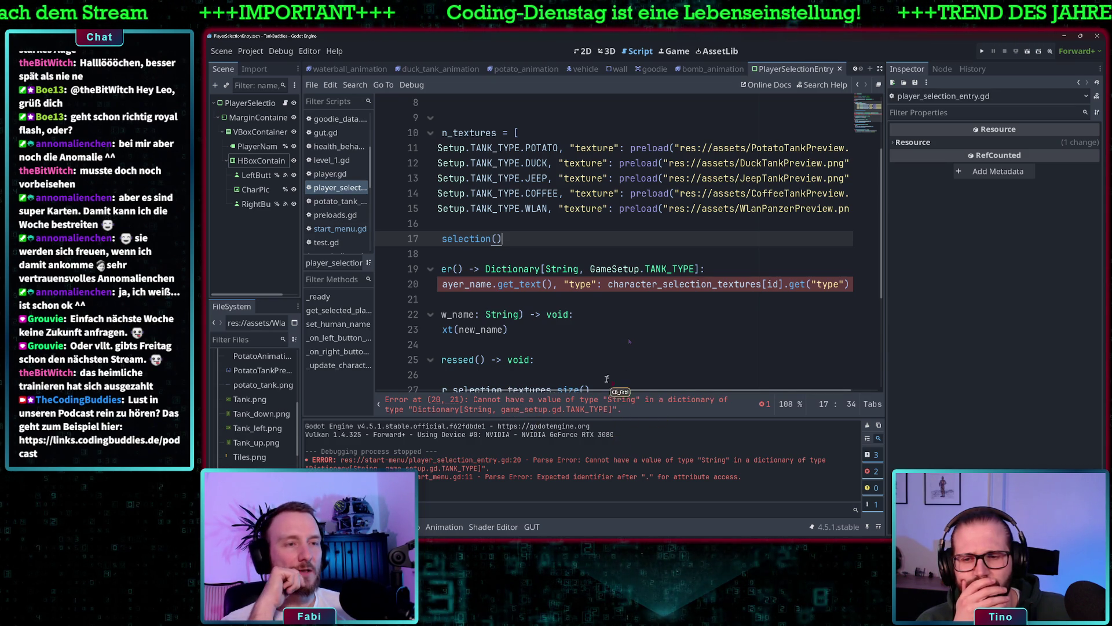
scroll(655, 293, left, 3)
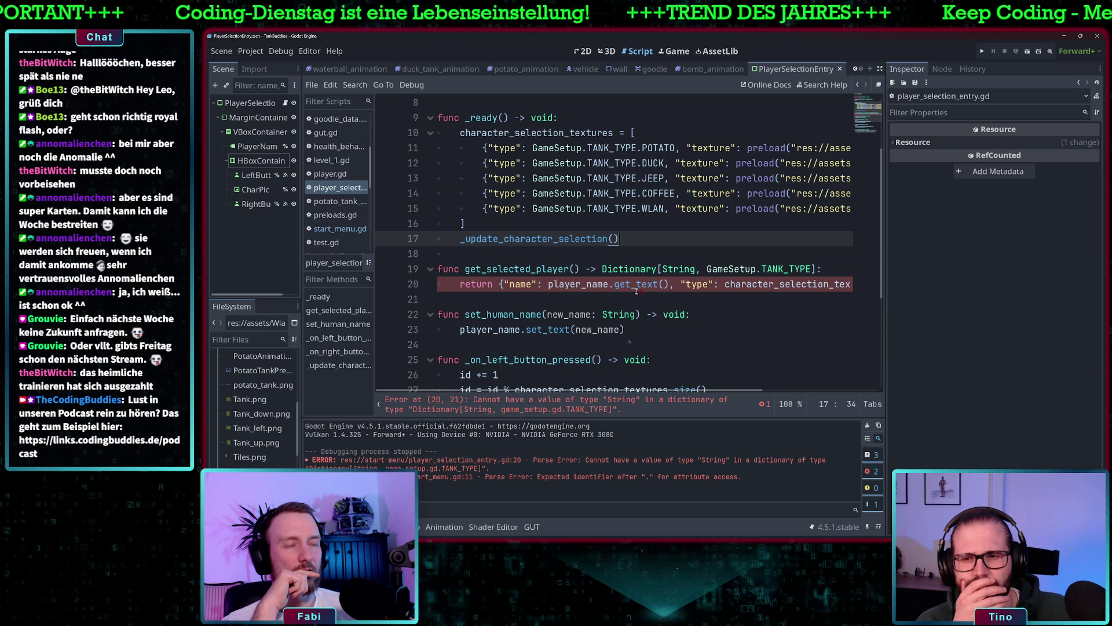
scroll(637, 292, right, 2)
scroll(637, 291, right, 1)
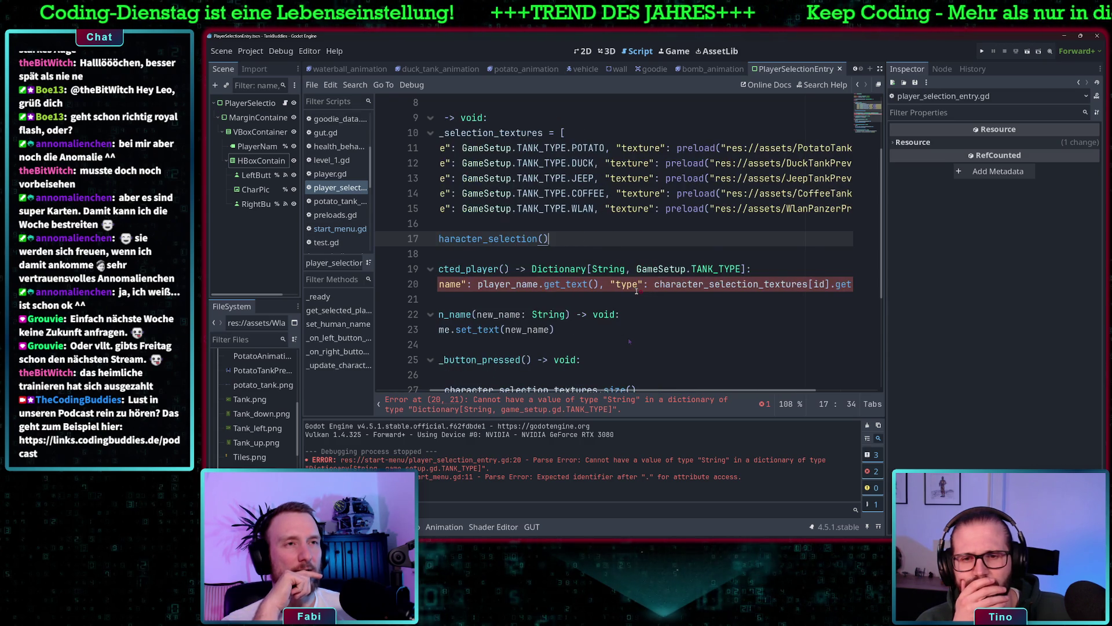
scroll(637, 292, left, 3)
scroll(637, 292, right, 3)
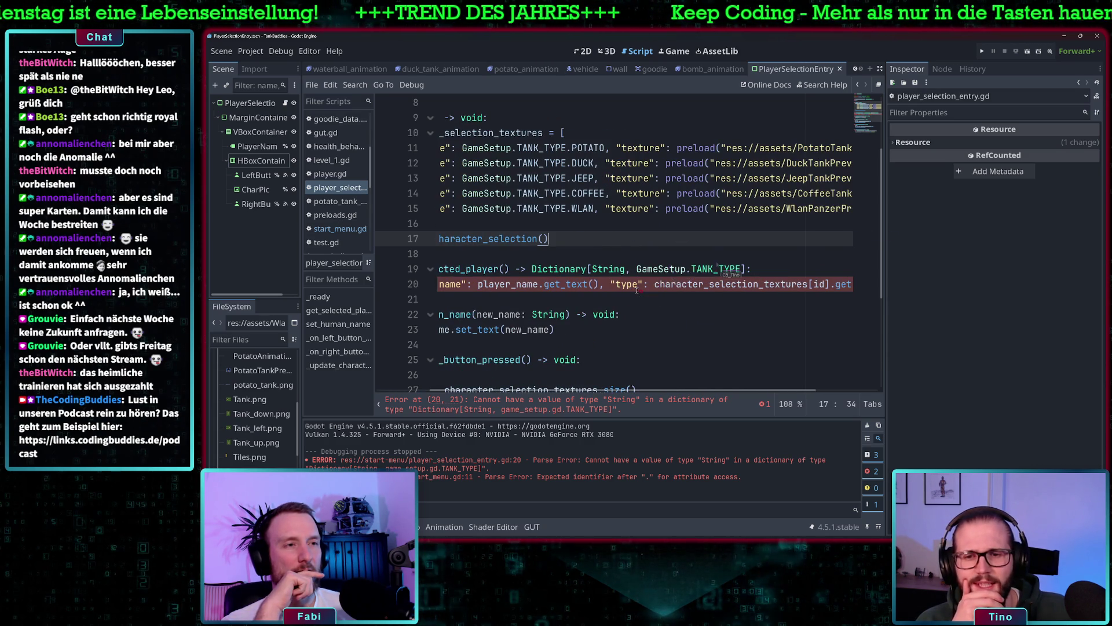
scroll(636, 291, right, 2)
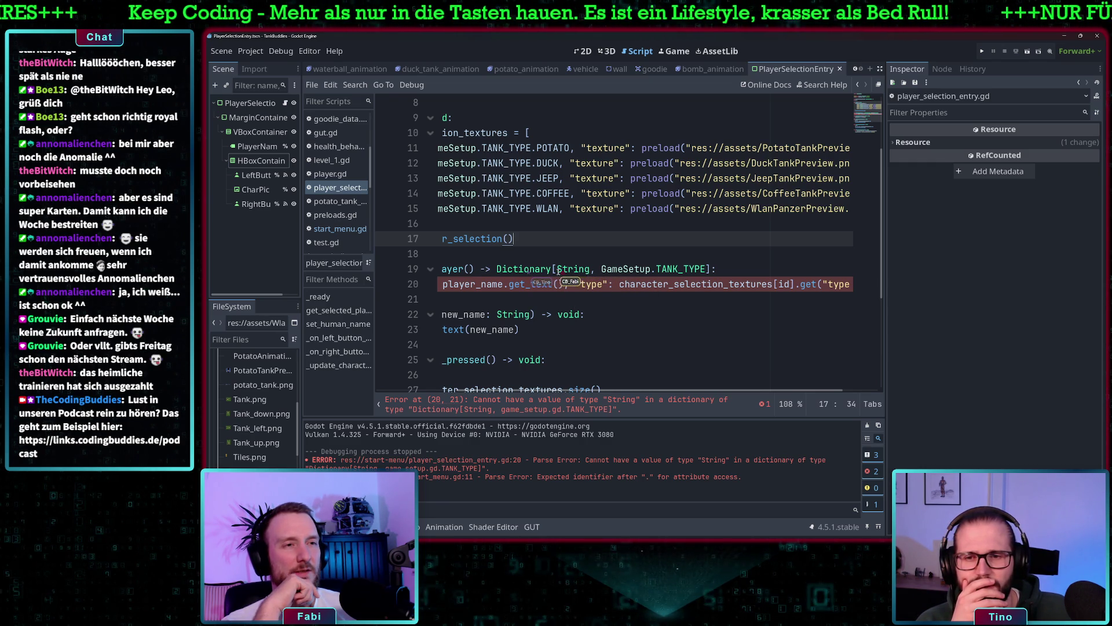
scroll(538, 281, left, 4)
drag(548, 284, 815, 285)
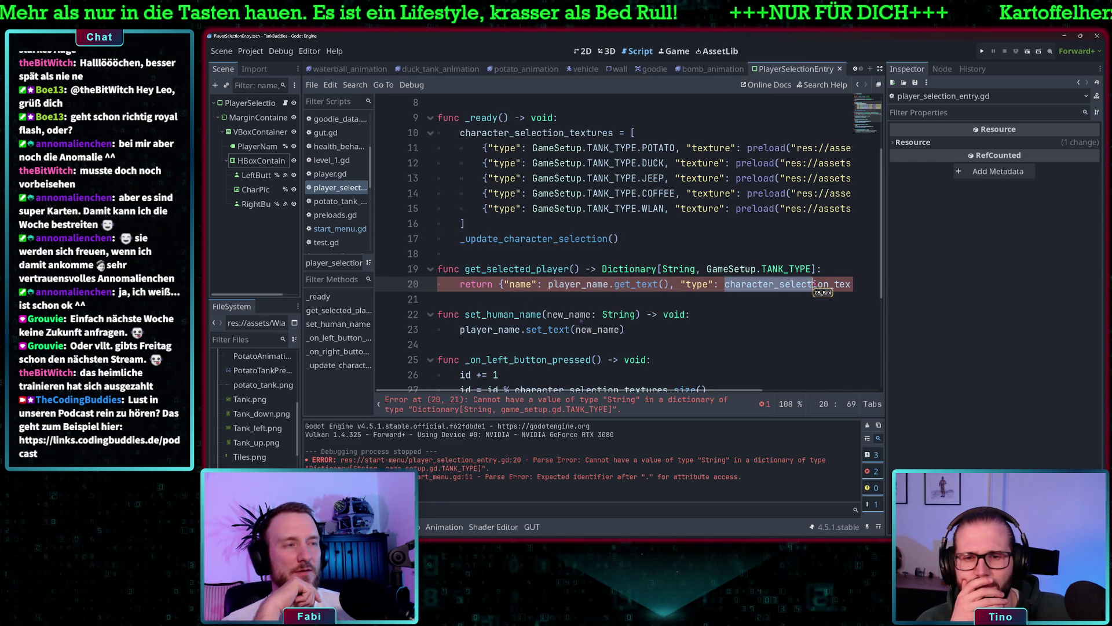
scroll(784, 260, up, 2)
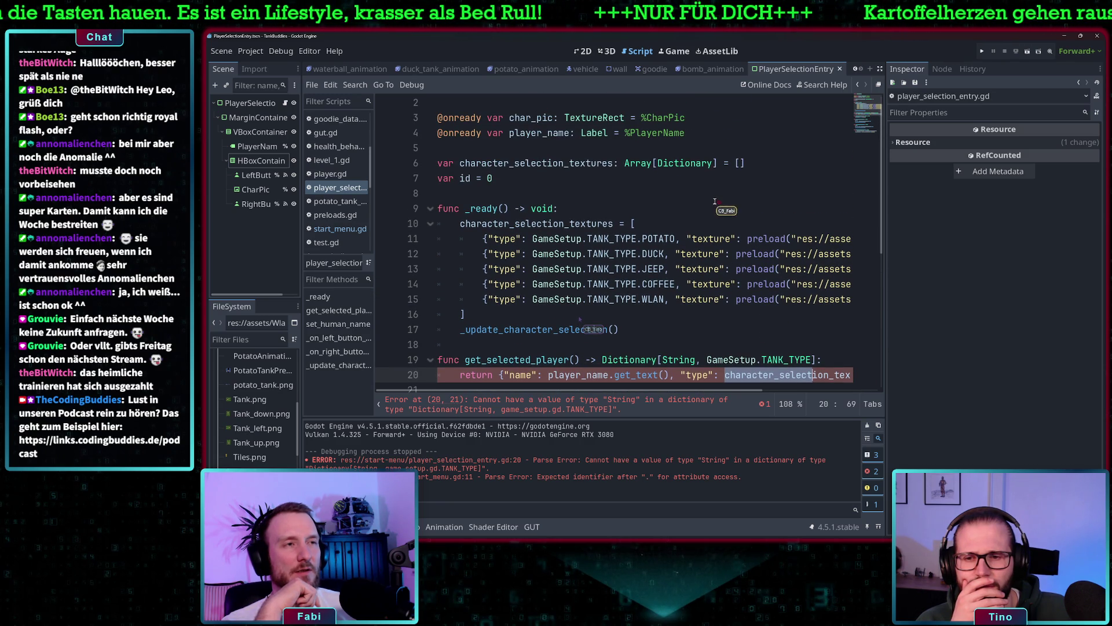
click(696, 164)
scroll(765, 282, down, 2)
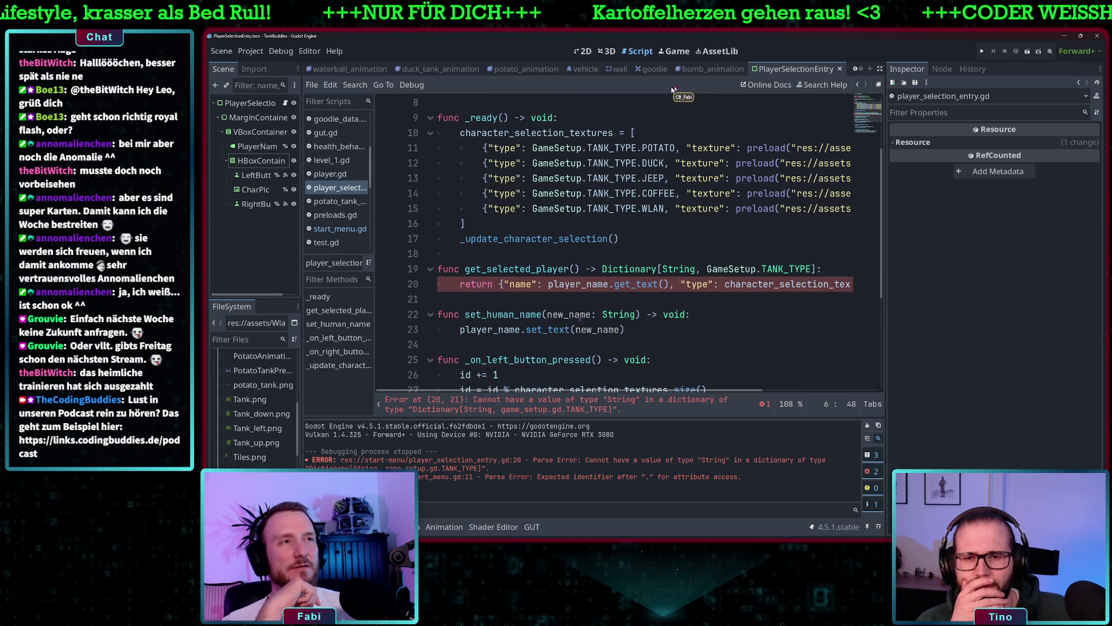
- Open game_setup.gd and check get_player()'s Dictionary[int, TANK_TYPE] return type
click(341, 229)
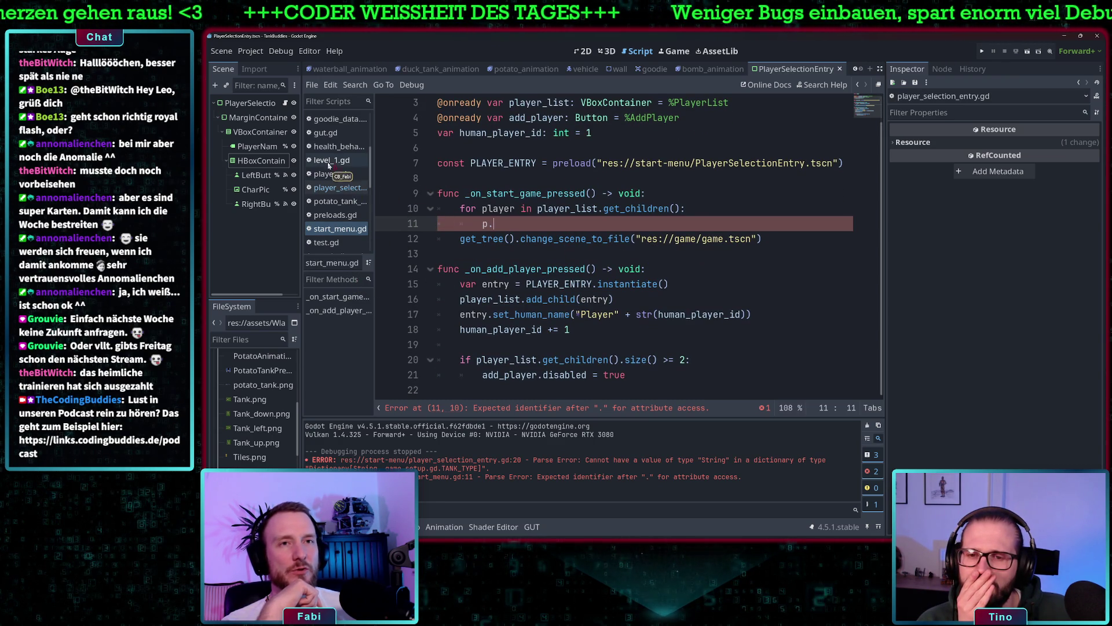
scroll(333, 173, up, 3)
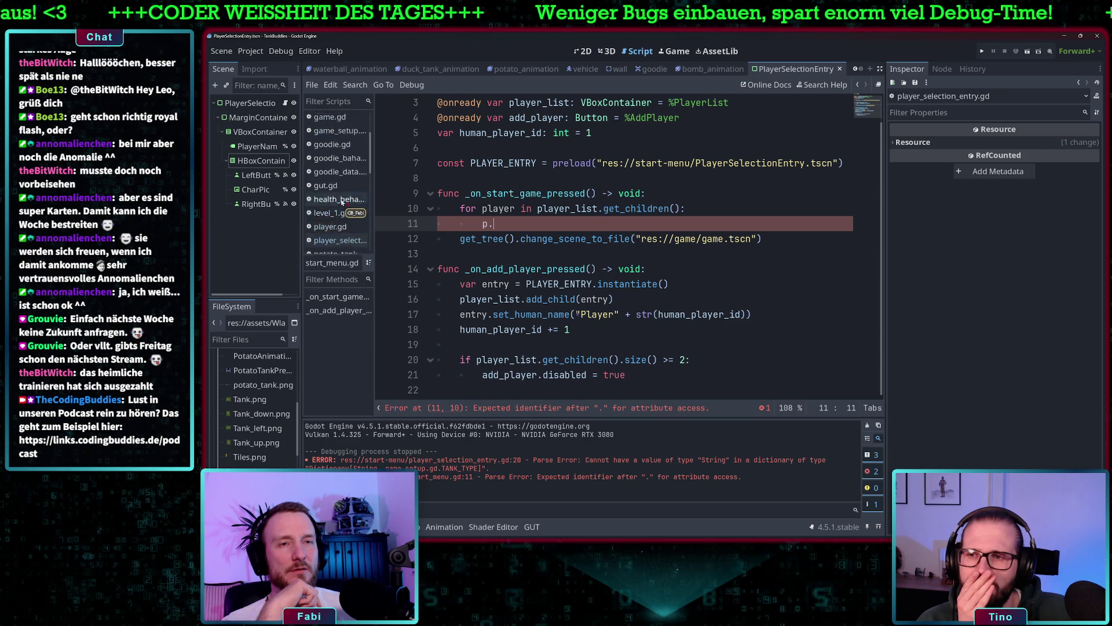
scroll(342, 191, up, 1)
click(344, 183)
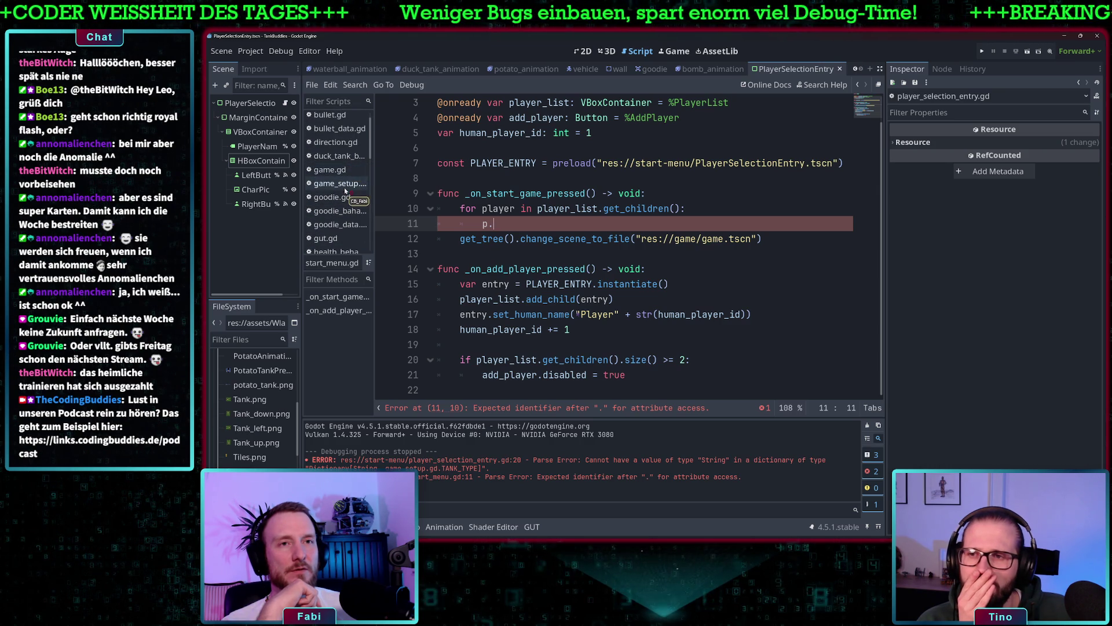
drag(702, 254, 548, 255)
click(569, 255)
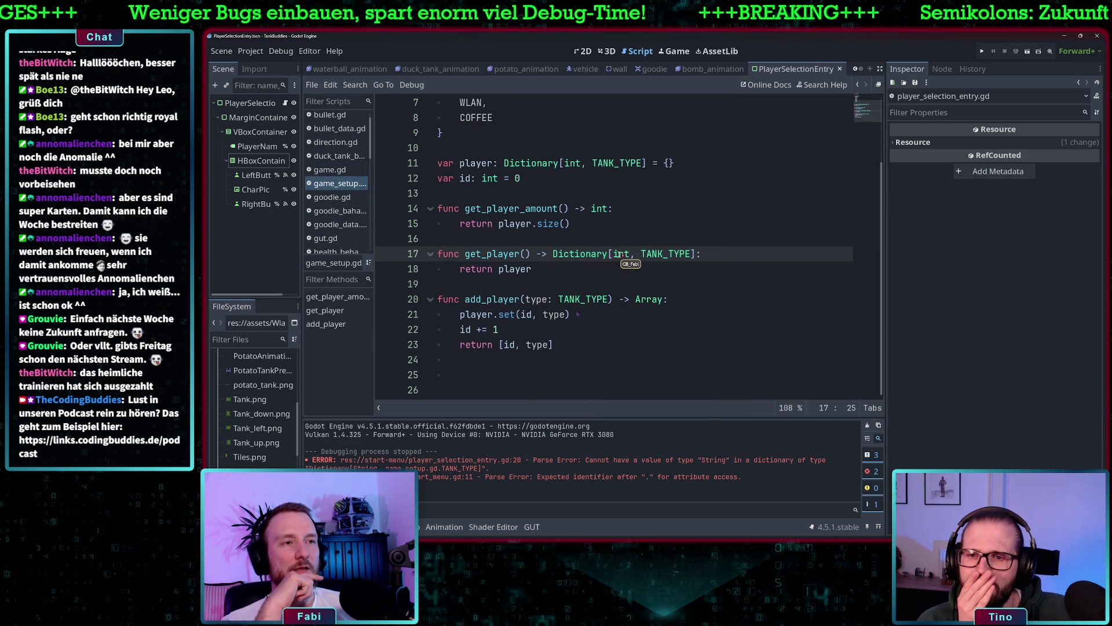
click(667, 255)
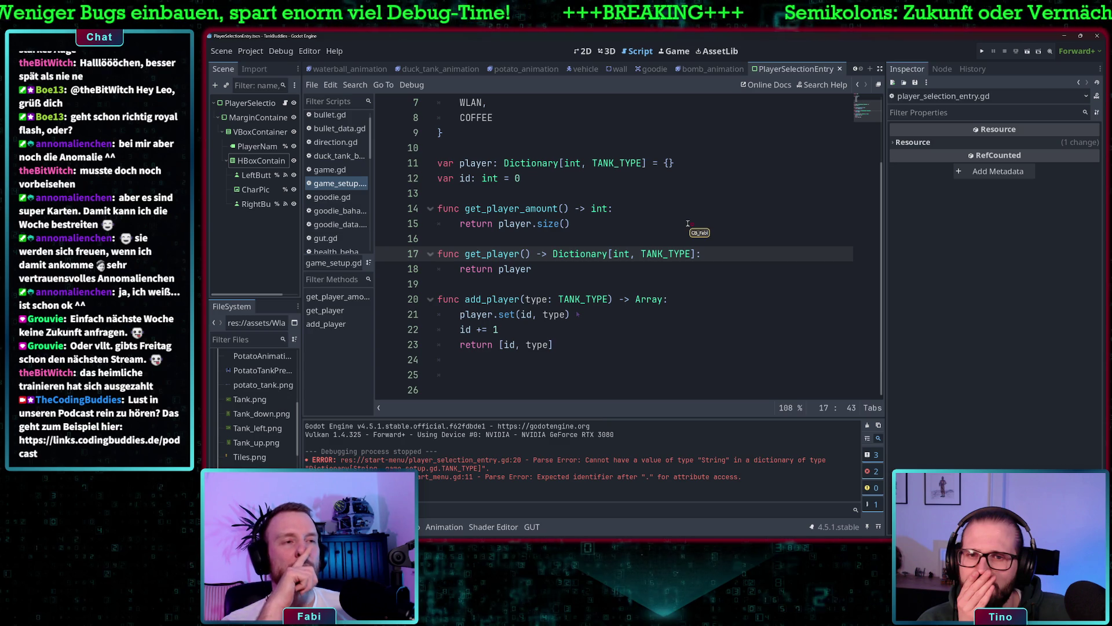
scroll(689, 224, up, 2)
scroll(675, 238, down, 2)
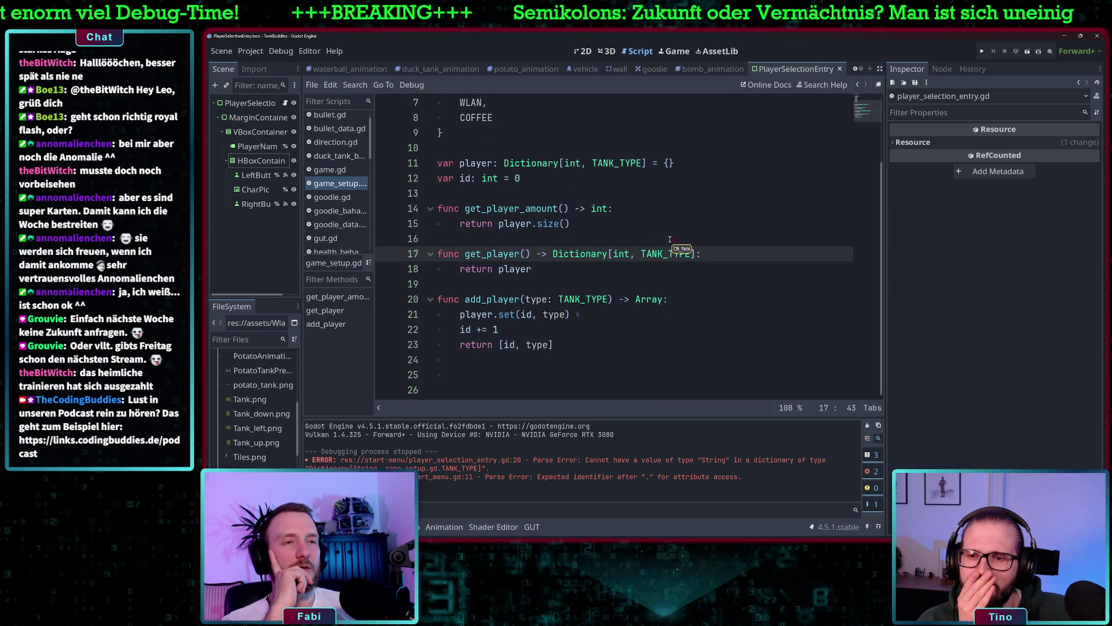
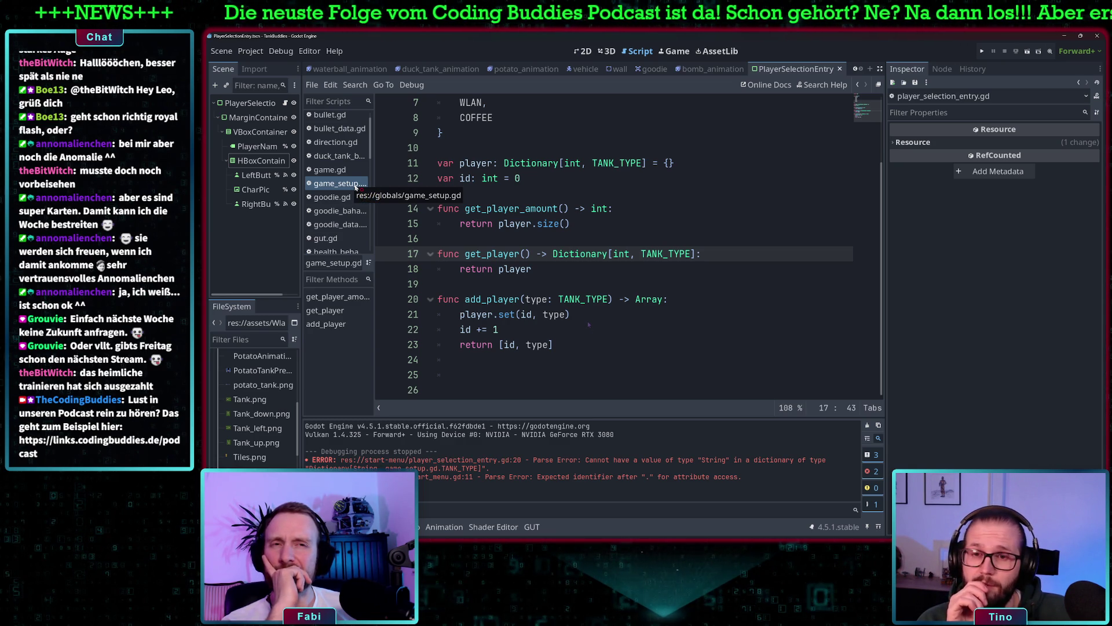
- Open player_selection_entry.gd and delete the "name" and "type" keys on line 20
scroll(342, 206, down, 2)
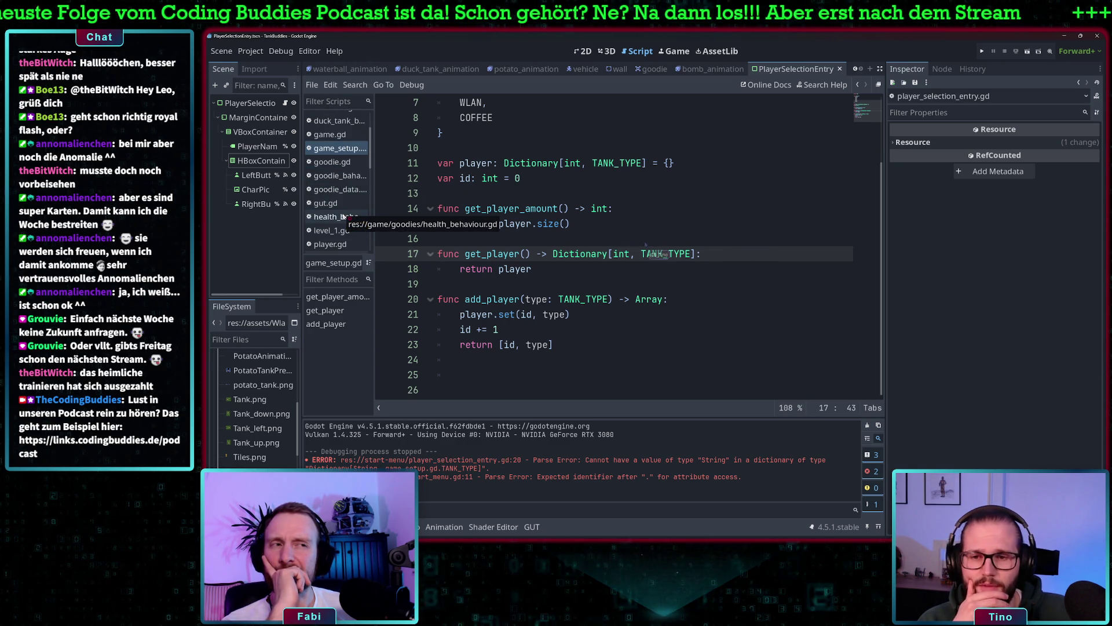
scroll(343, 216, down, 1)
click(340, 240)
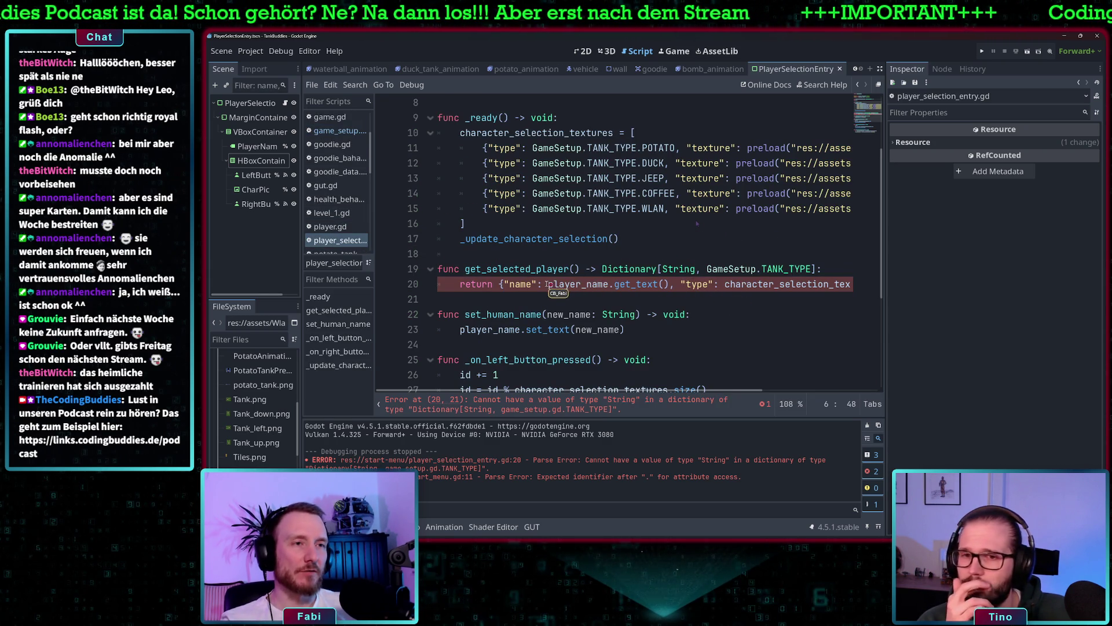
drag(548, 284, 507, 283)
key(BackSpace)
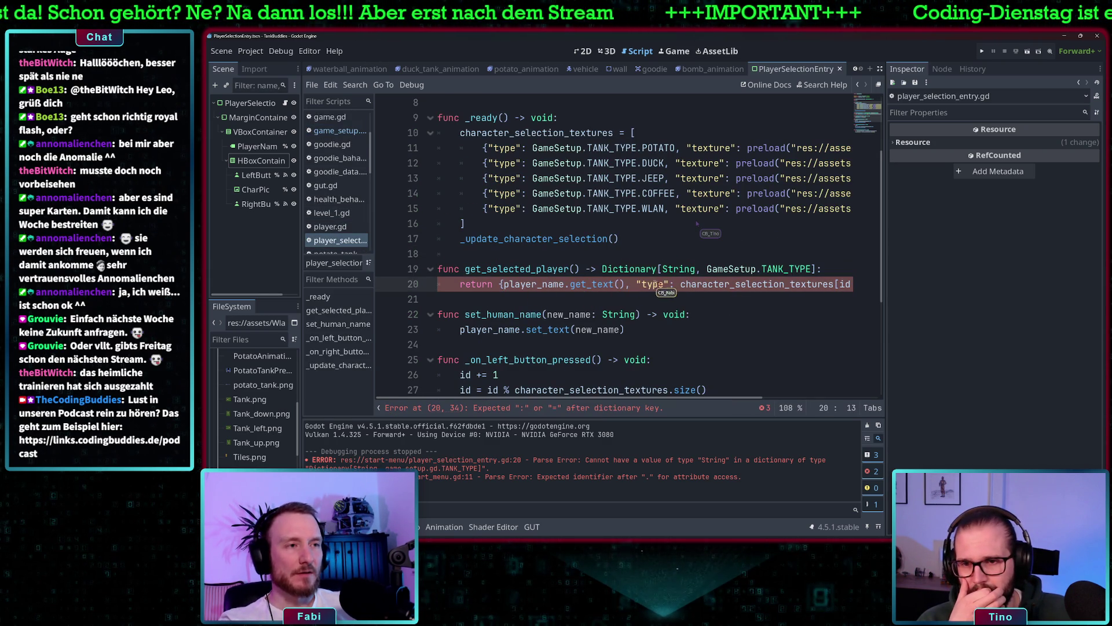
drag(679, 284, 636, 284)
key(BackSpace)
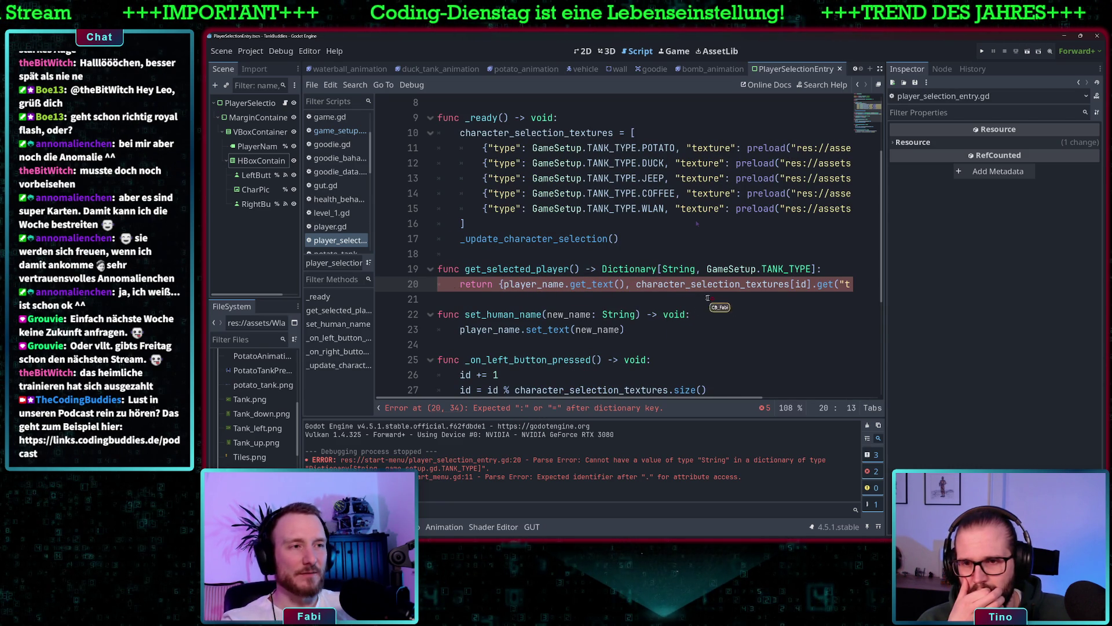
- Select the [String, GameSetup.TANK_TYPE] typing on line 19's Dictionary return type
scroll(650, 288, right, 3)
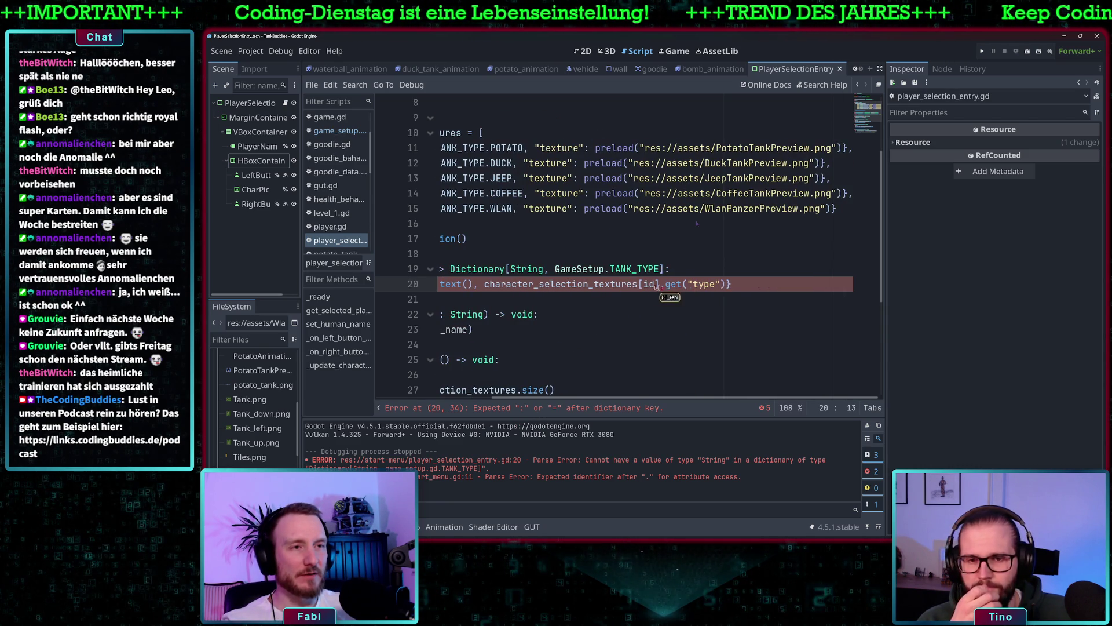
scroll(650, 288, left, 3)
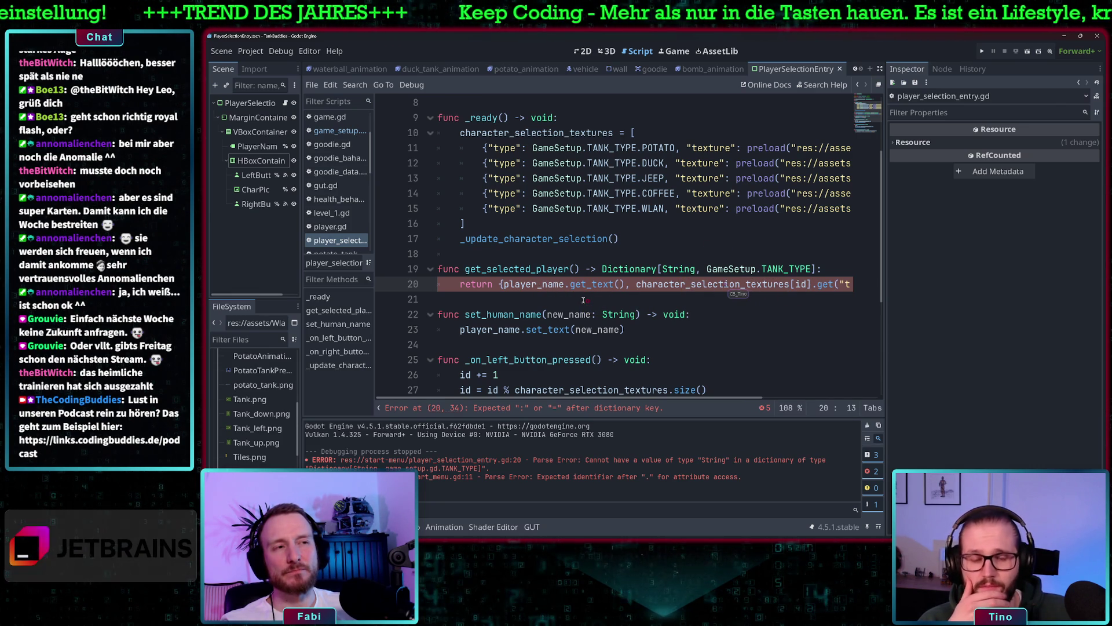
scroll(583, 300, right, 1)
scroll(584, 300, left, 2)
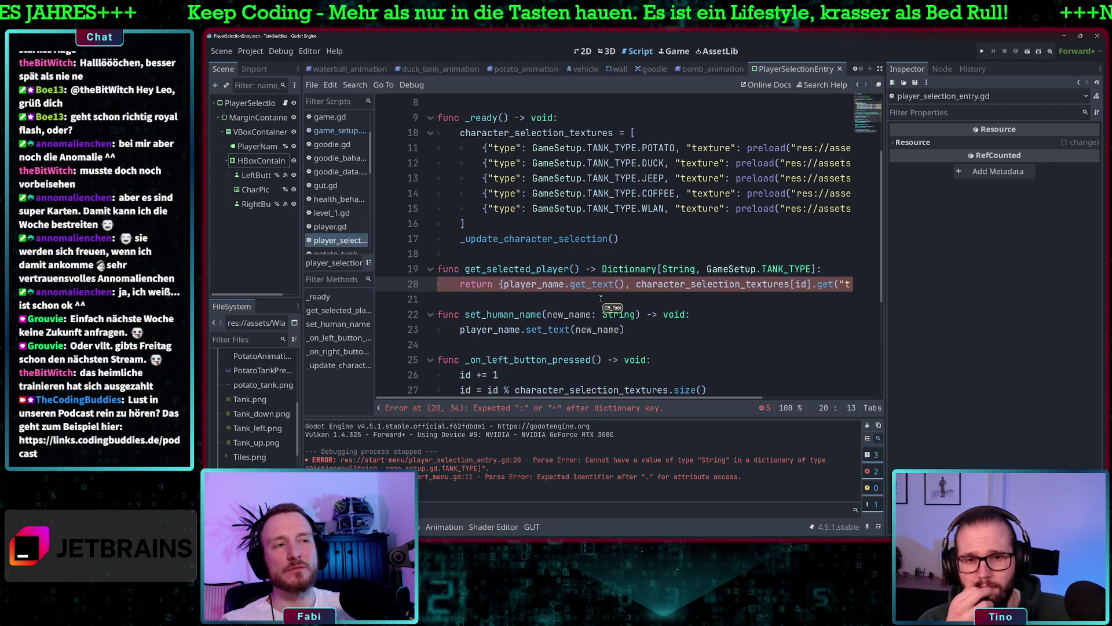
drag(814, 269, 660, 271)
- Reduce the return type to plain Dictionary and restore the "name": key before player_name
key(BackSpace)
key(Down)
click(502, 284)
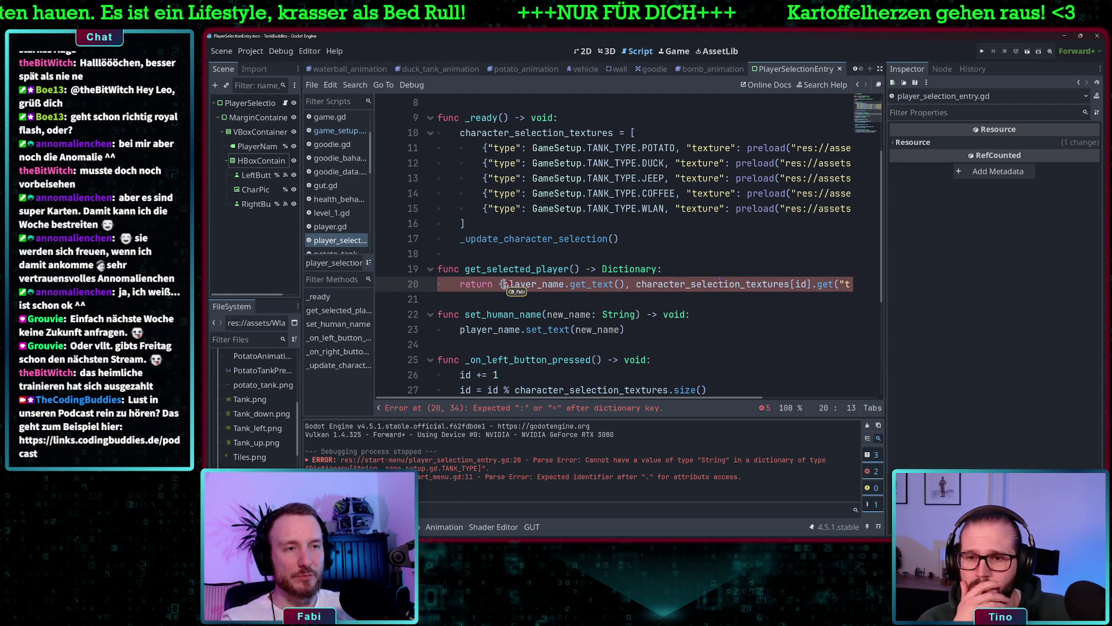
text("name:)
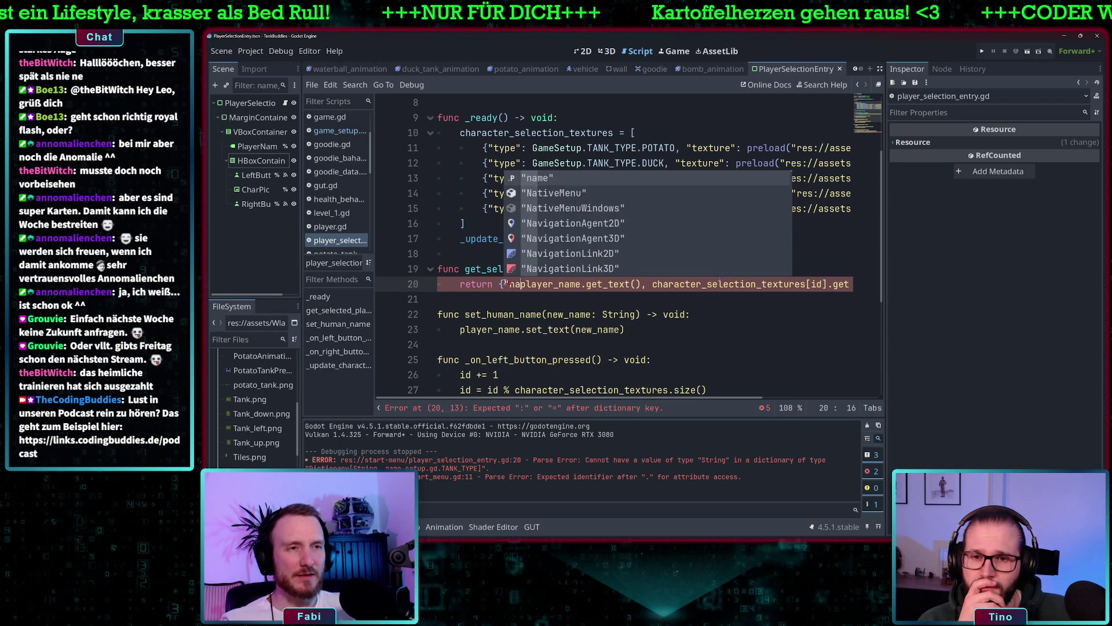
key(BackSpace)
key(BackSpace)
text(":)
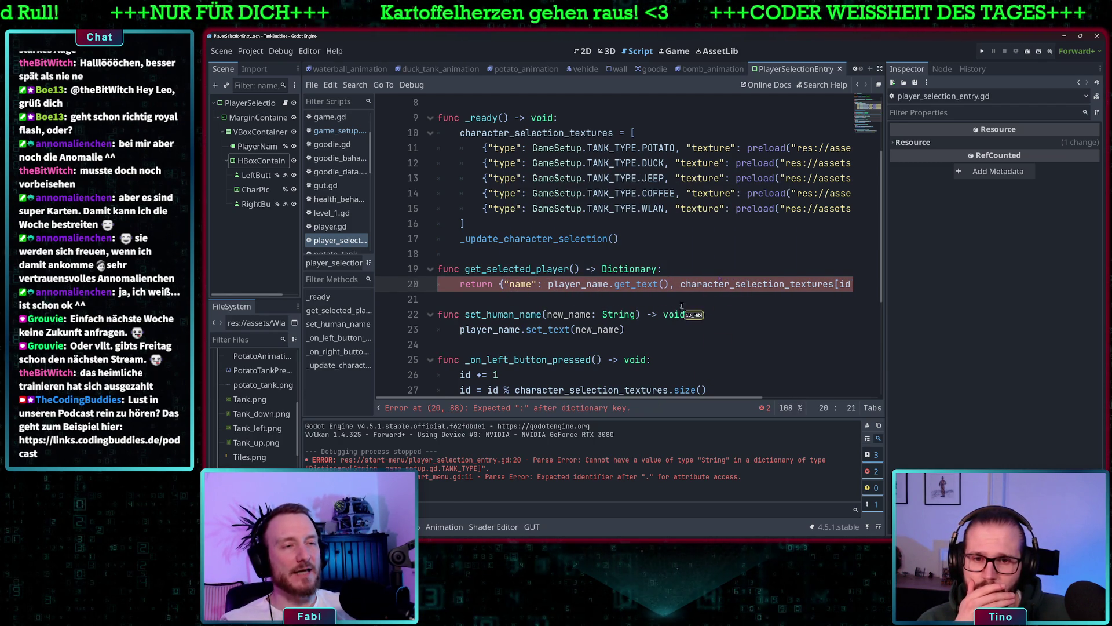
- Restore the "type": key before character_selection_textures on line 20
scroll(692, 299, right, 3)
click(573, 284)
key(shift+End)
key(Right)
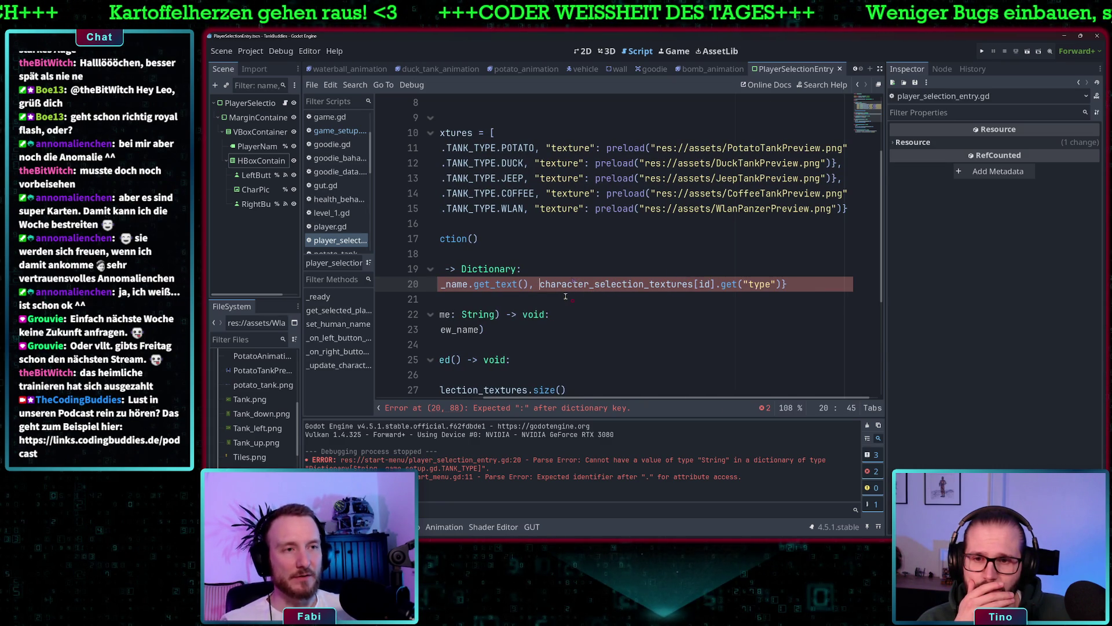
text("type)
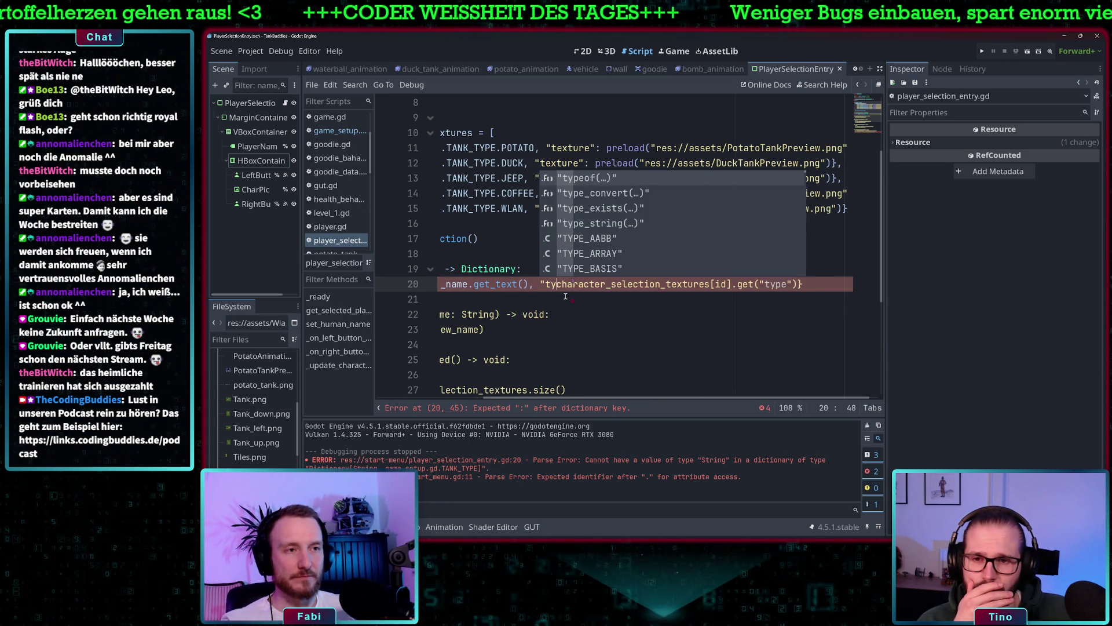
text(": player)
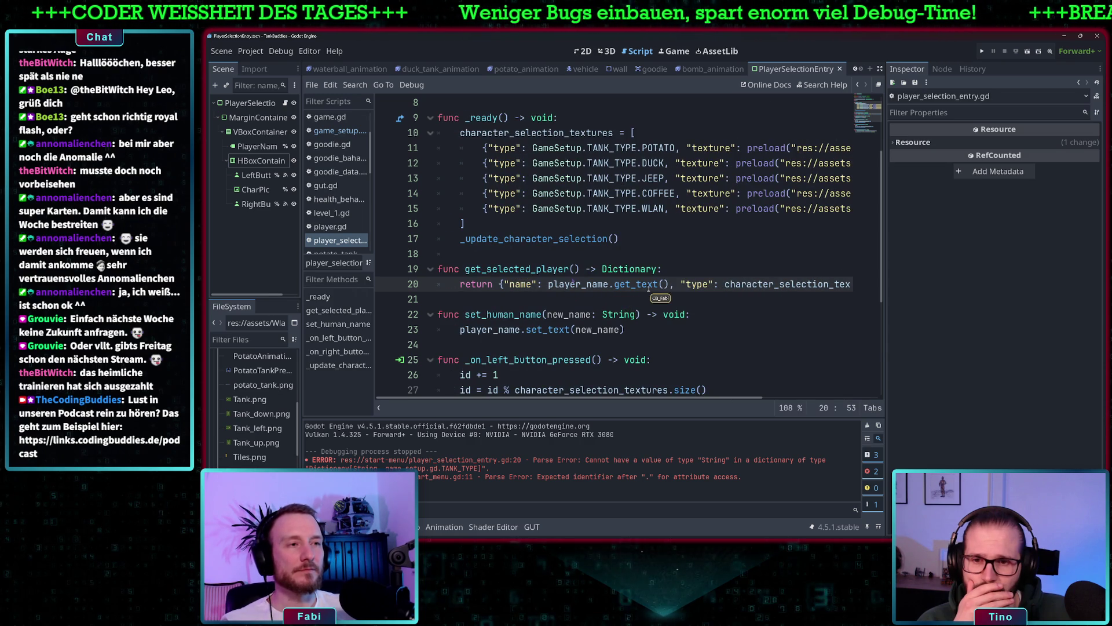
click(577, 284)
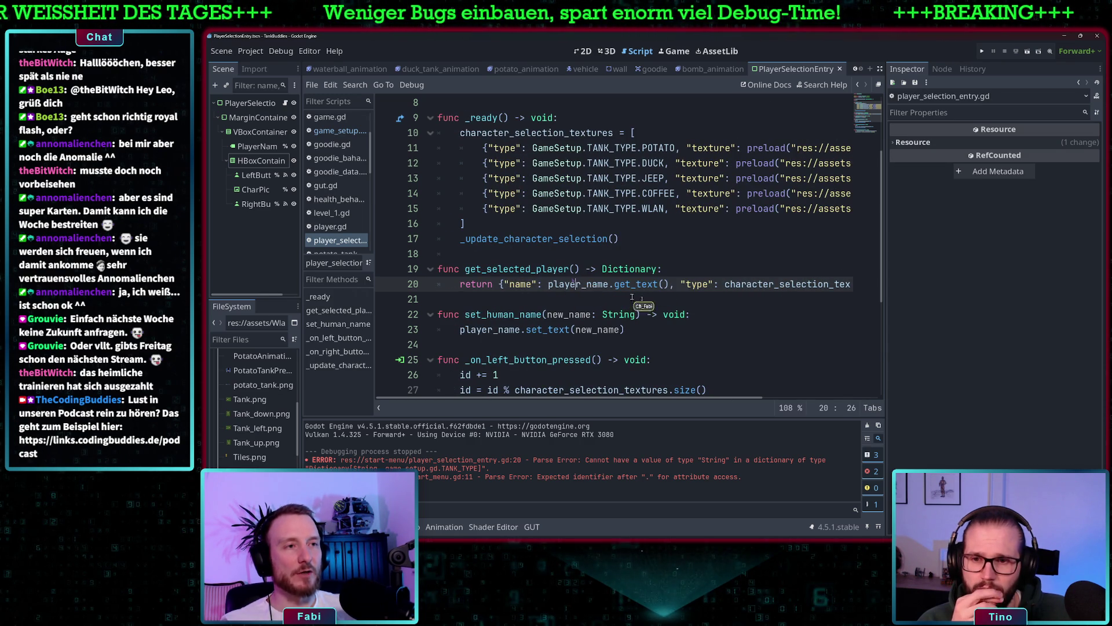
scroll(666, 304, right, 3)
click(636, 284)
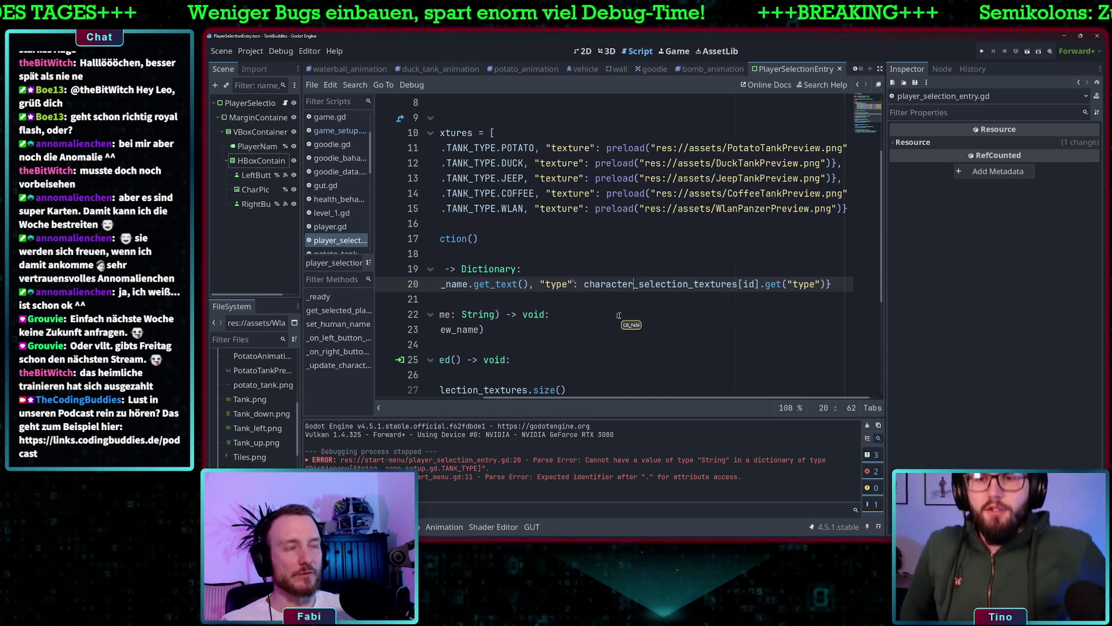
scroll(588, 316, left, 3)
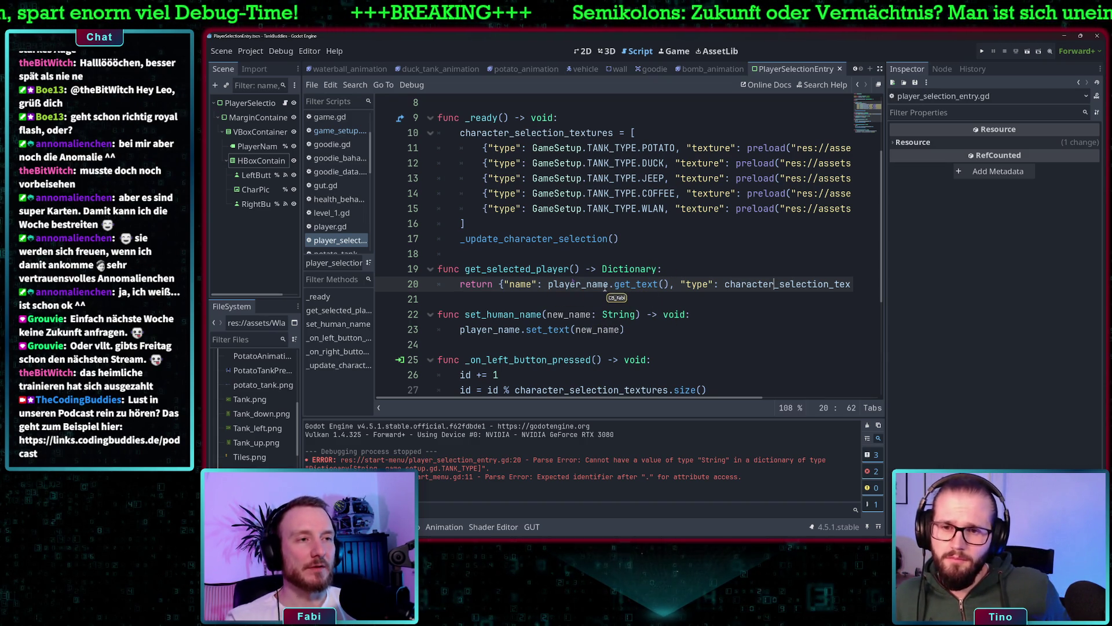
mouse_move(606, 288)
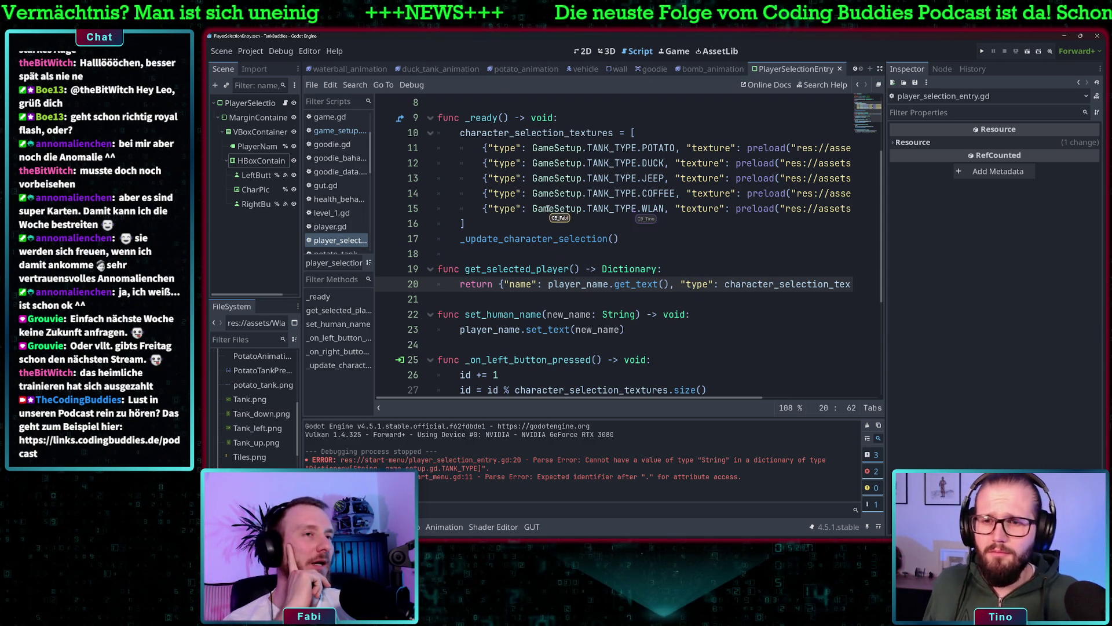
- Open game_setup.gd and inspect the player dictionary declaration on line 11
scroll(538, 218, up, 3)
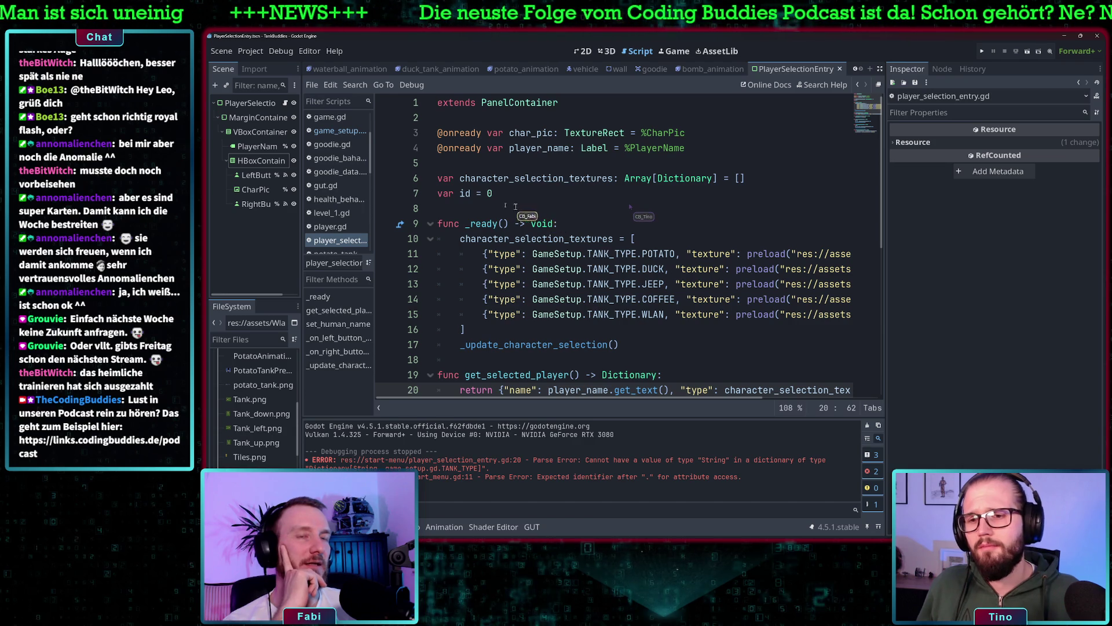
click(330, 131)
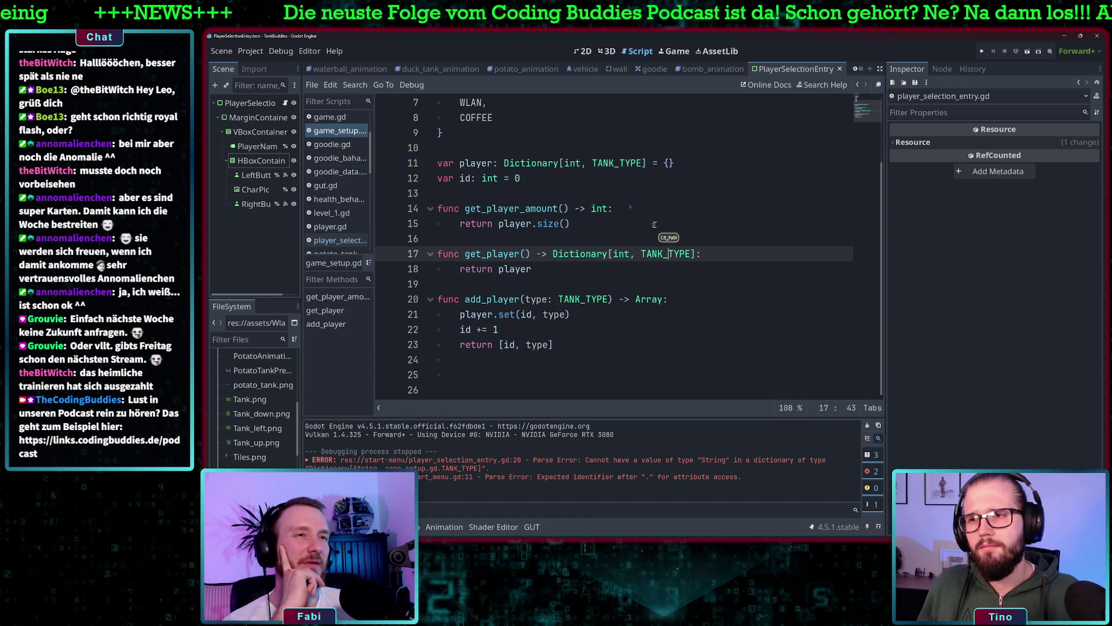
scroll(628, 203, up, 2)
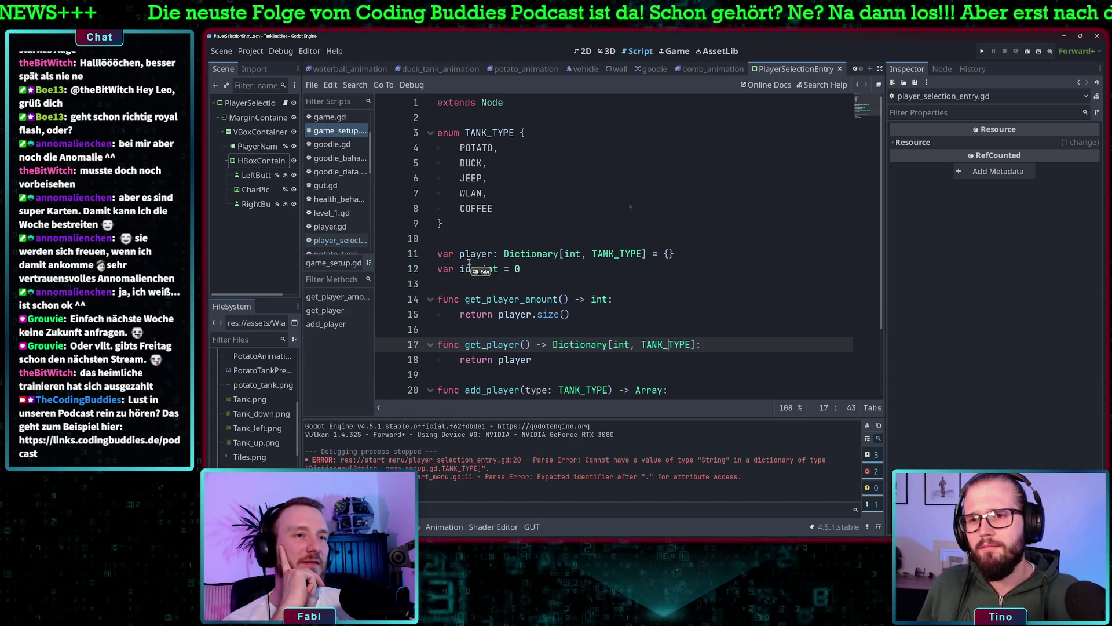
click(470, 255)
click(674, 254)
drag(674, 254, 437, 254)
click(471, 254)
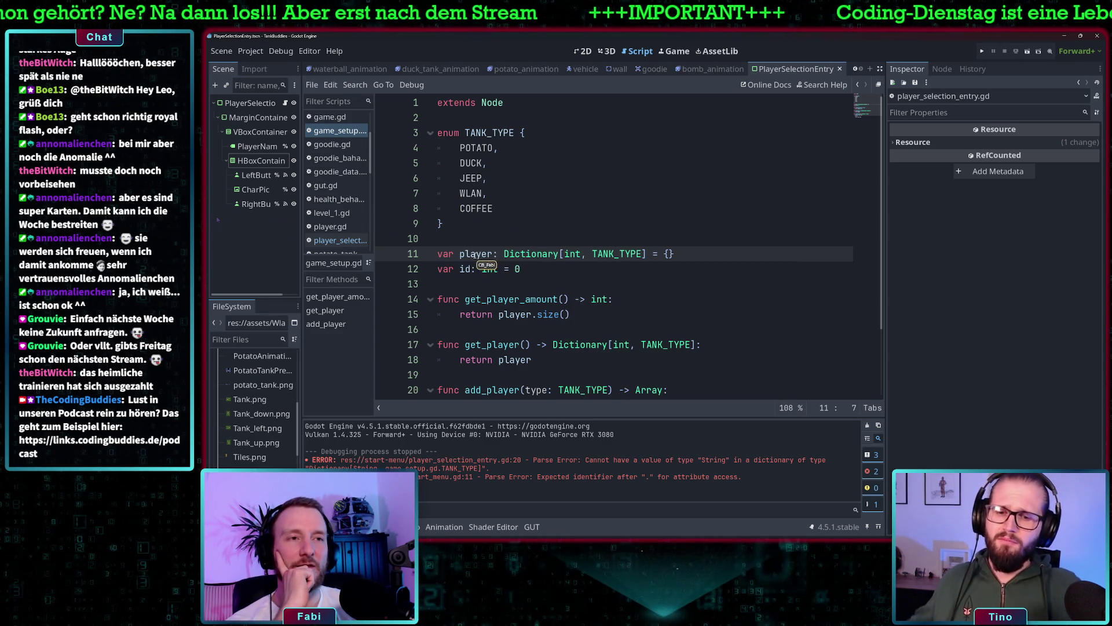
drag(488, 254, 516, 254)
shift+click(674, 254)
click(653, 254)
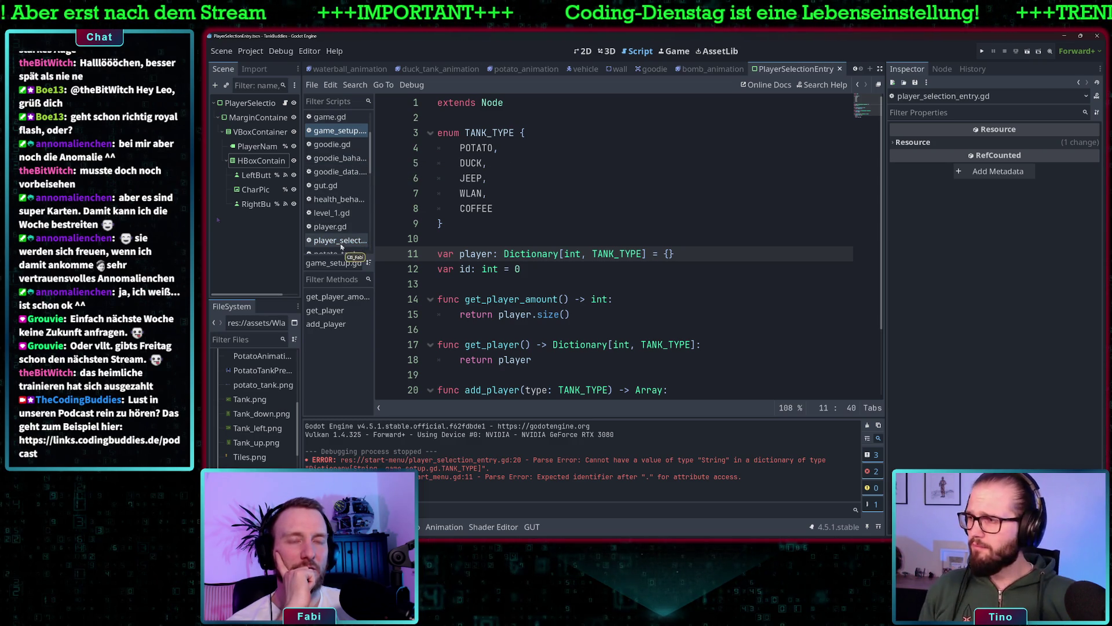
- Check get_selected_player's function signature in player_selection_entry.gd
click(341, 240)
scroll(520, 247, down, 4)
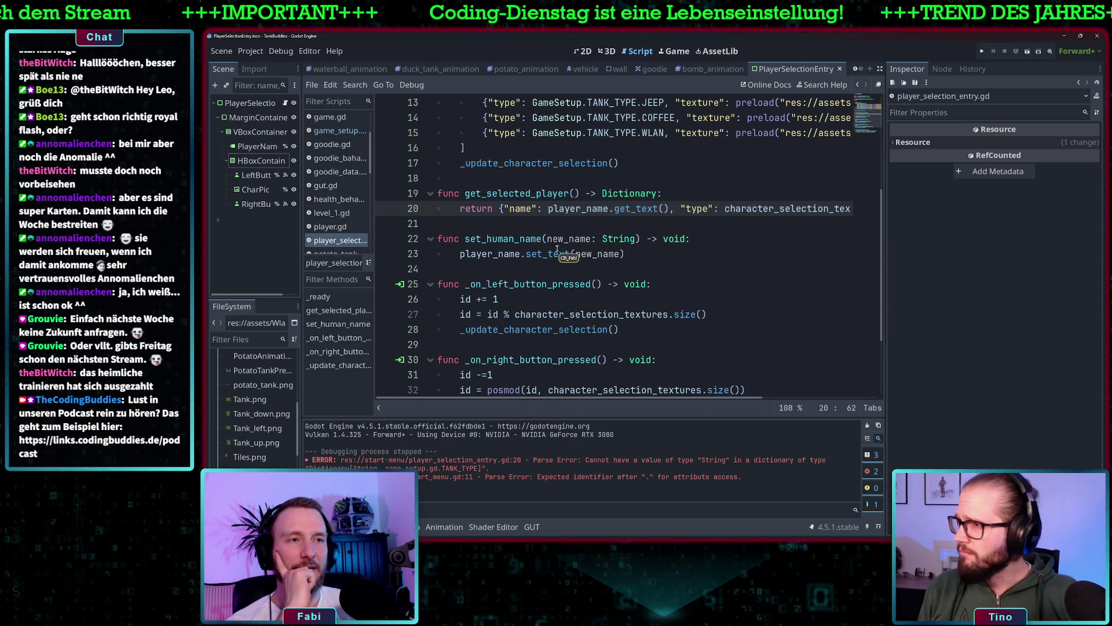
click(529, 193)
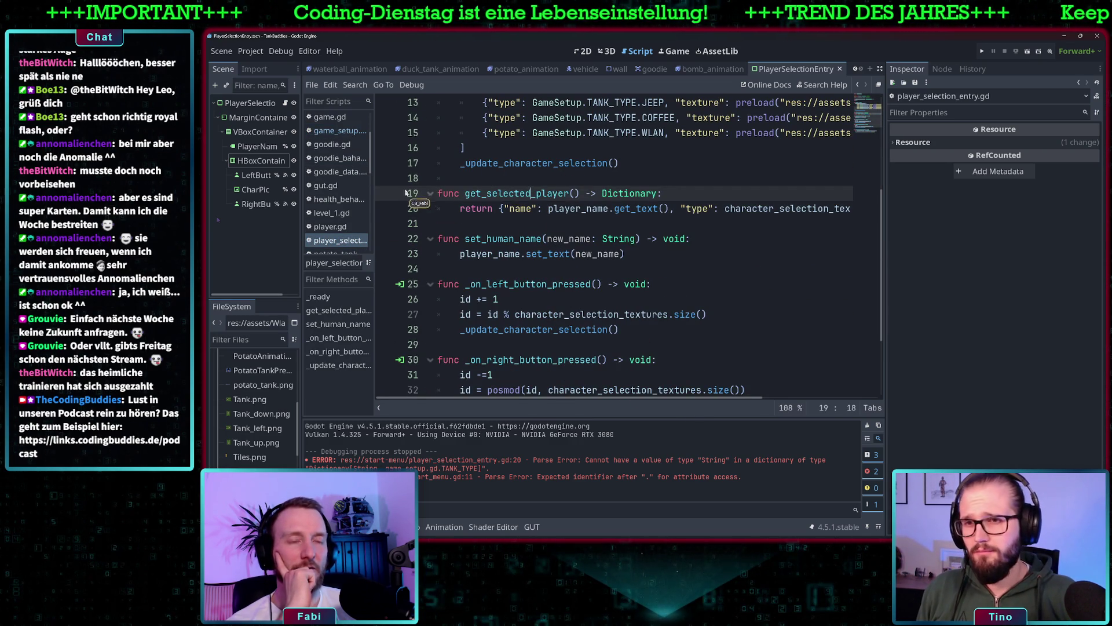
scroll(340, 197, up, 3)
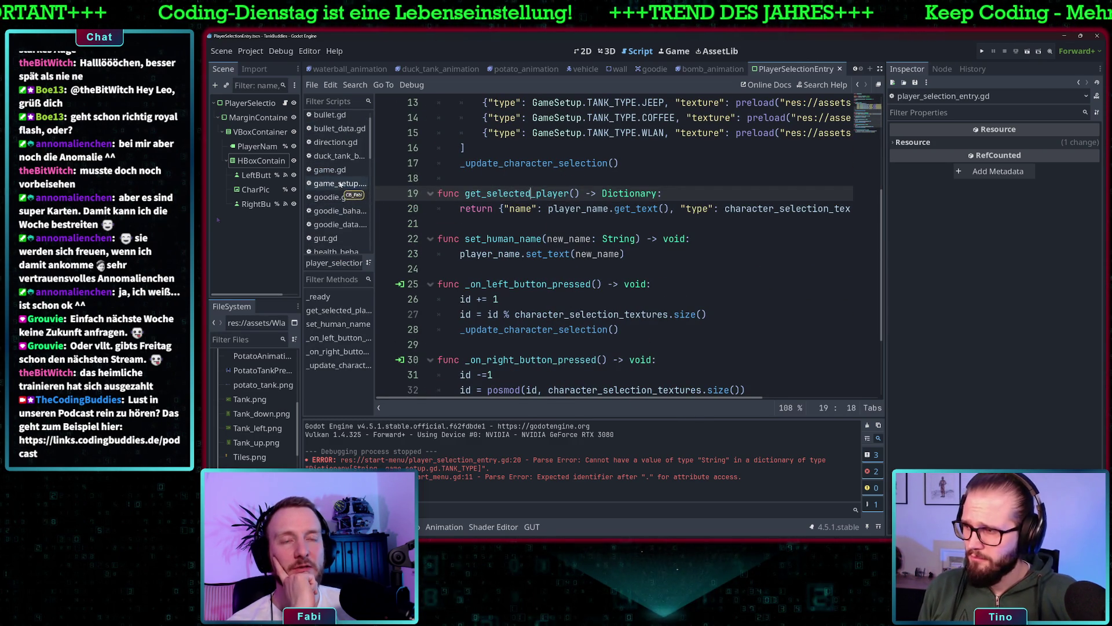
- Look over game_setup.gd again, then bring up start_menu.gd
click(340, 185)
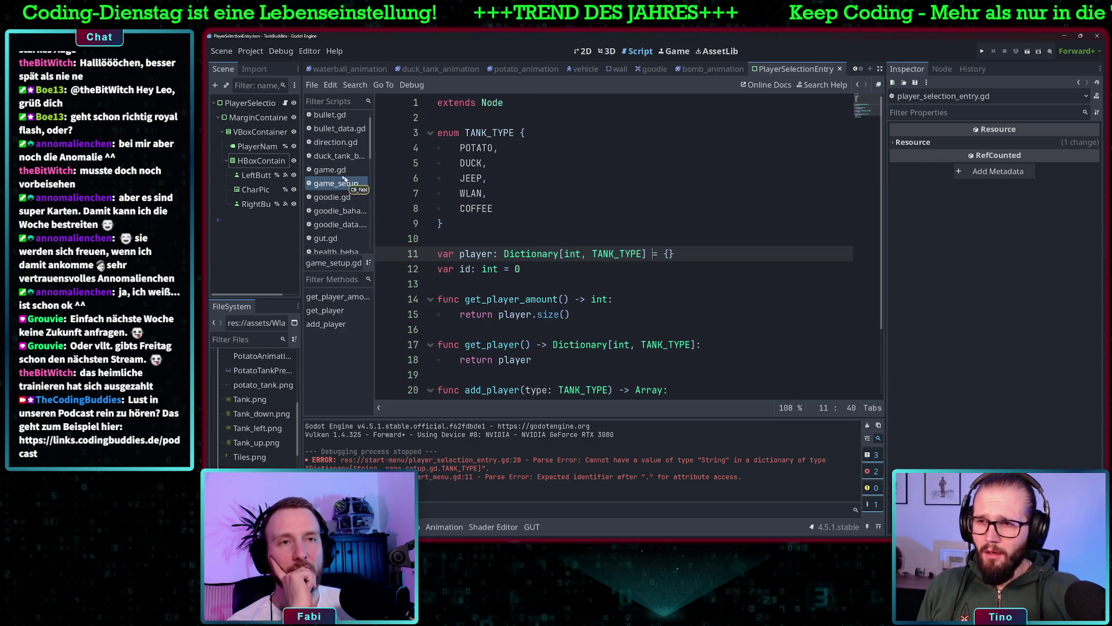
scroll(340, 175, up, 1)
scroll(343, 197, down, 5)
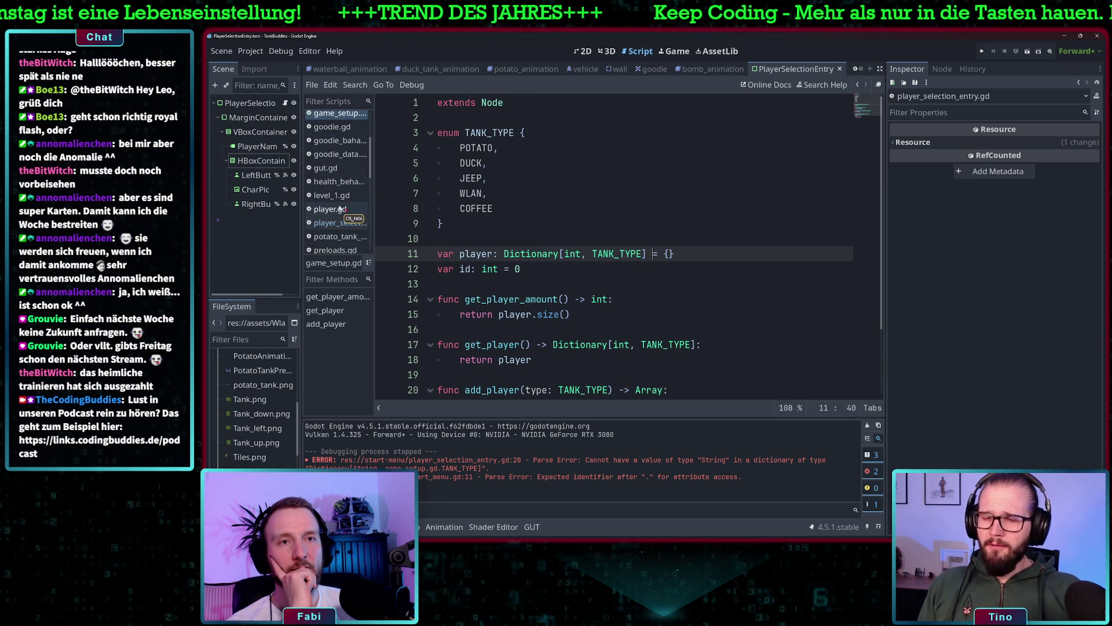
scroll(339, 229, down, 2)
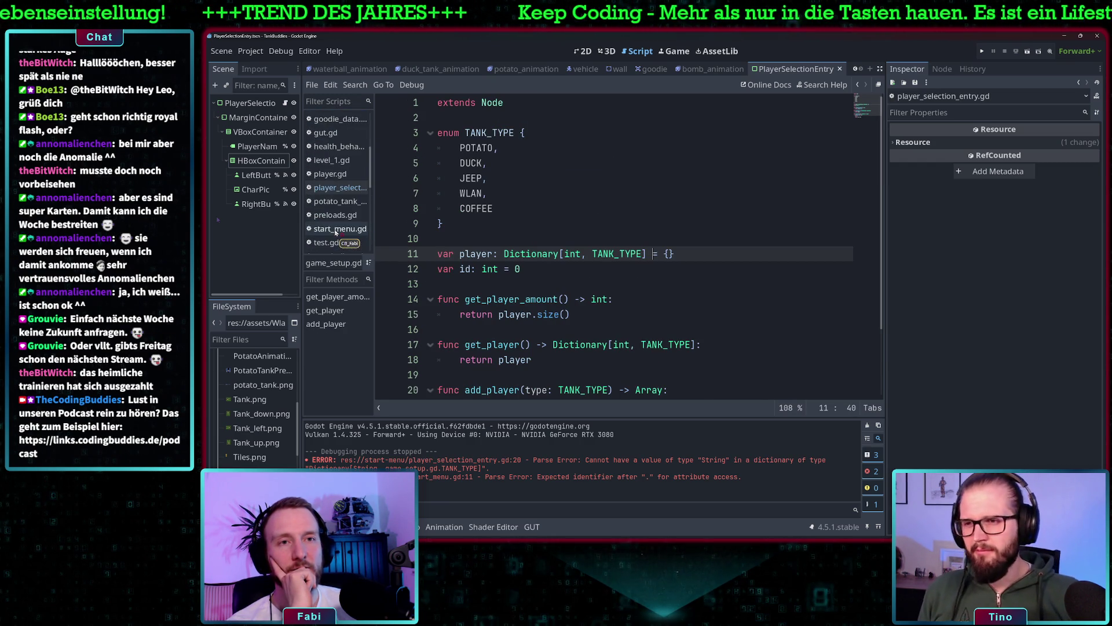
click(336, 230)
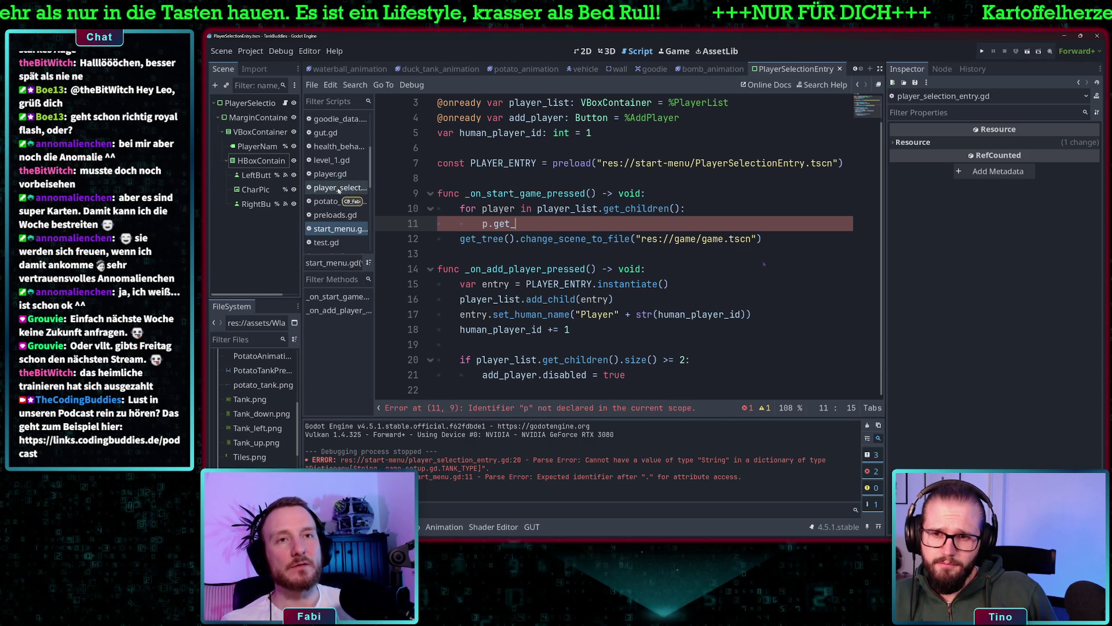
- Complete line 11 as p.get_selected_player() and add a blank line below it
click(340, 189)
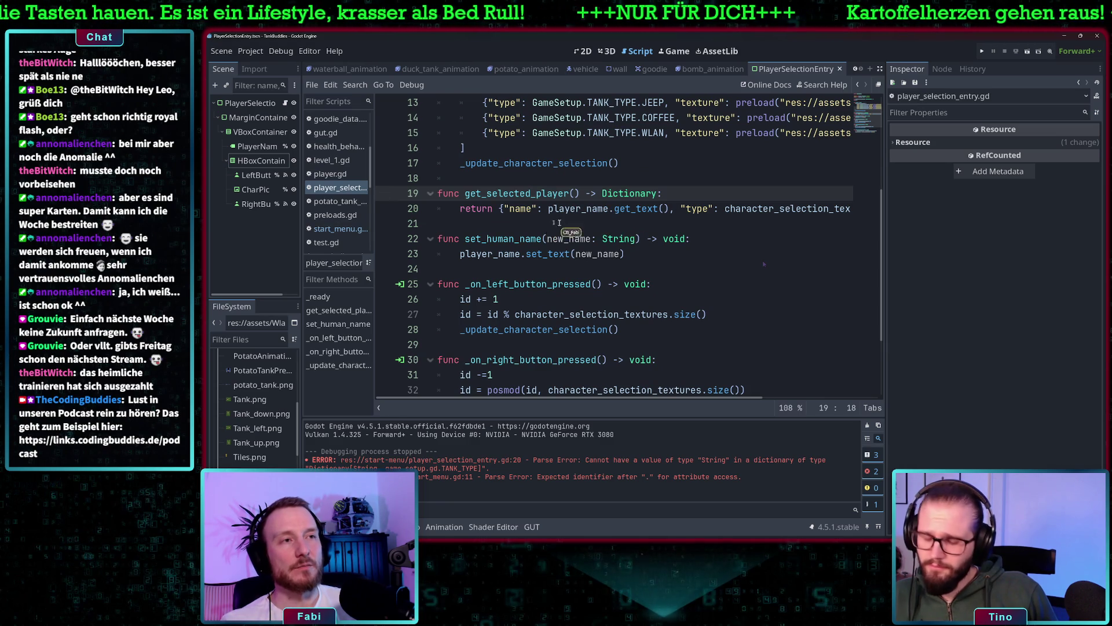
double_click(542, 194)
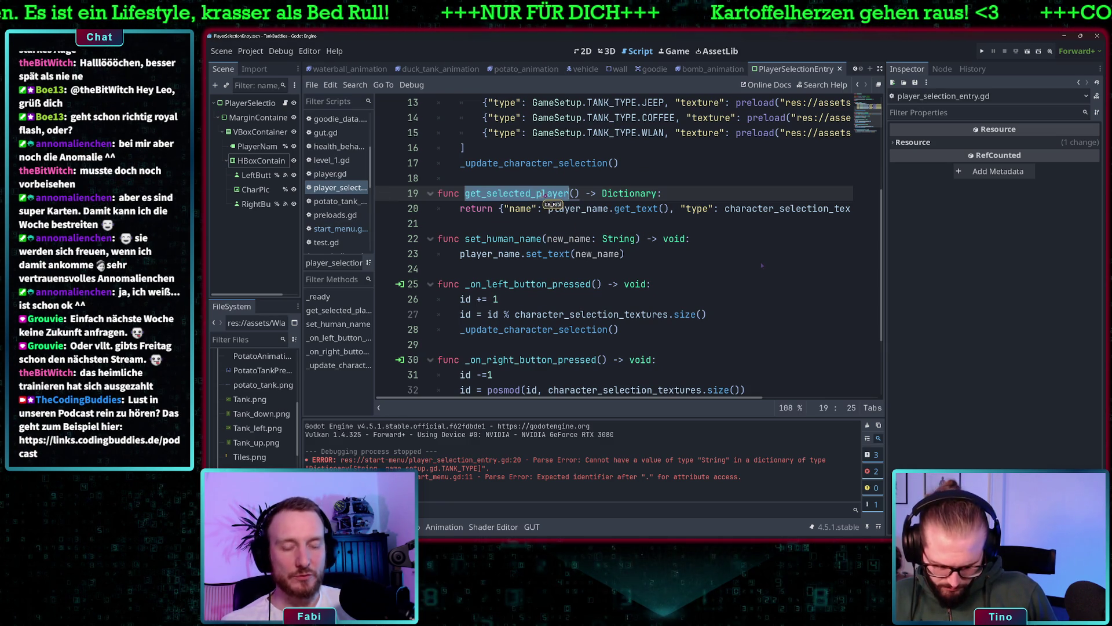
text(selected_player)
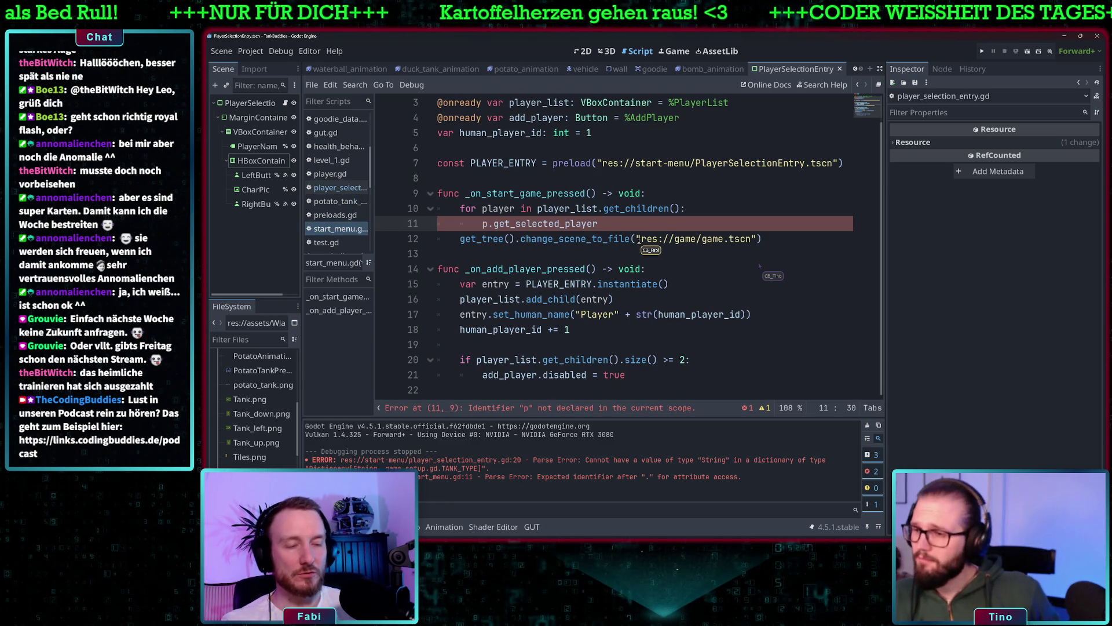
text(())
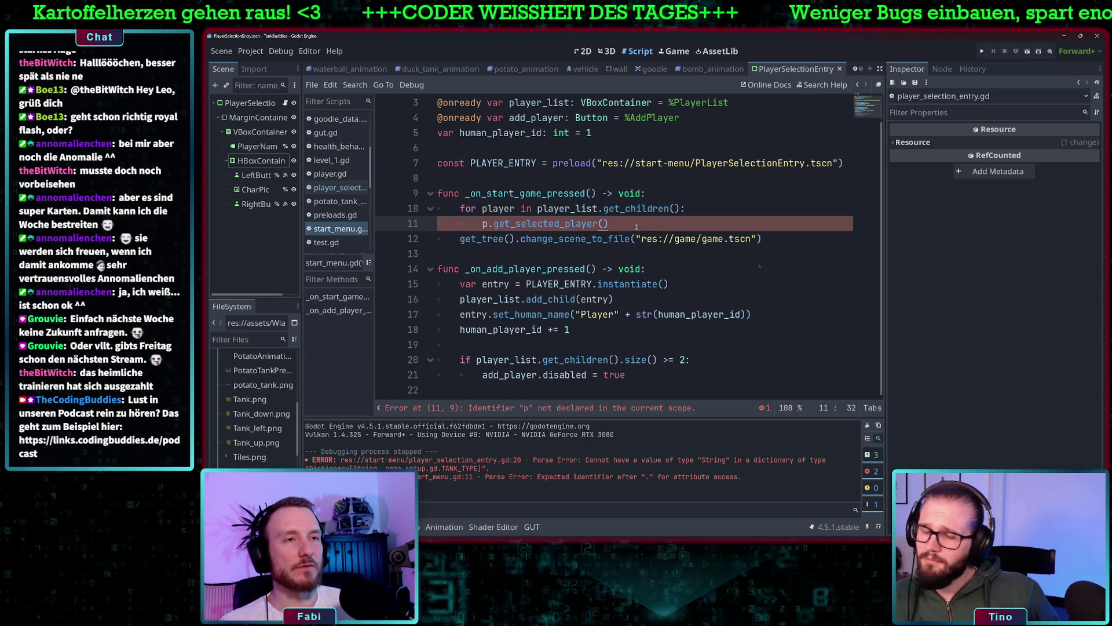
key(Return)
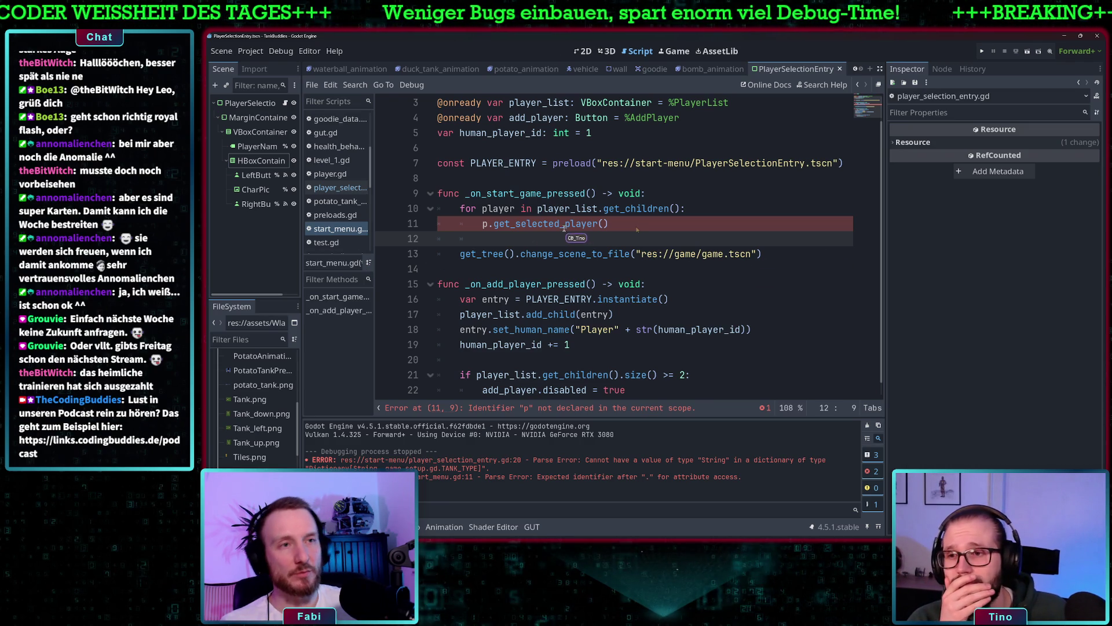
- Rename the loop variable p to player on line 11
key(Up)
key(Right)
text(layer)
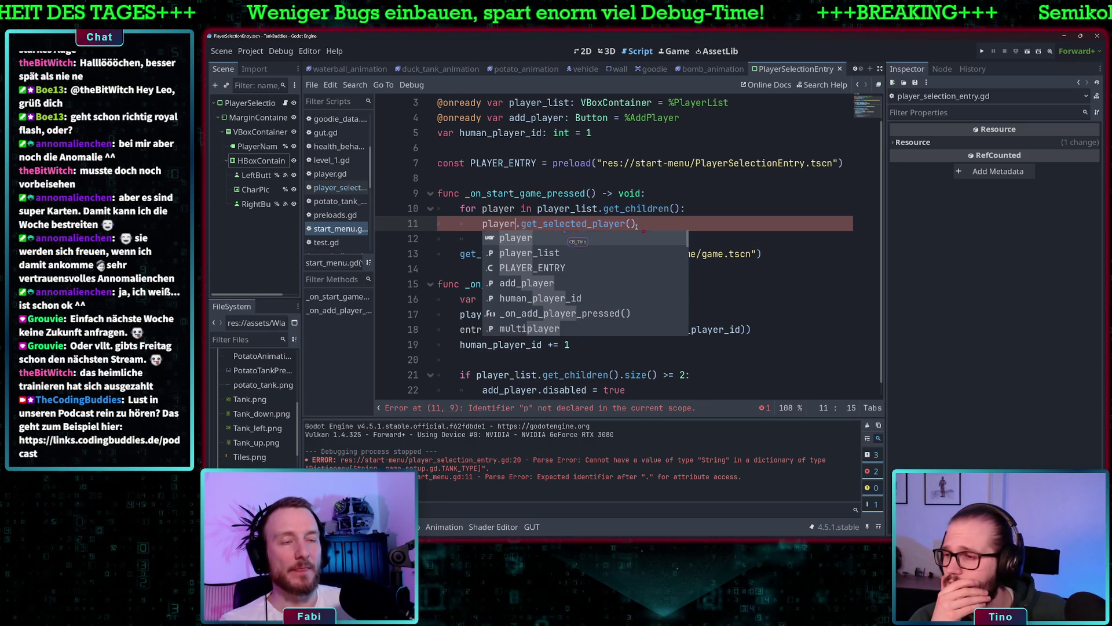
key(Left)
key(Left)
key(Left)
key(Left)
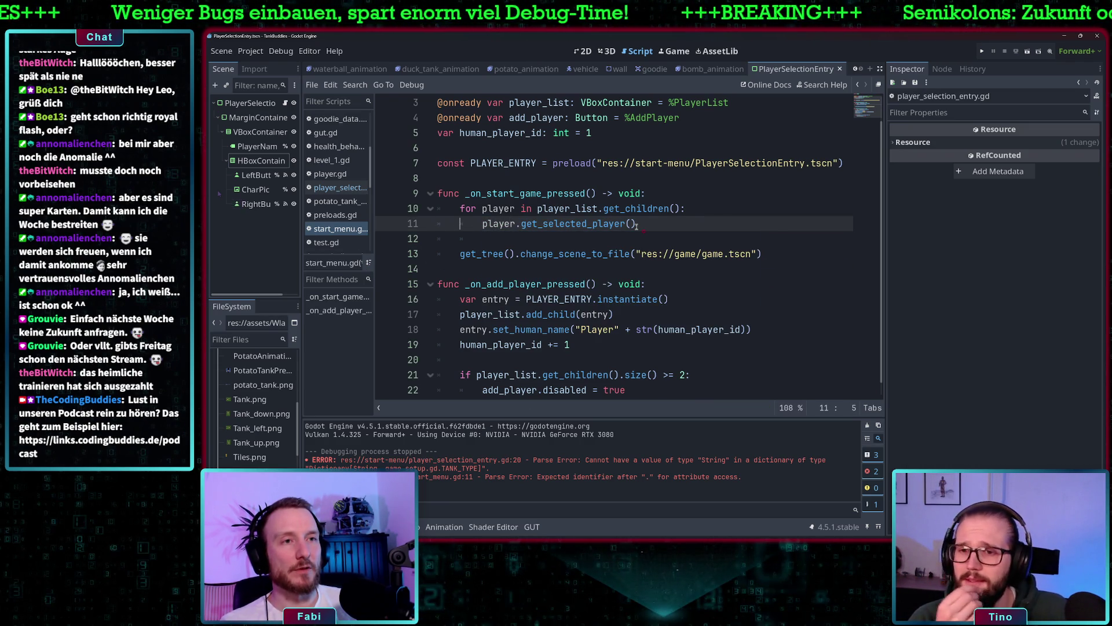
key(Down)
key(Down)
key(Up)
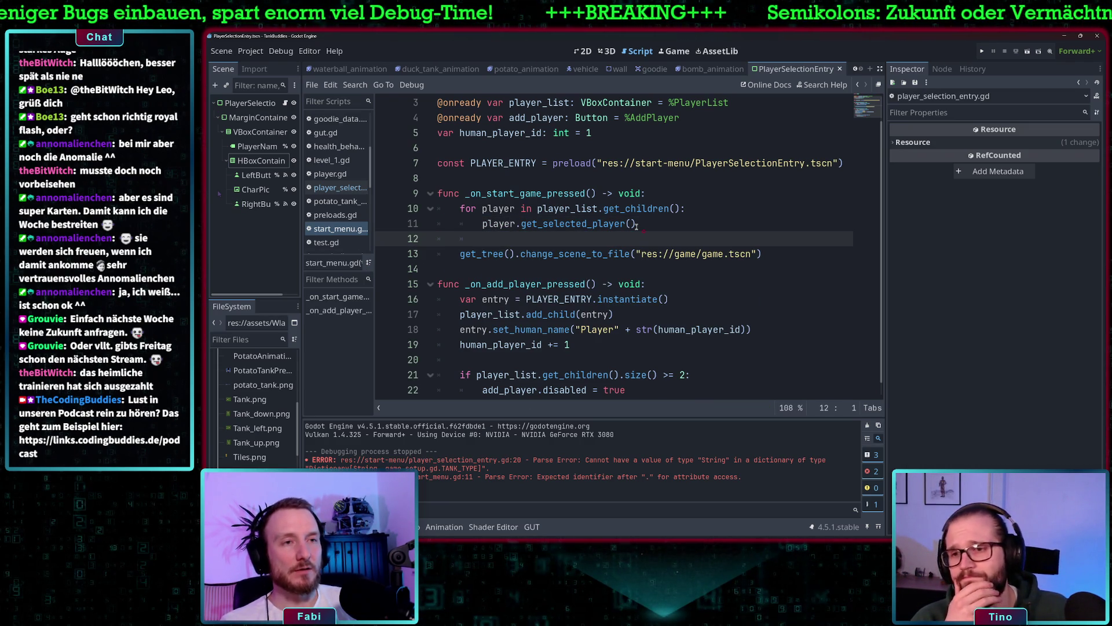
- Add a GameSetup.add_player() call on the new line via autocompletion
key(BackSpace)
text(ame)
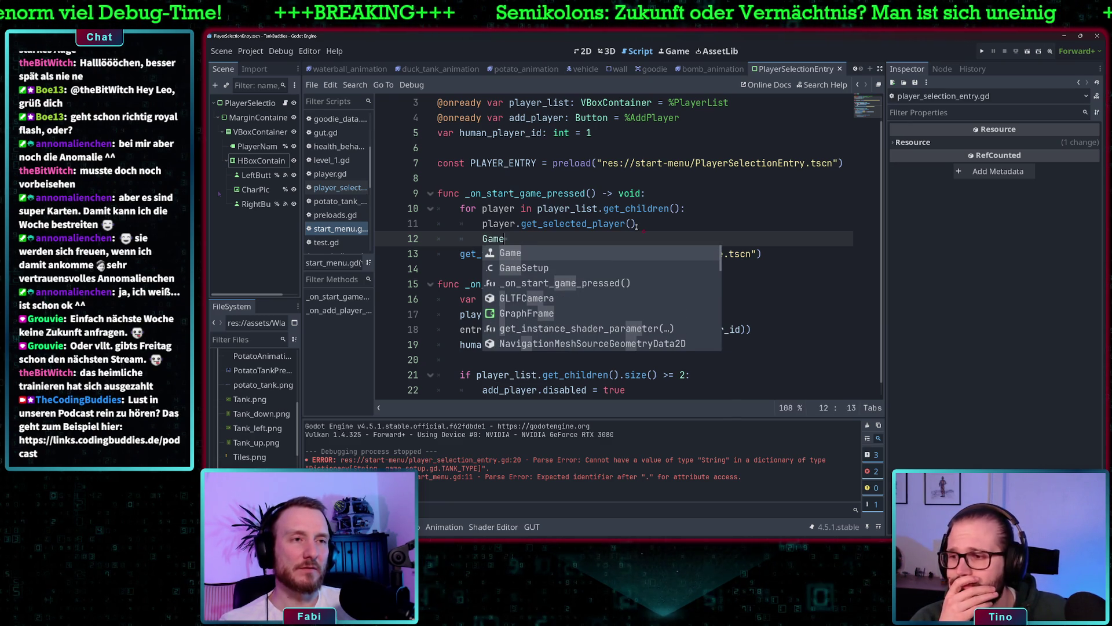
key(Down)
key(Return)
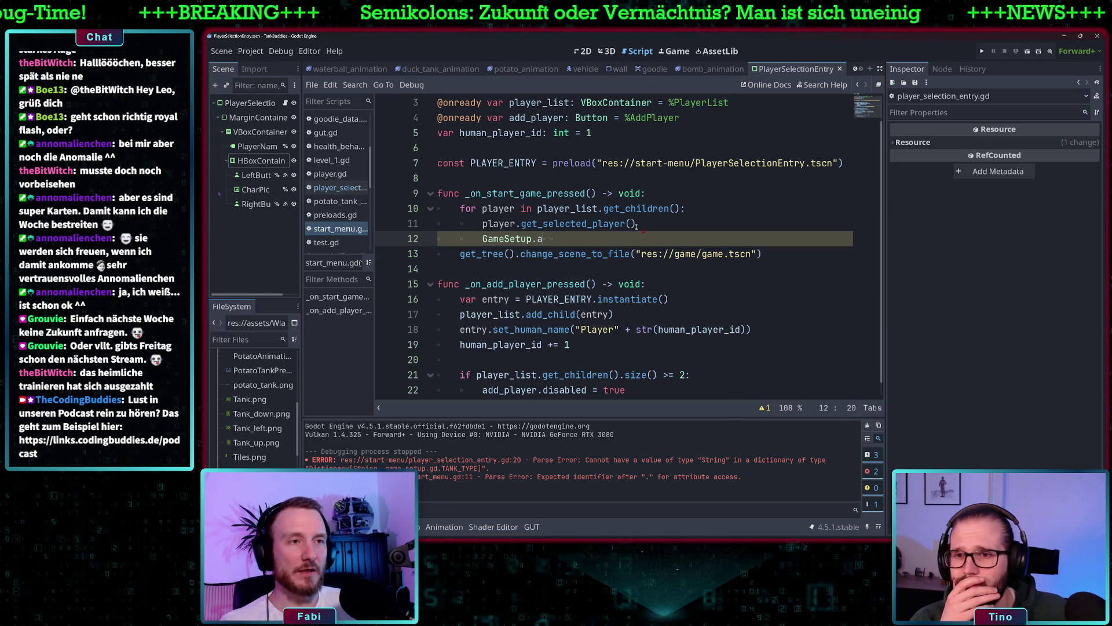
key(Return)
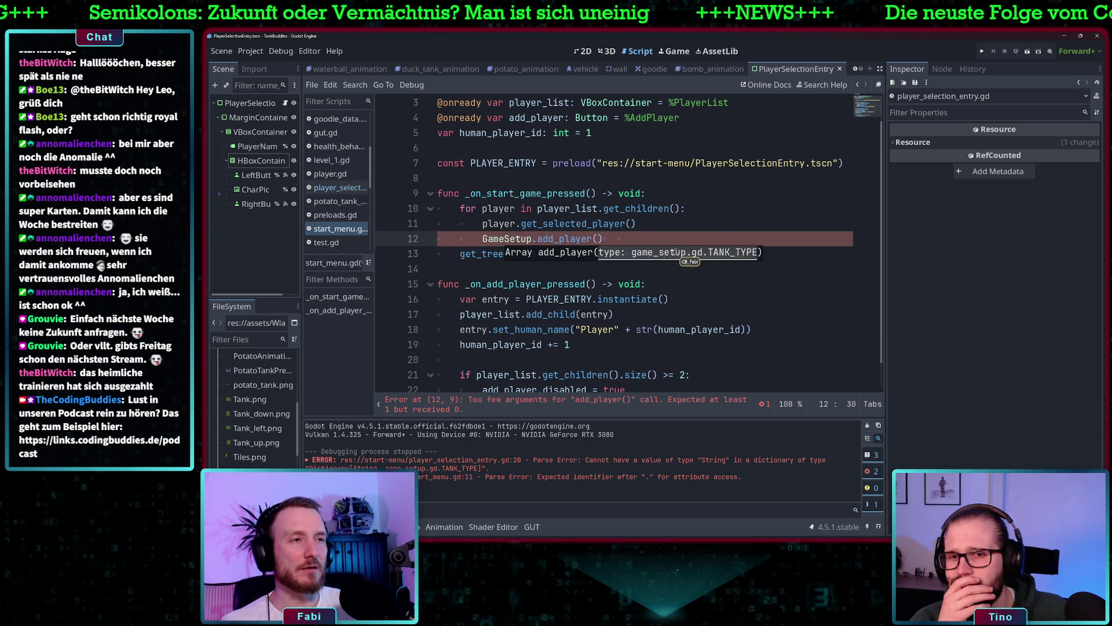
- Jump to add_player in game_setup.gd, undo earlier edits, and add a player parameter
ctrl+click(566, 239)
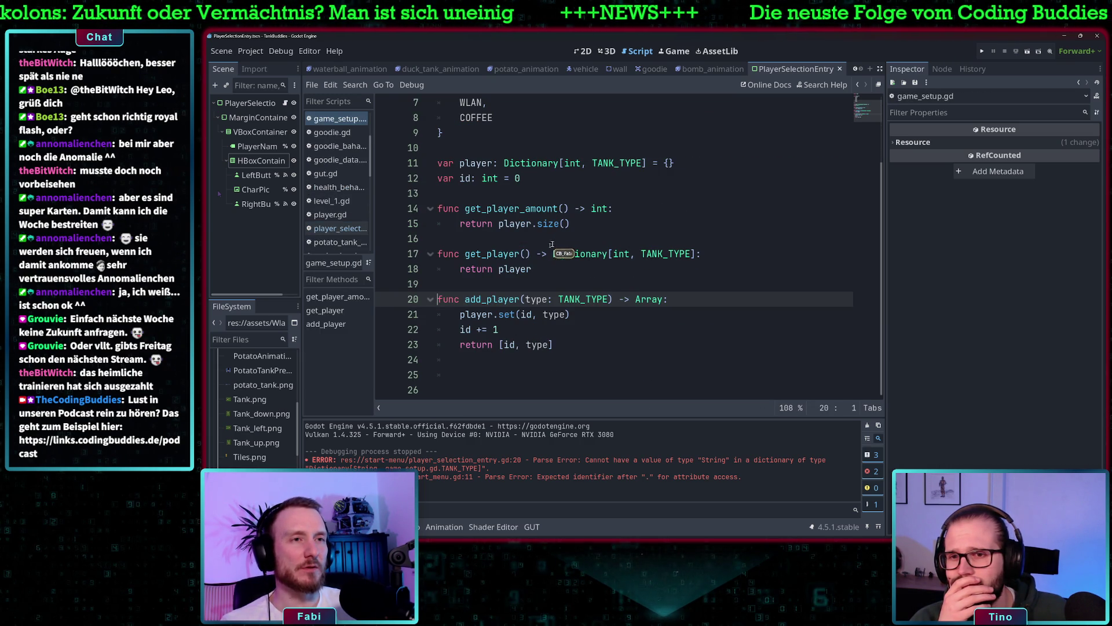
click(569, 299)
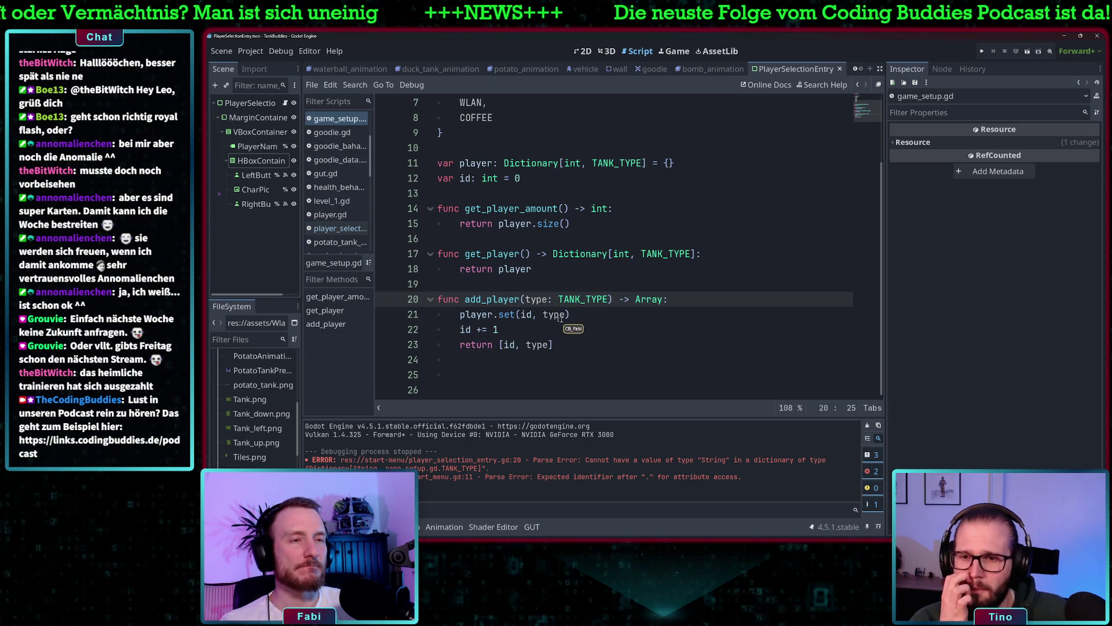
click(535, 315)
scroll(551, 299, up, 1)
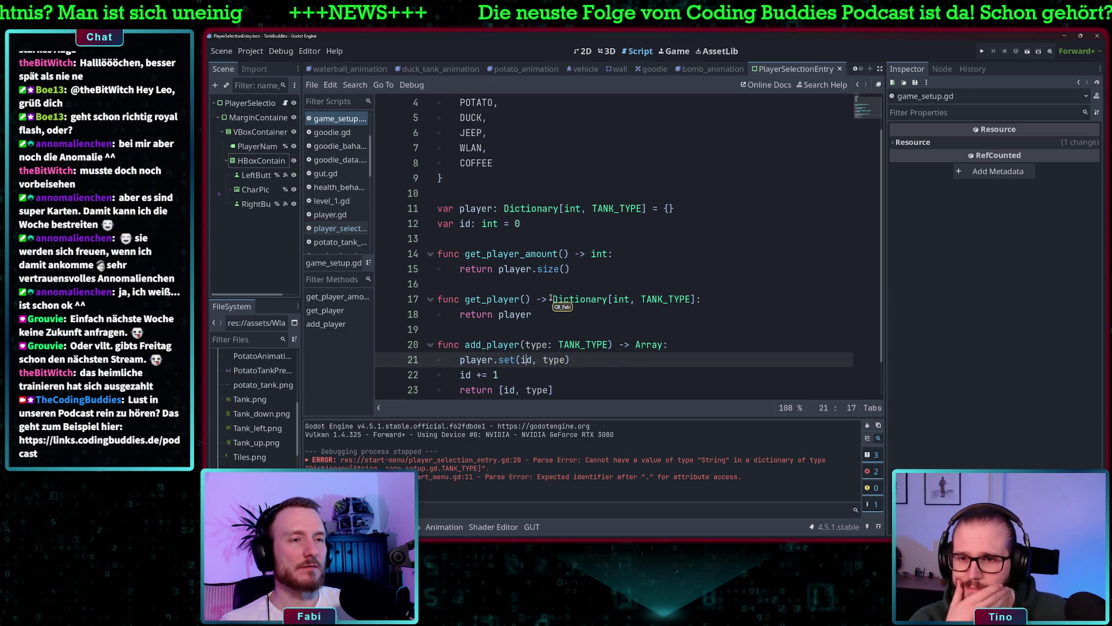
key(ctrl+z)
key(ctrl+z)
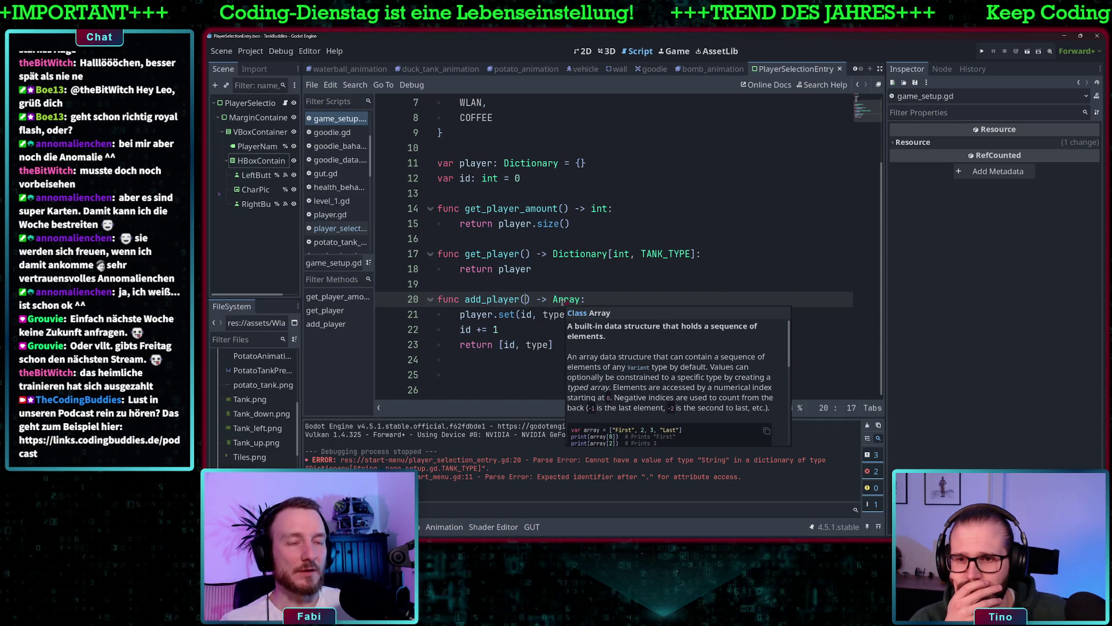
text(player)
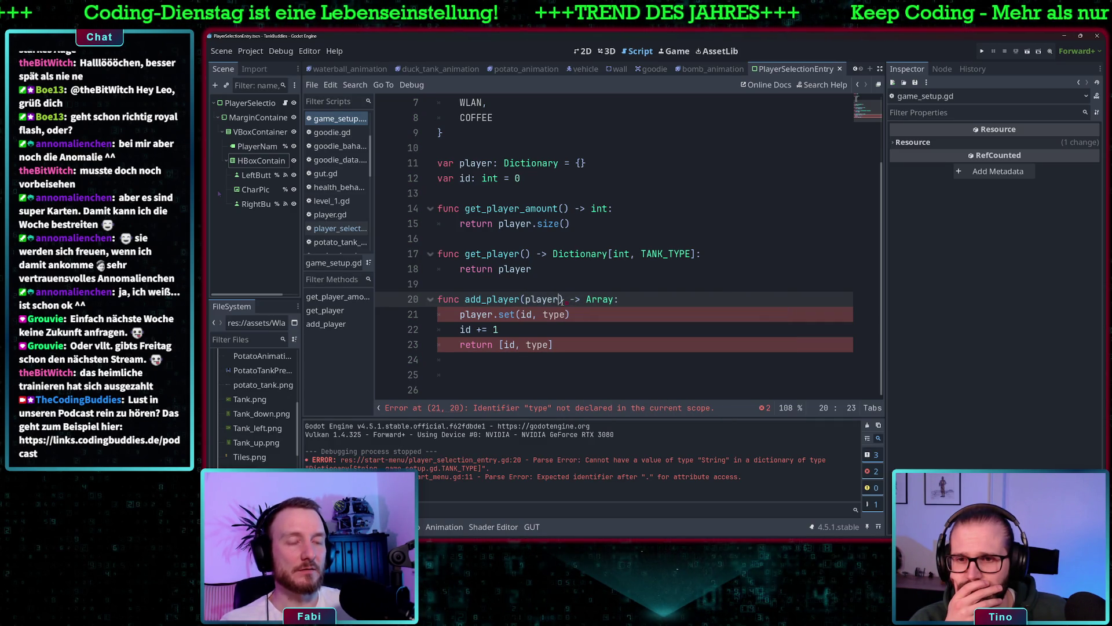
- Restore the function name to add_player after the stray edit
click(521, 300)
key(BackSpace)
key(BackSpace)
key(BackSpace)
key(BackSpace)
key(Right)
key(Right)
key(Right)
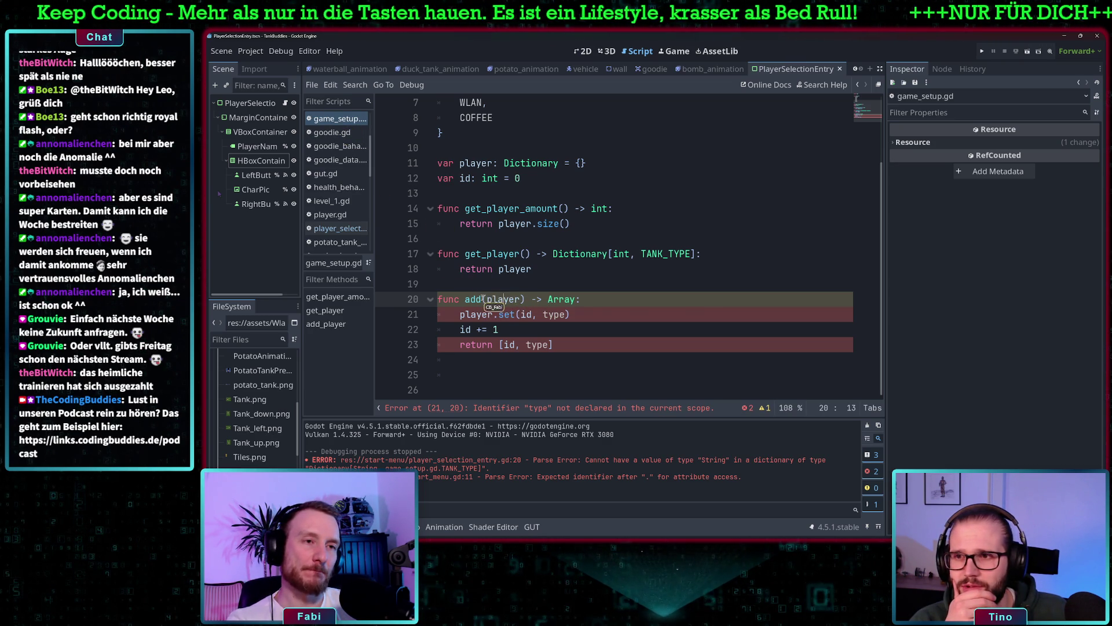
click(483, 300)
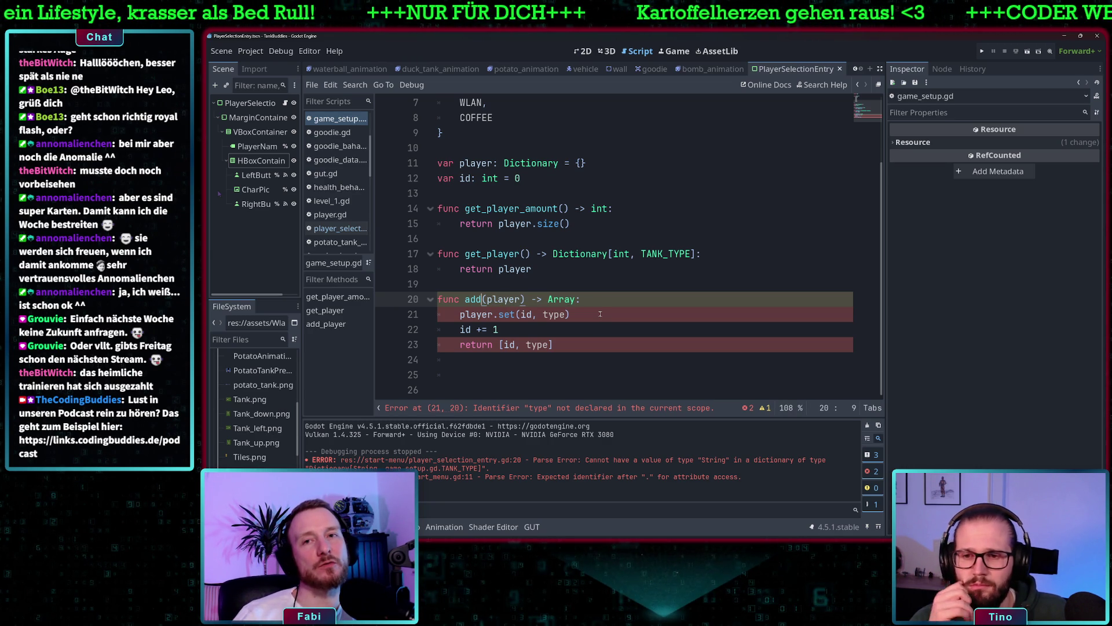
text(_)
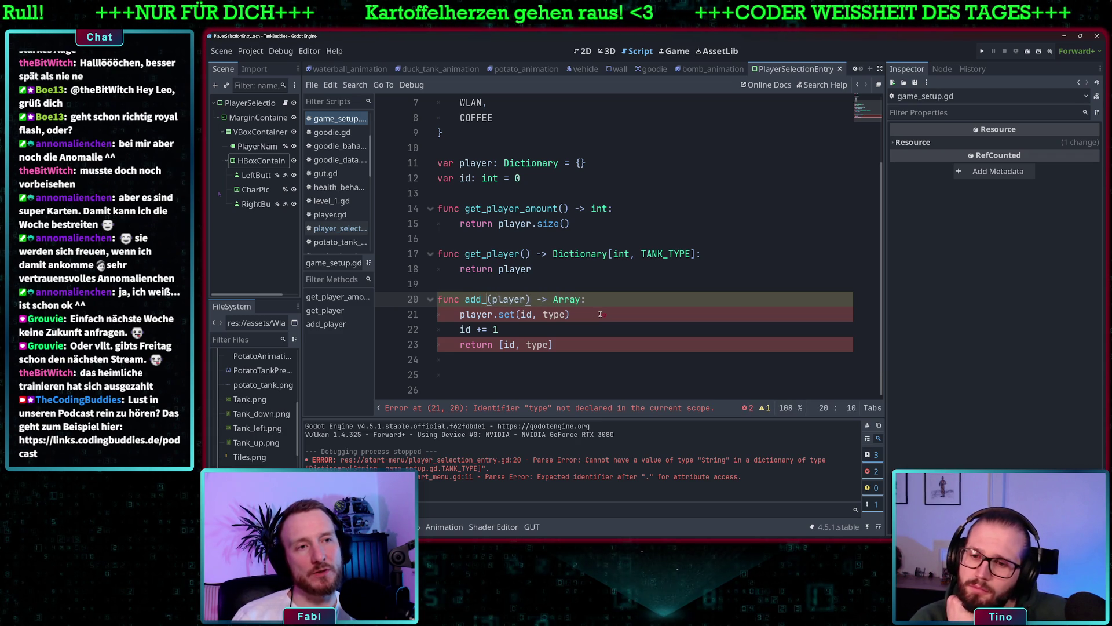
text(player)
key(End)
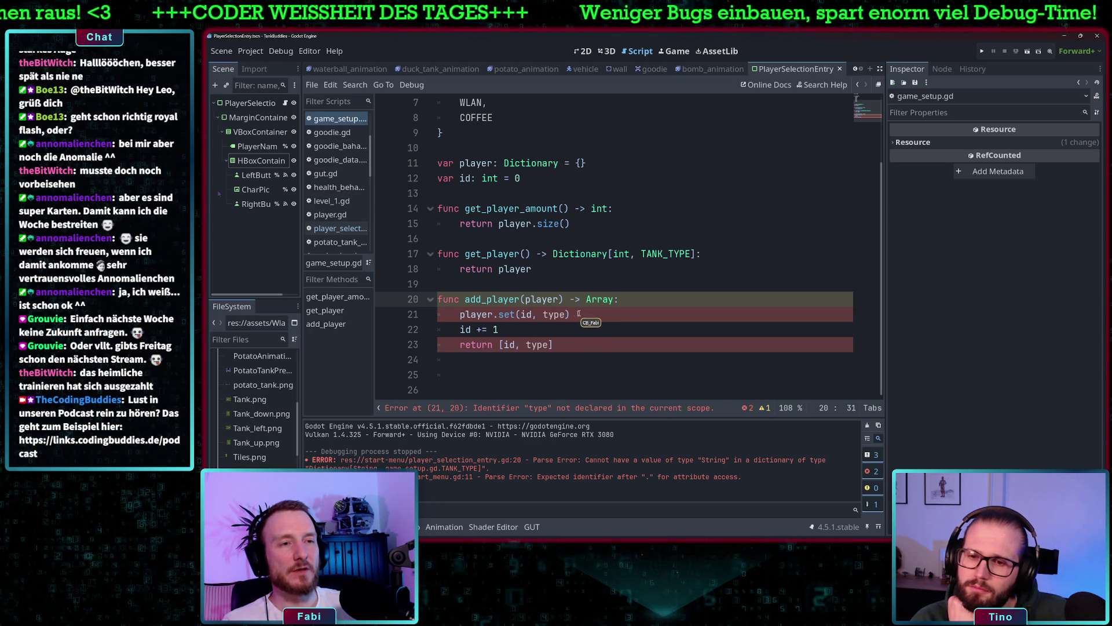
- Replace set(id, type) on line 21 with an open set( call
drag(571, 314, 498, 315)
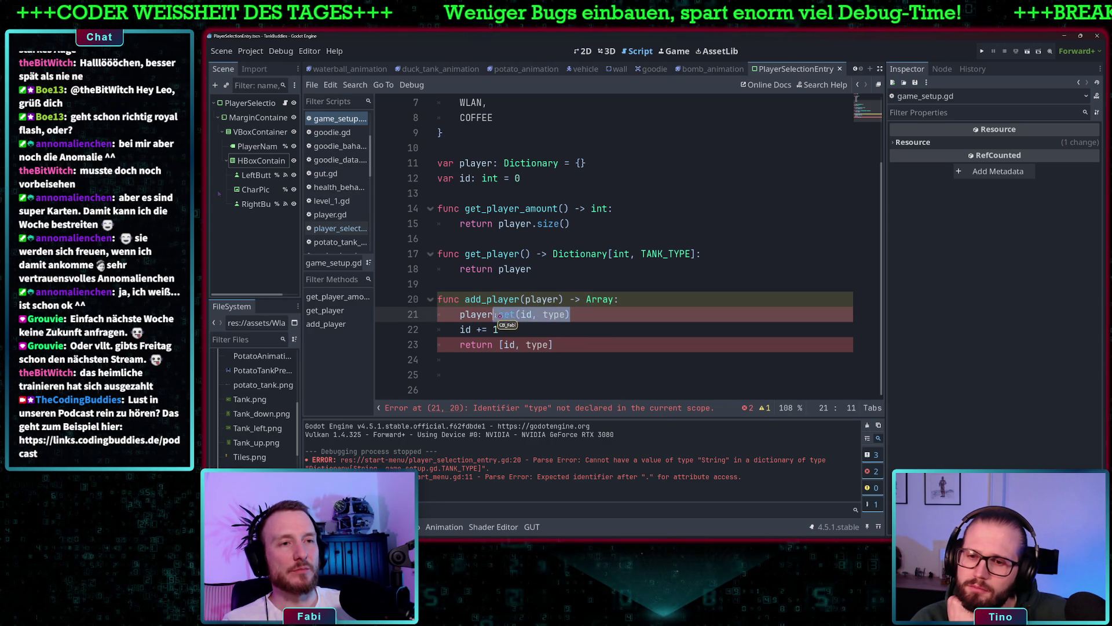
scroll(541, 268, up, 1)
scroll(556, 276, down, 1)
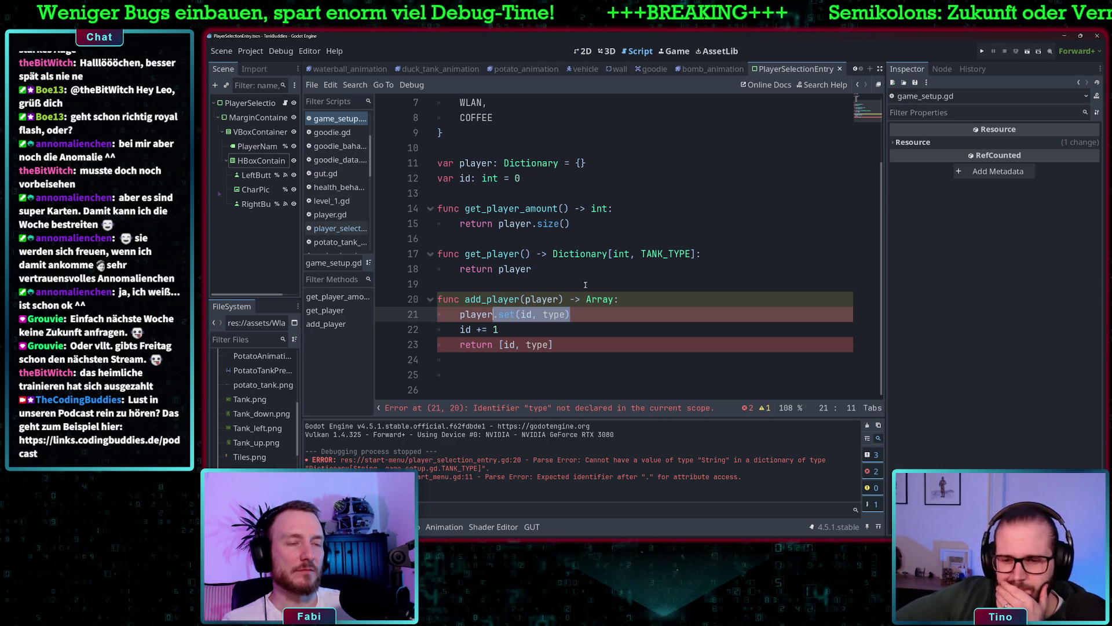
key(BackSpace)
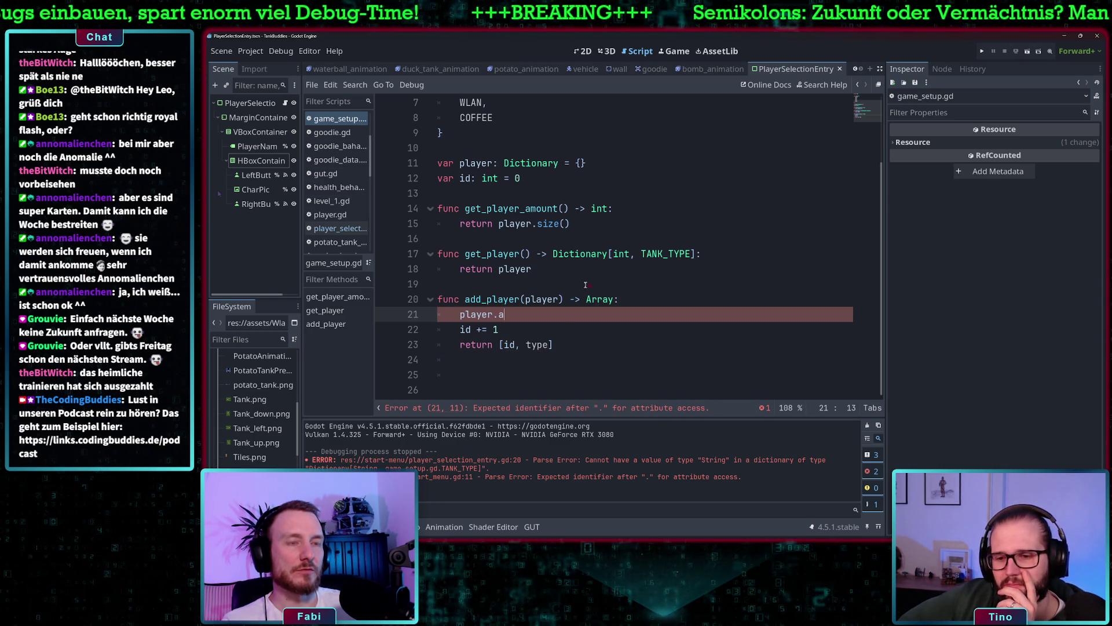
key(BackSpace)
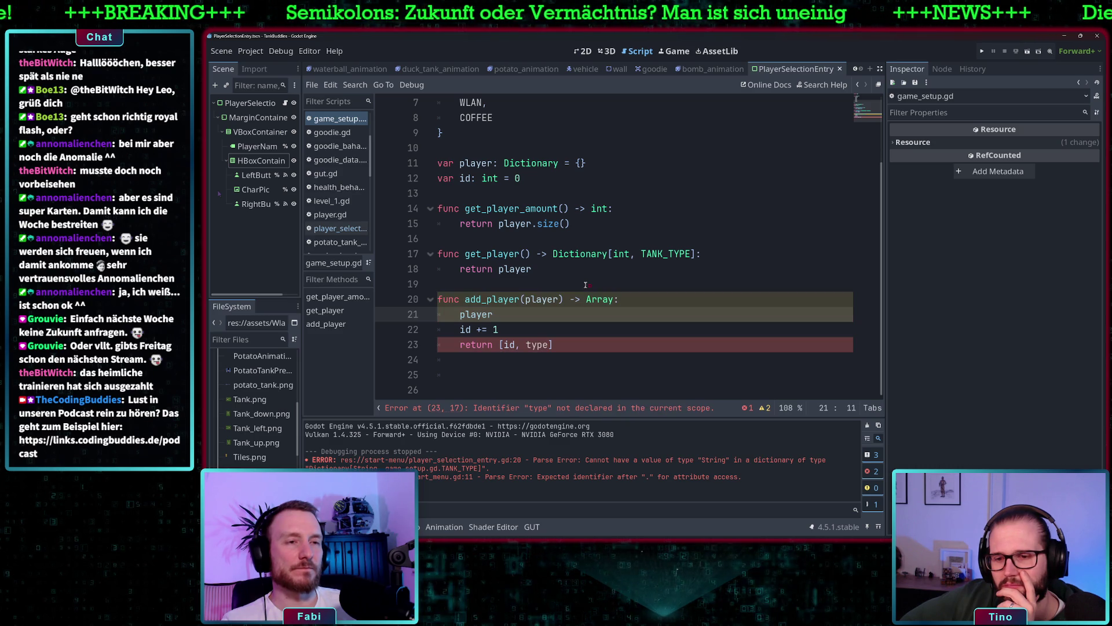
text(set()
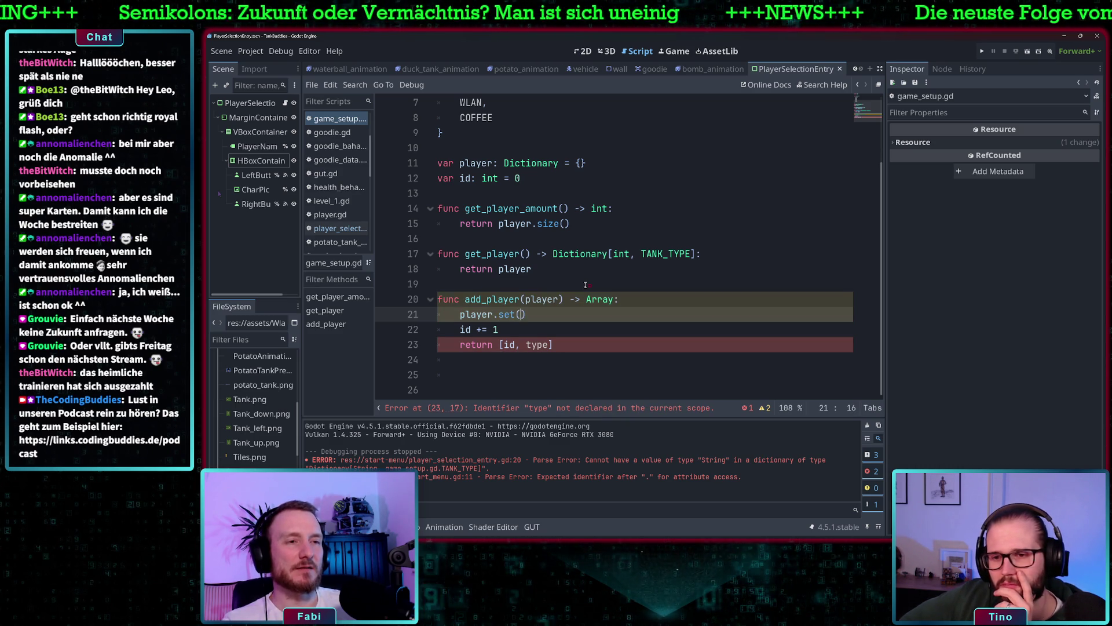
text(()
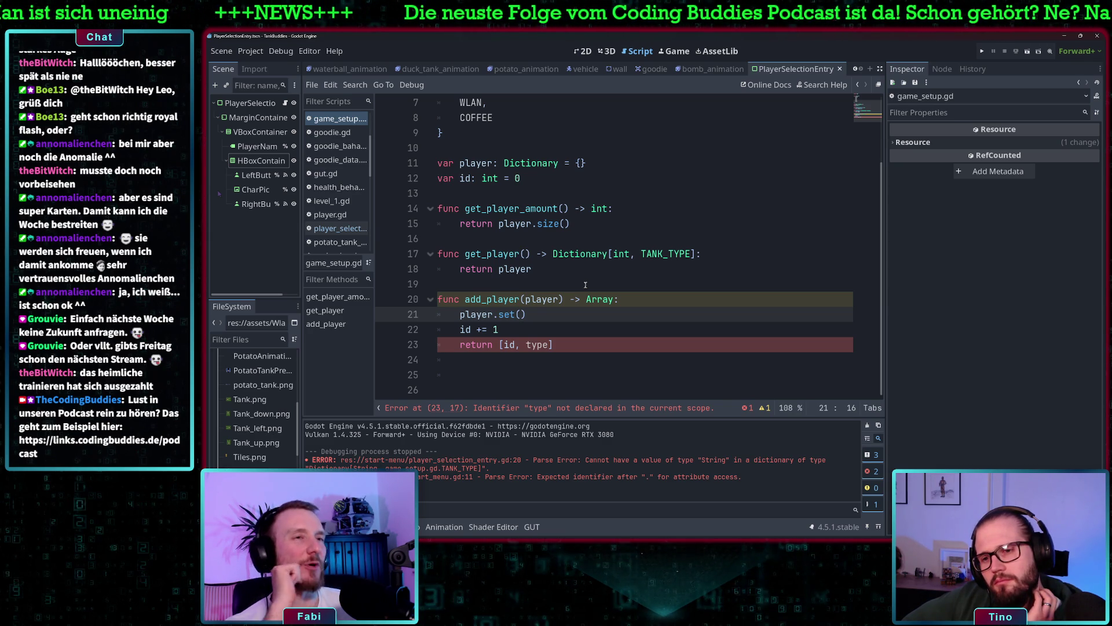
scroll(581, 212, up, 2)
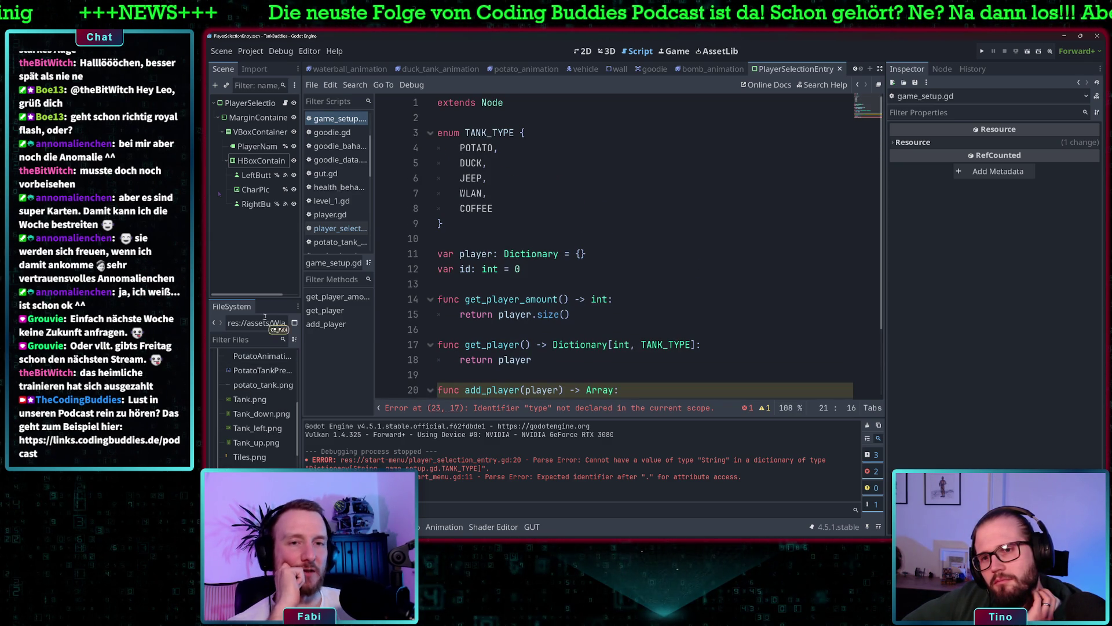
- Browse the FileSystem dock to the player folder and open player.tscn
scroll(255, 429, up, 10)
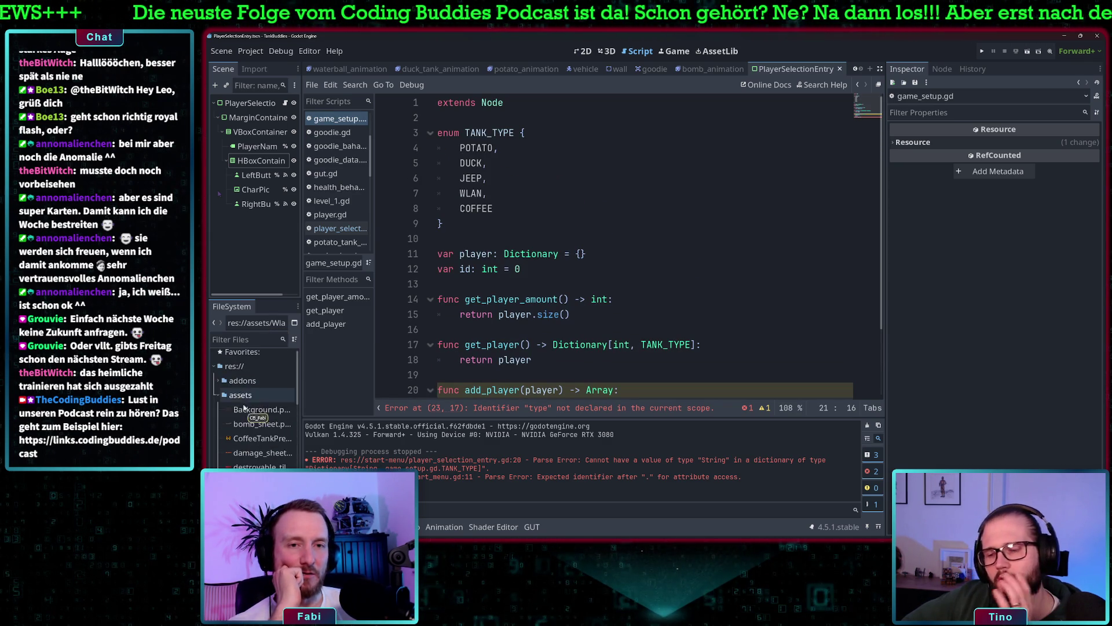
double_click(226, 394)
click(219, 415)
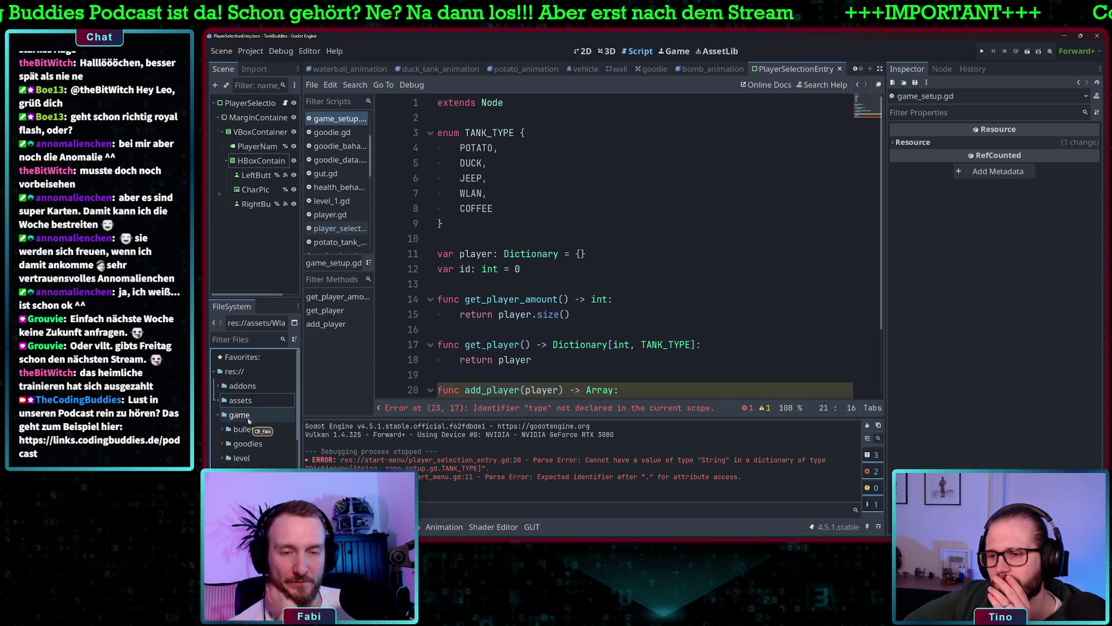
scroll(248, 420, down, 1)
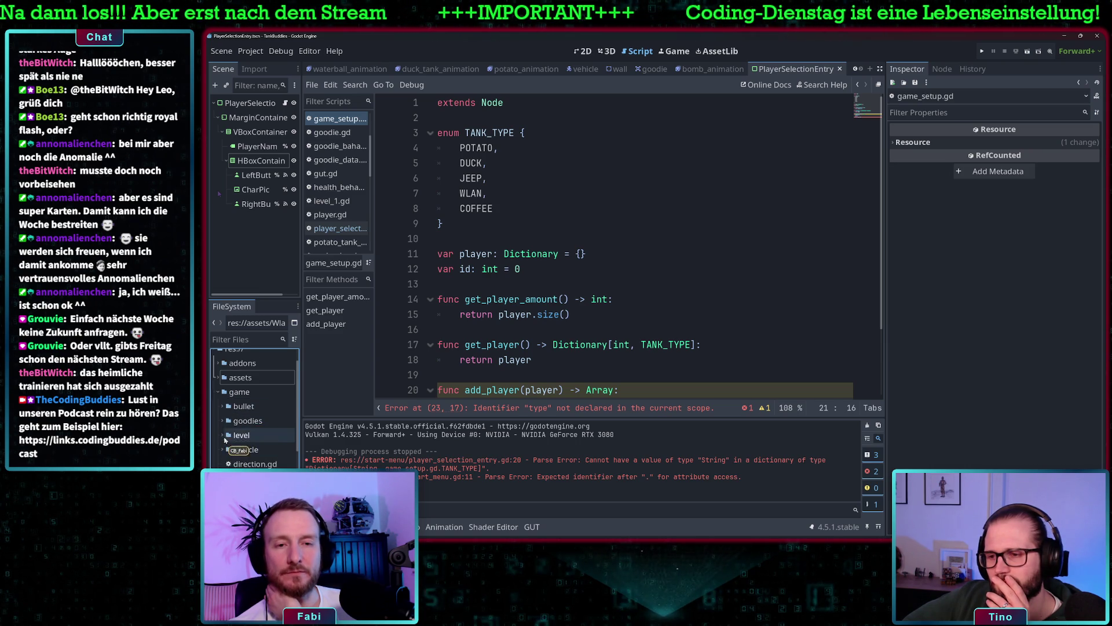
scroll(243, 428, down, 3)
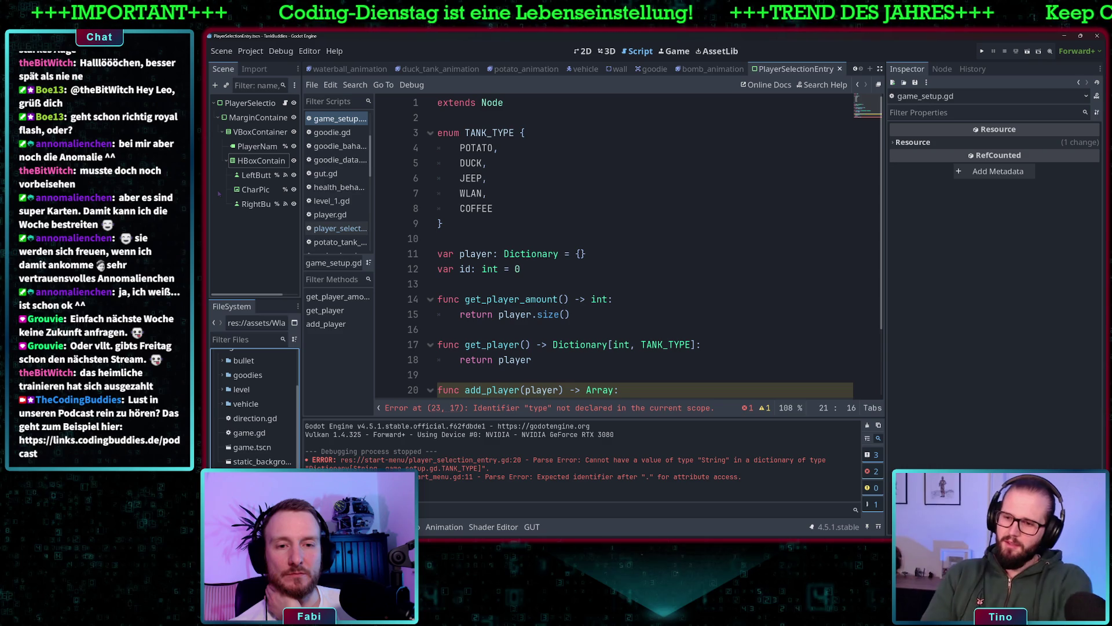
scroll(255, 458, down, 3)
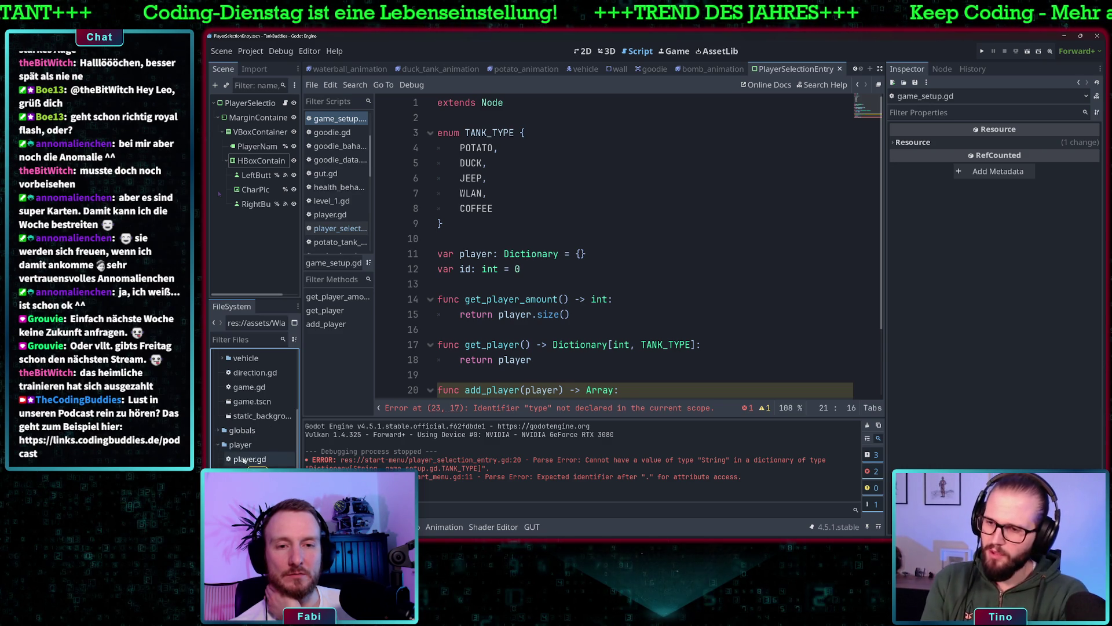
scroll(237, 439, up, 5)
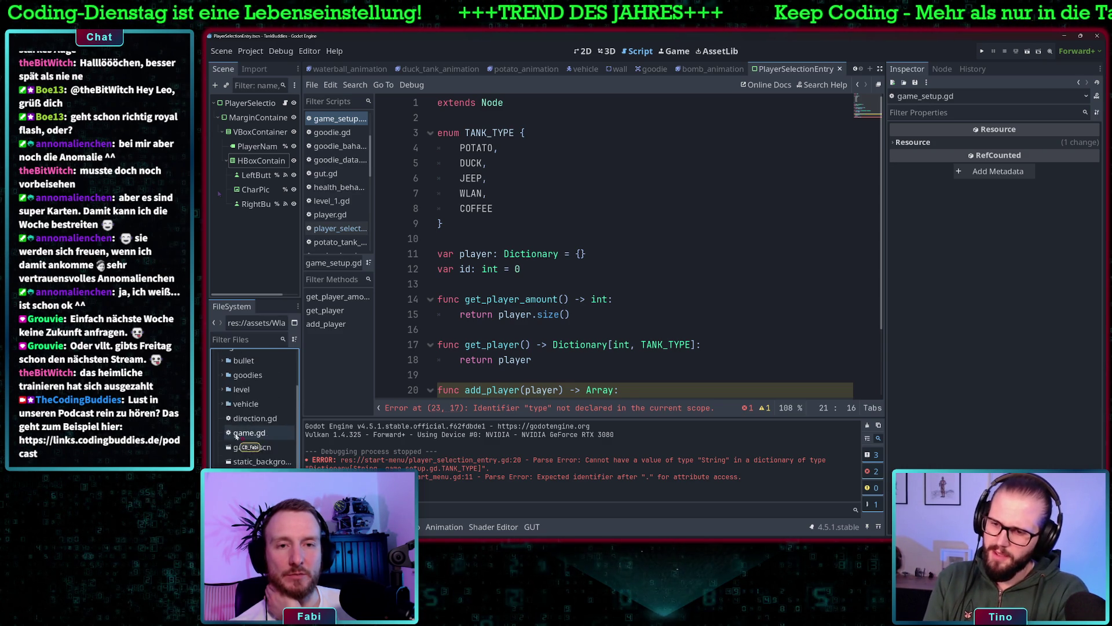
click(218, 370)
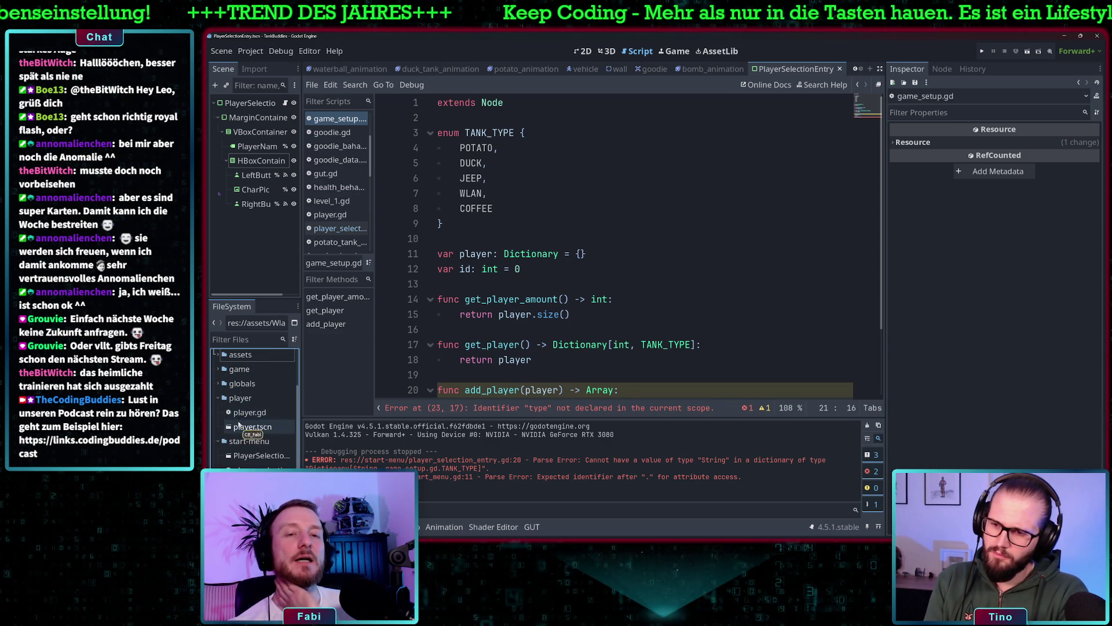
double_click(249, 468)
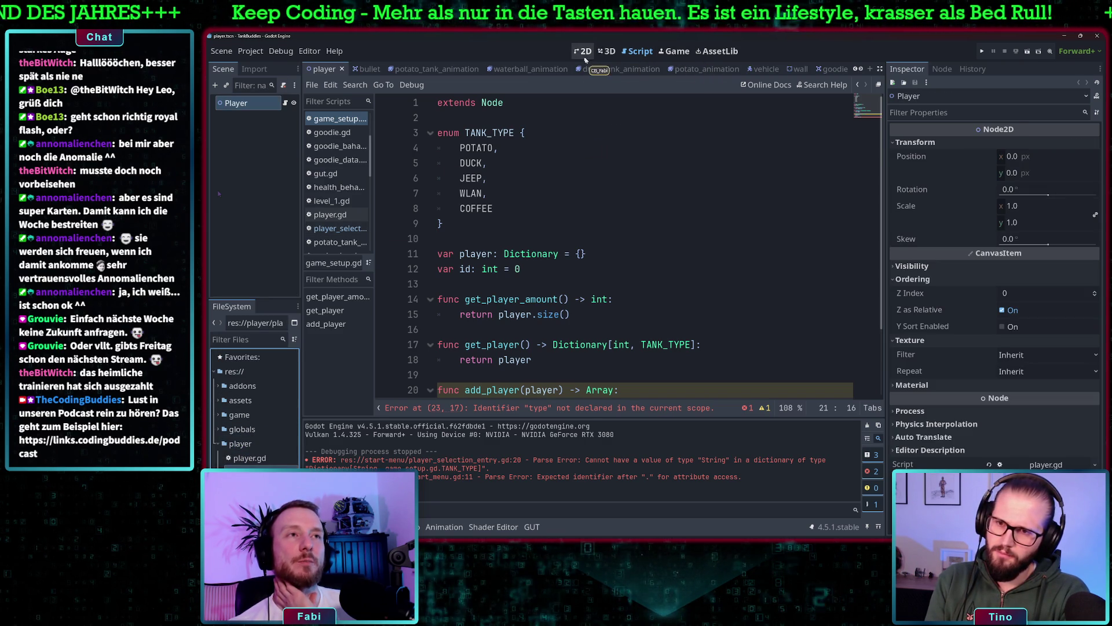
- Open player.gd from the Player node and review its _ready tank setup and input checks
click(582, 51)
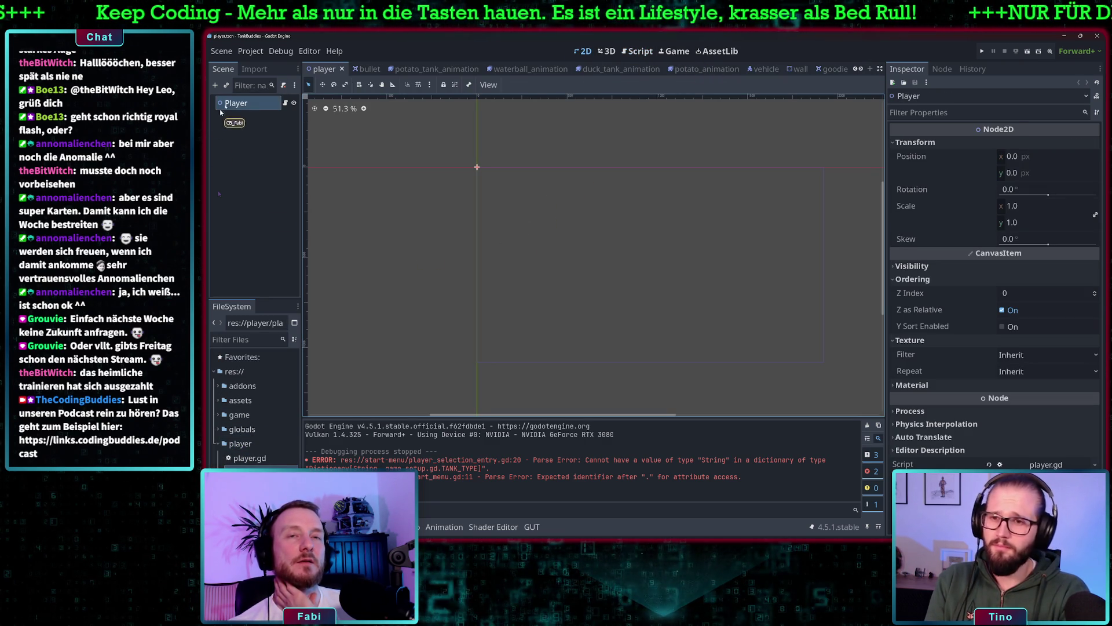
click(289, 105)
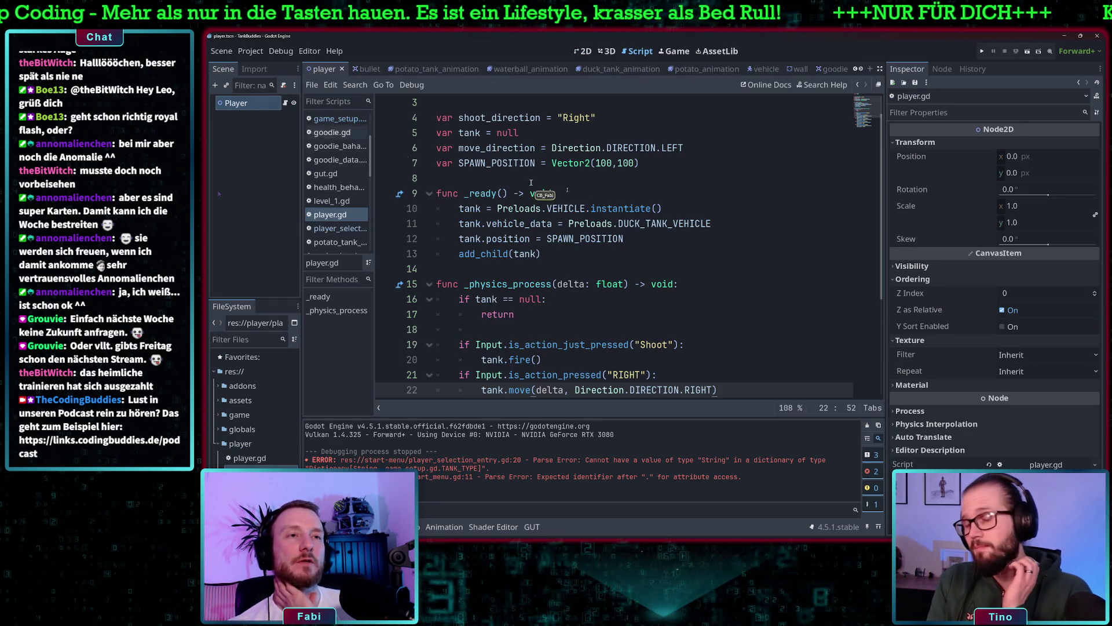
mouse_move(467, 178)
mouse_down()
mouse_move(521, 194)
mouse_move(684, 361)
mouse_up()
scroll(684, 361, up, 2)
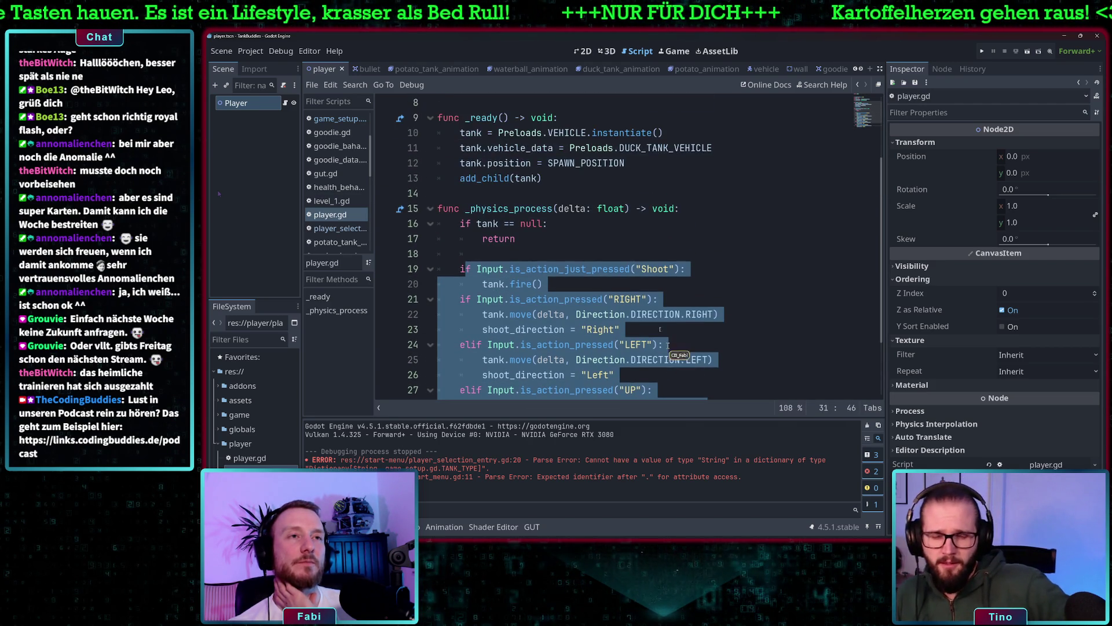
scroll(545, 284, up, 3)
drag(545, 284, 469, 239)
click(543, 253)
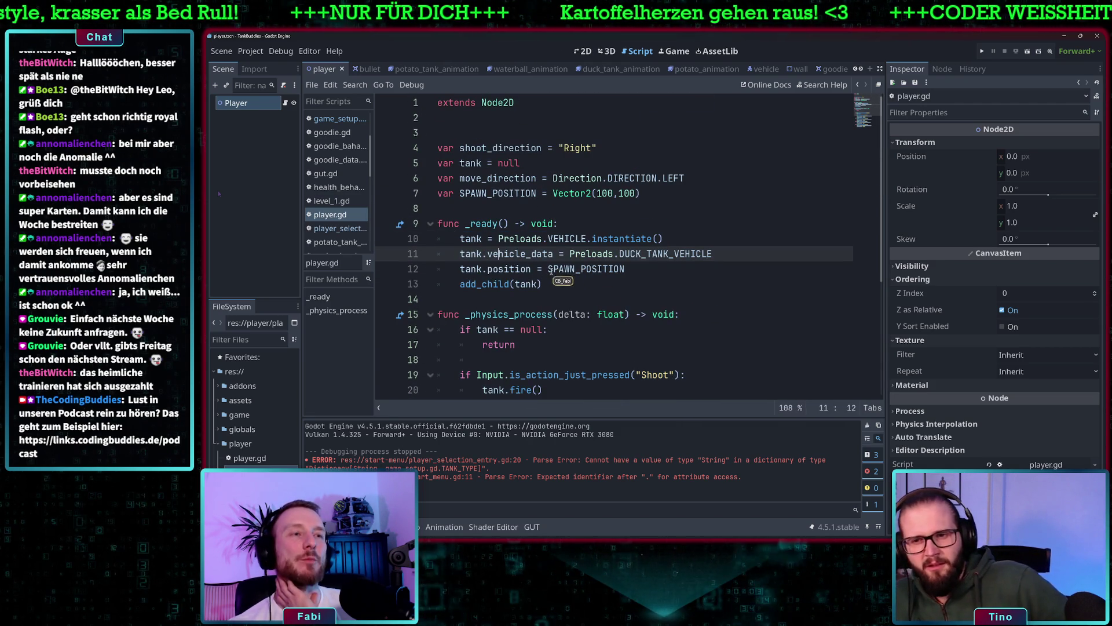
drag(635, 255, 679, 255)
click(681, 238)
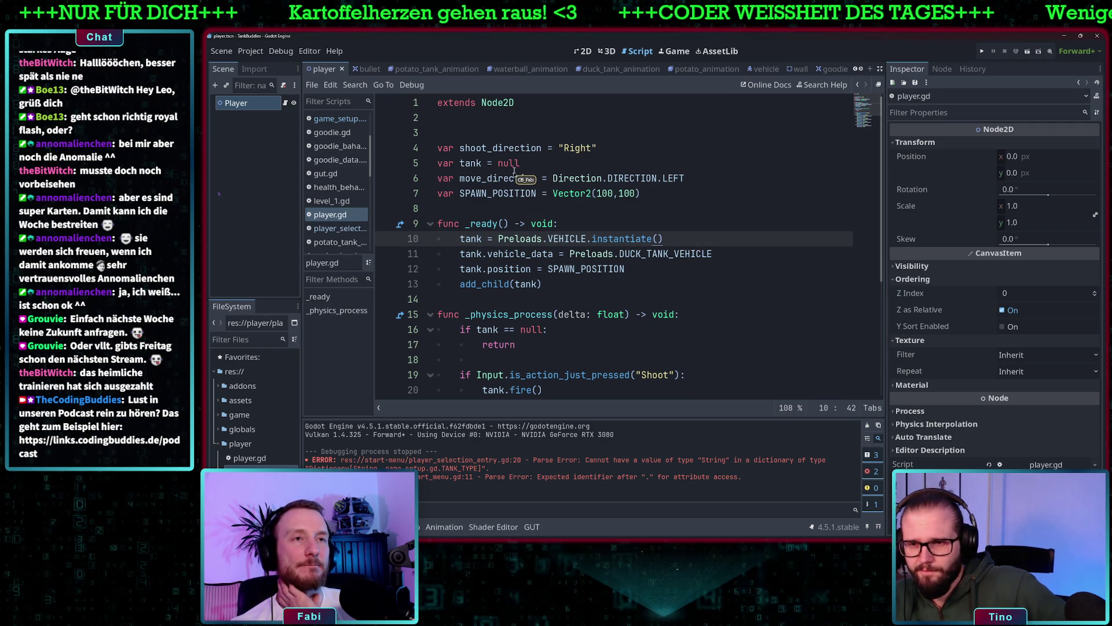
- Browse the game and globals folders in FileSystem, locating game_setup.gd
click(242, 444)
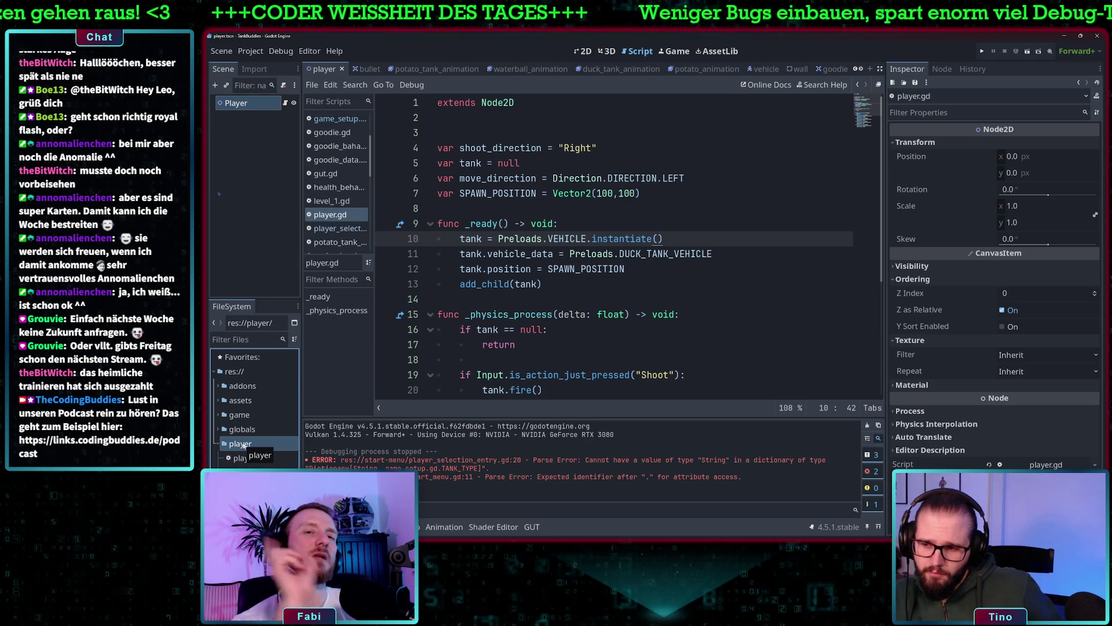
click(218, 415)
scroll(249, 417, down, 1)
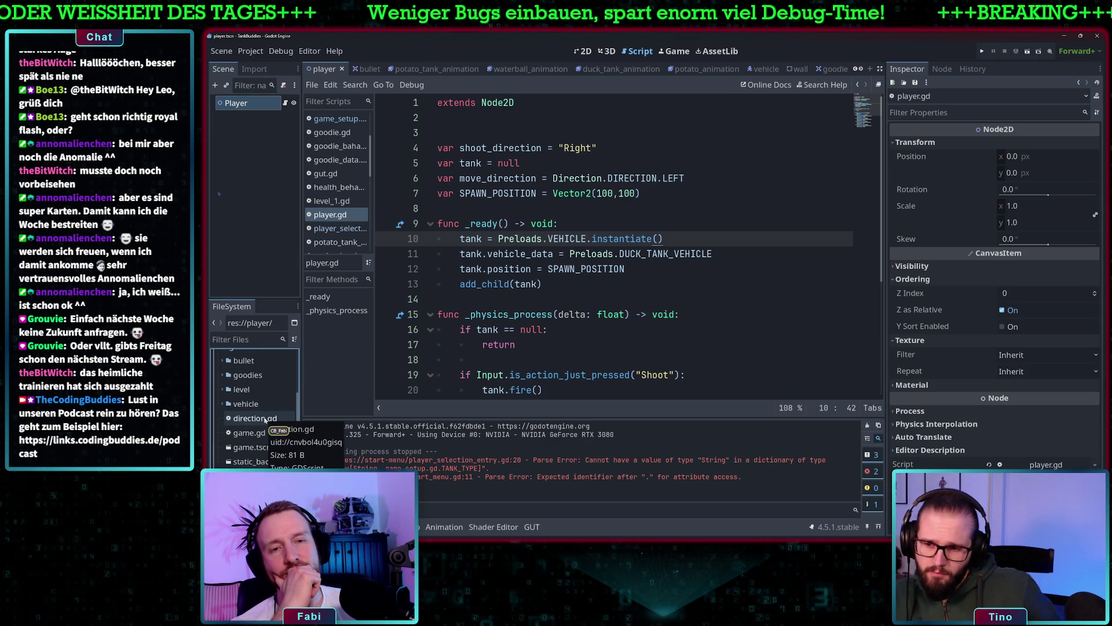
scroll(255, 400, up, 1)
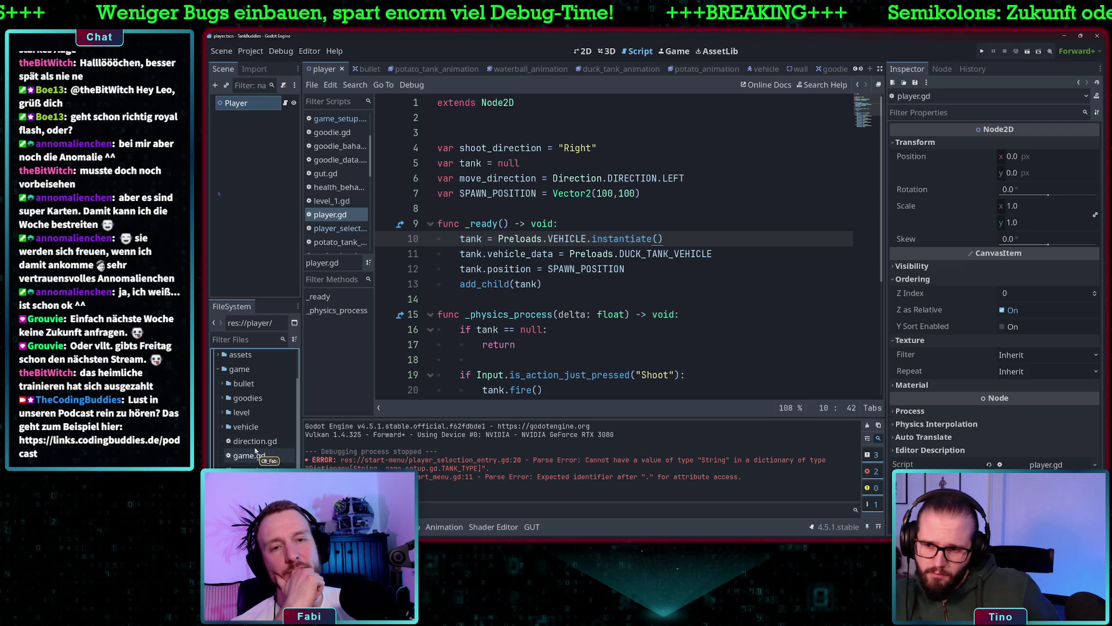
scroll(263, 455, down, 1)
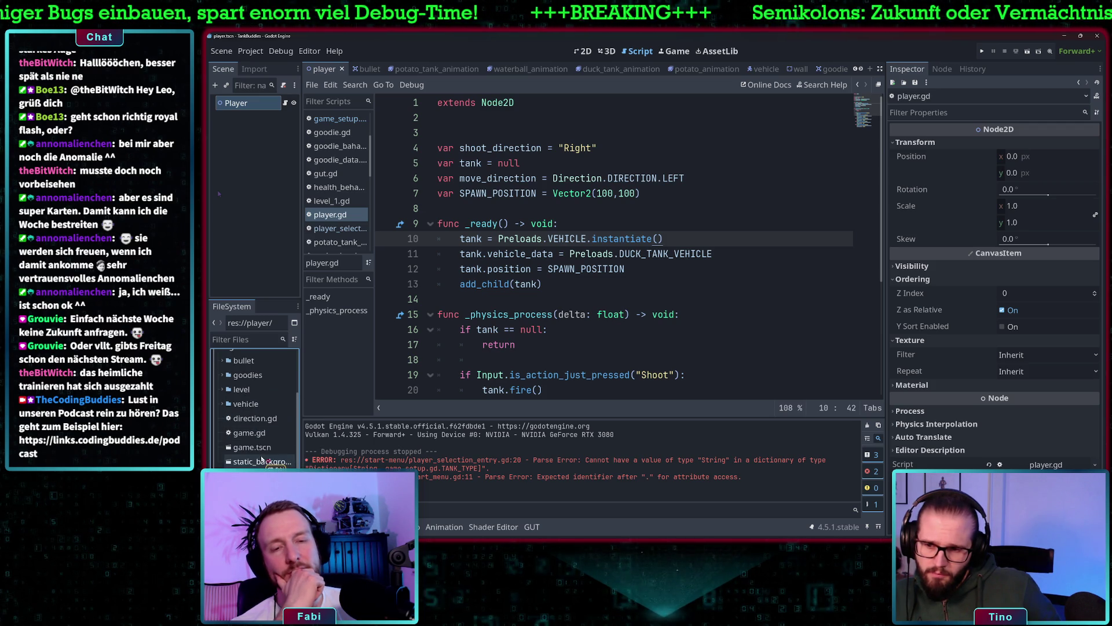
scroll(255, 409, down, 1)
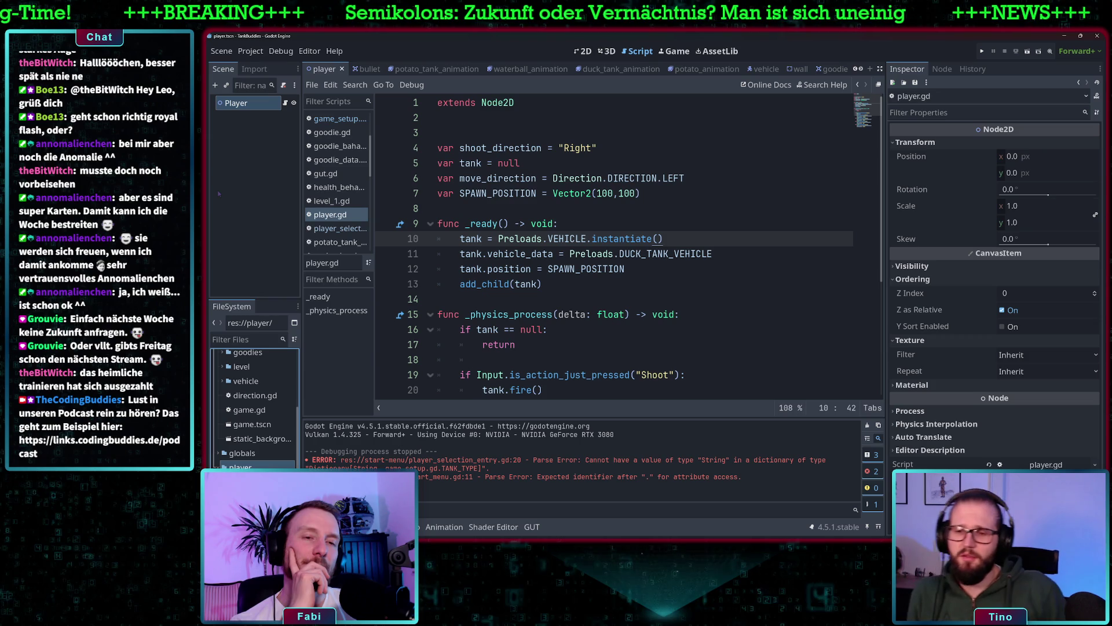
scroll(255, 461, down, 1)
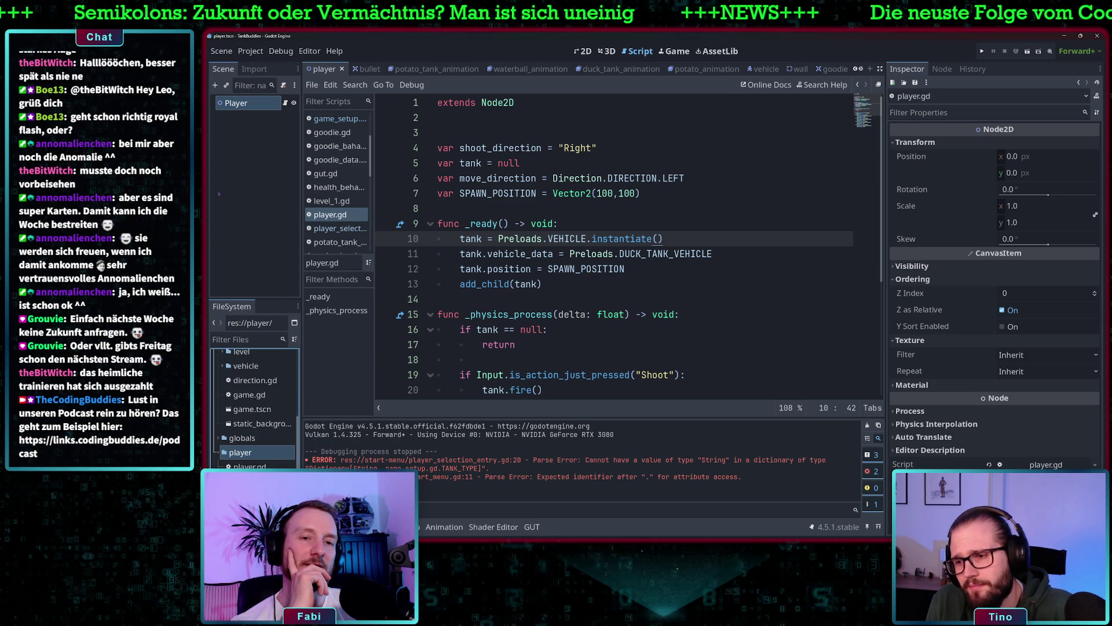
click(219, 438)
click(261, 453)
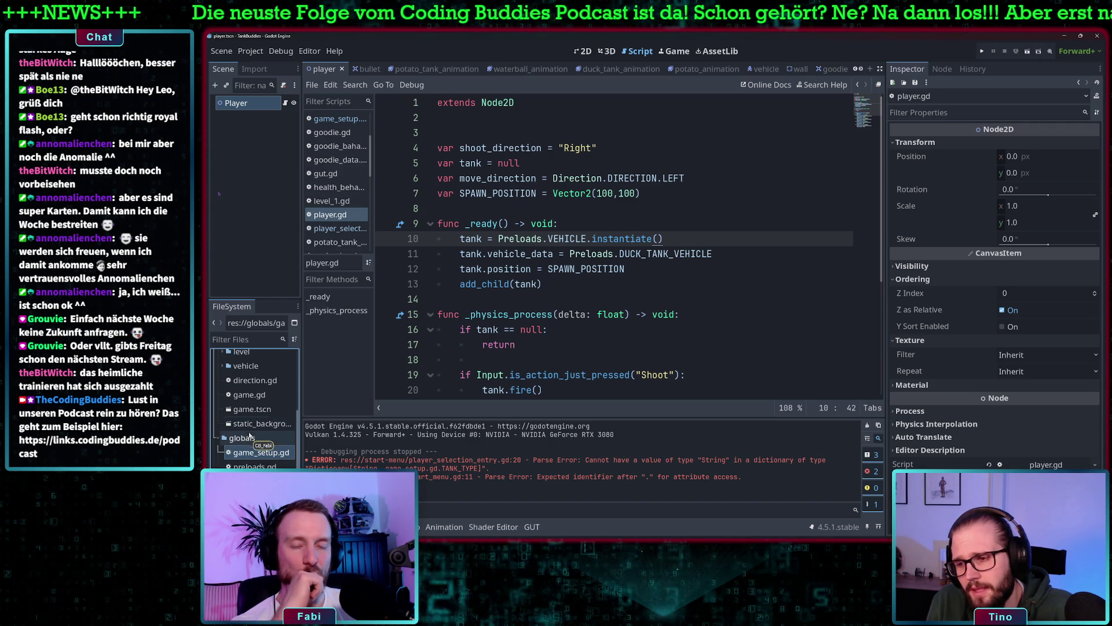
scroll(261, 429, up, 3)
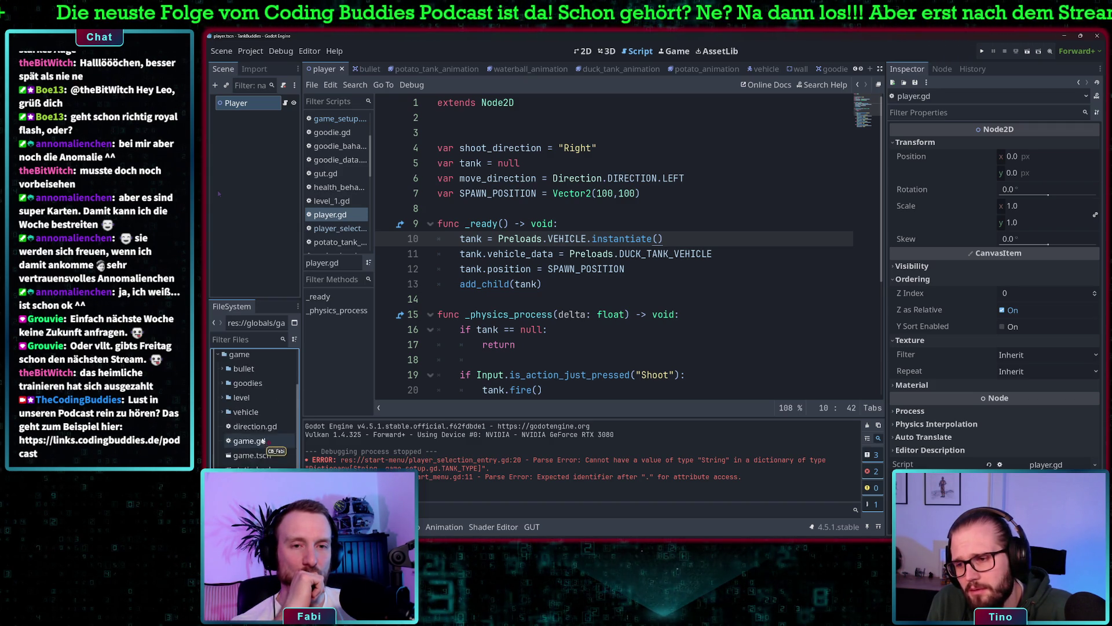
click(218, 378)
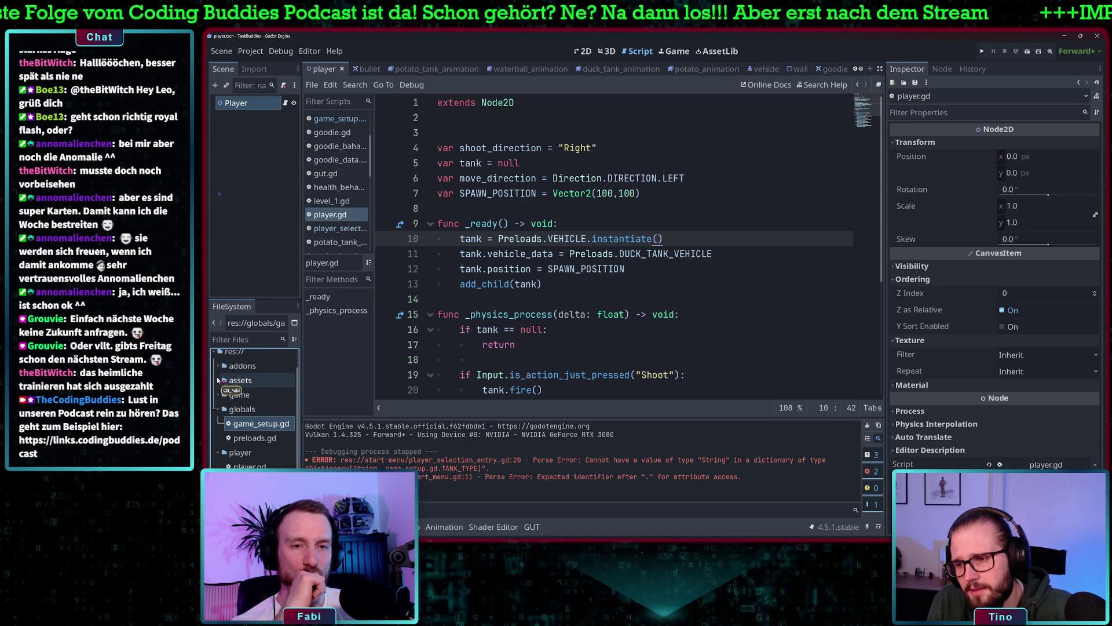
scroll(223, 388, up, 2)
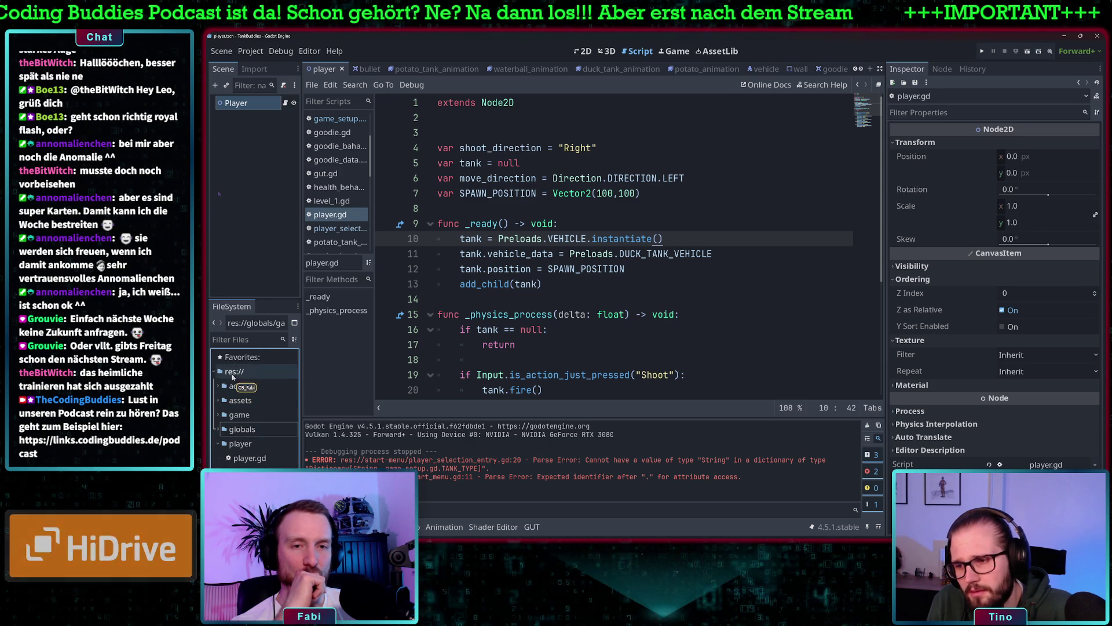
- Create a folder named config at res:// in the FileSystem dock
right_click(232, 373)
mouse_move(309, 385)
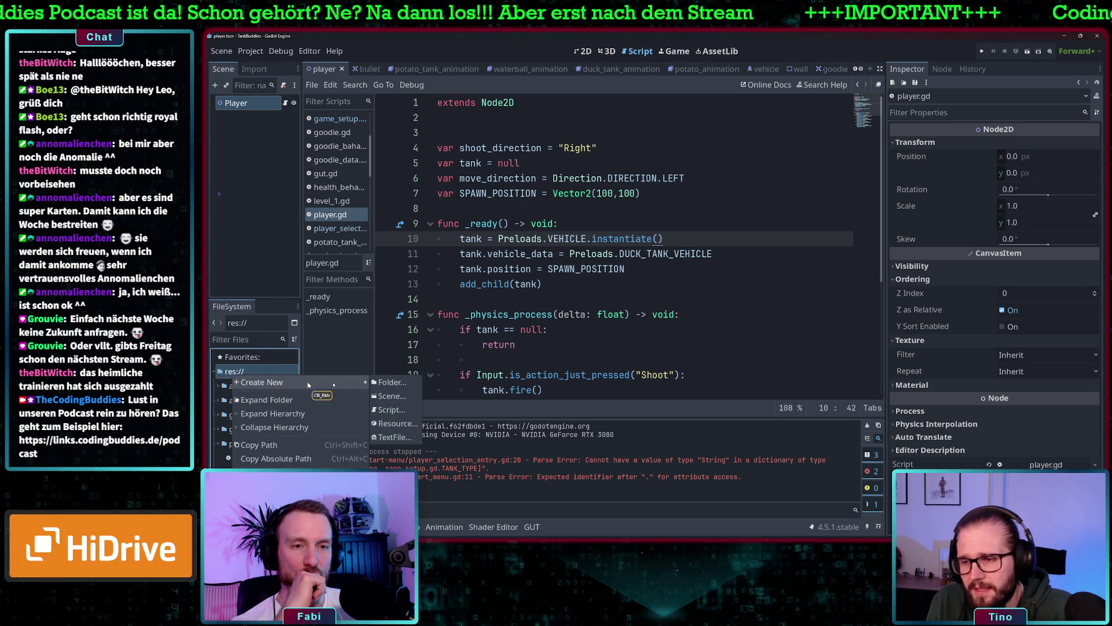
click(391, 383)
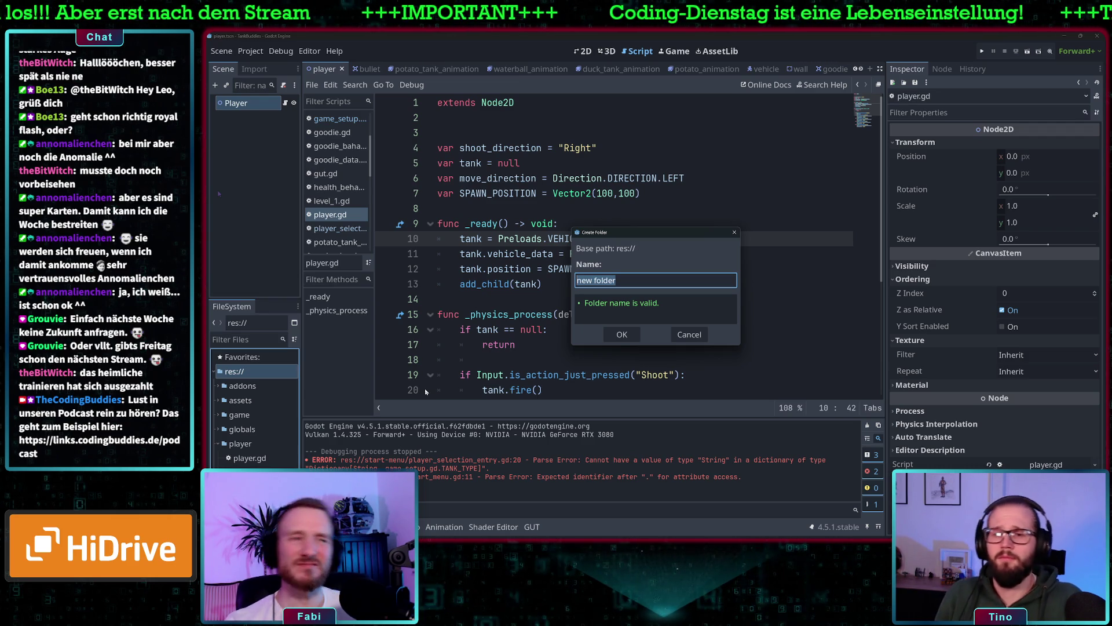
text(config)
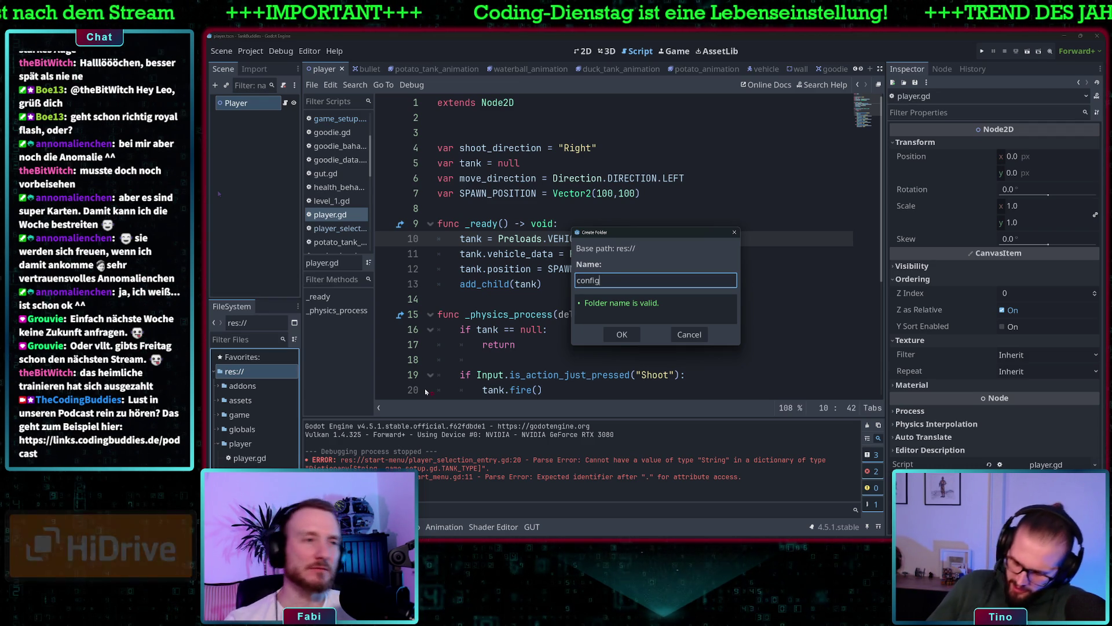
click(622, 334)
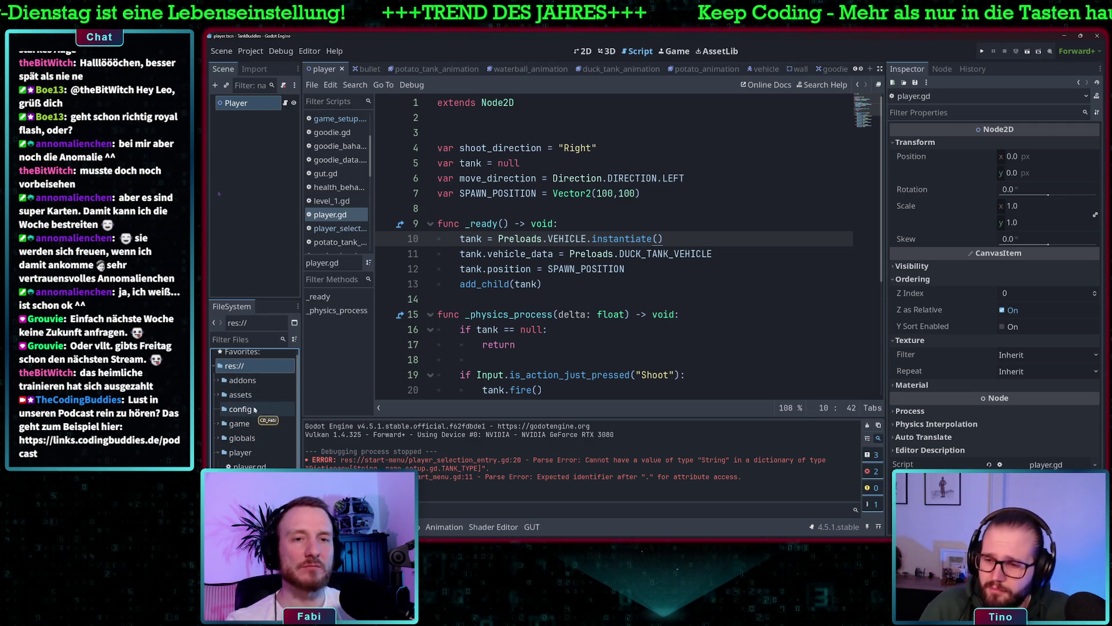
right_click(244, 411)
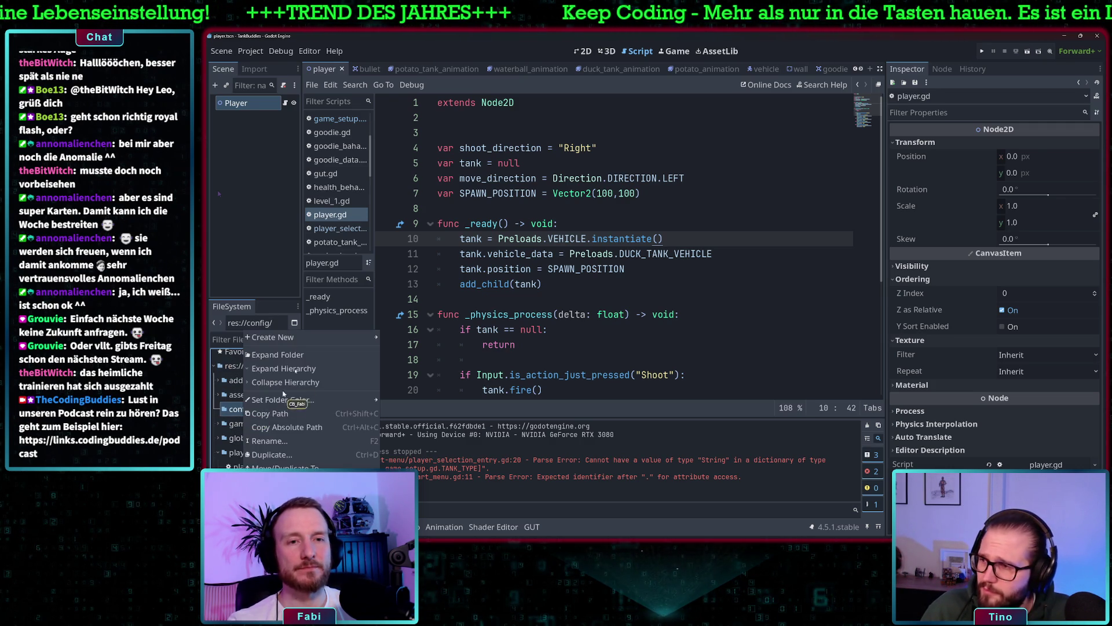
- Create a new script at res://config/player_config.gd
mouse_move(302, 337)
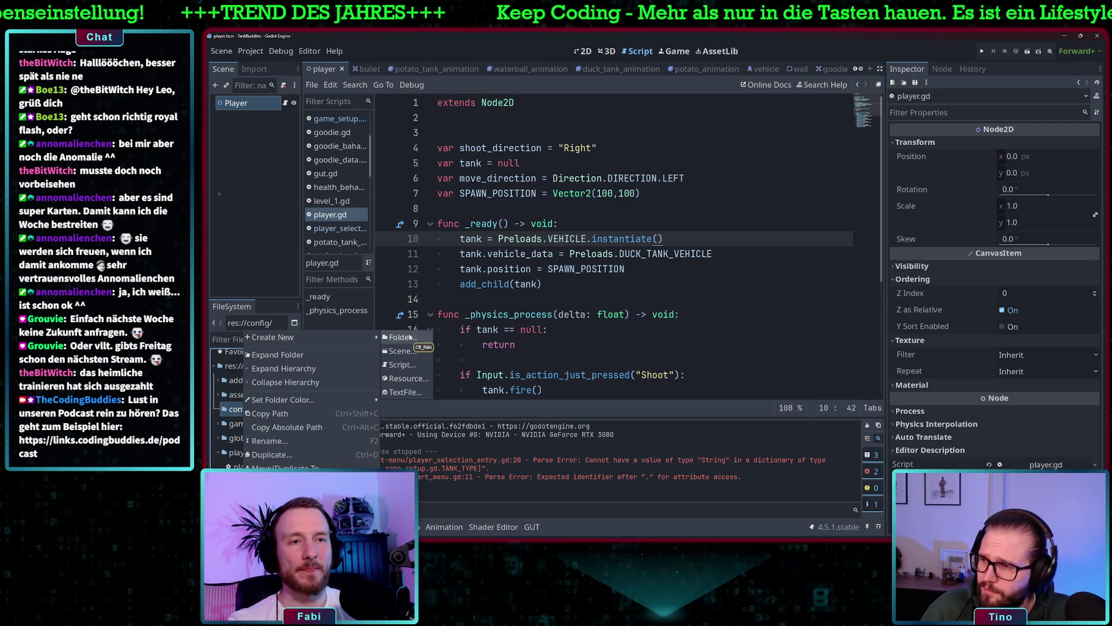
click(409, 365)
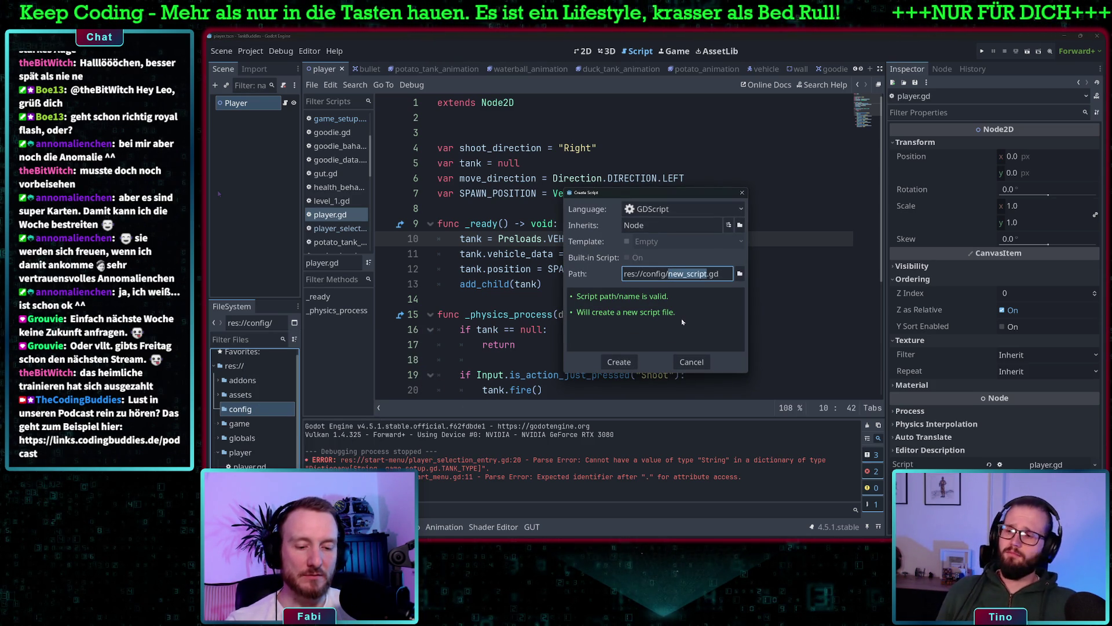
text(player)
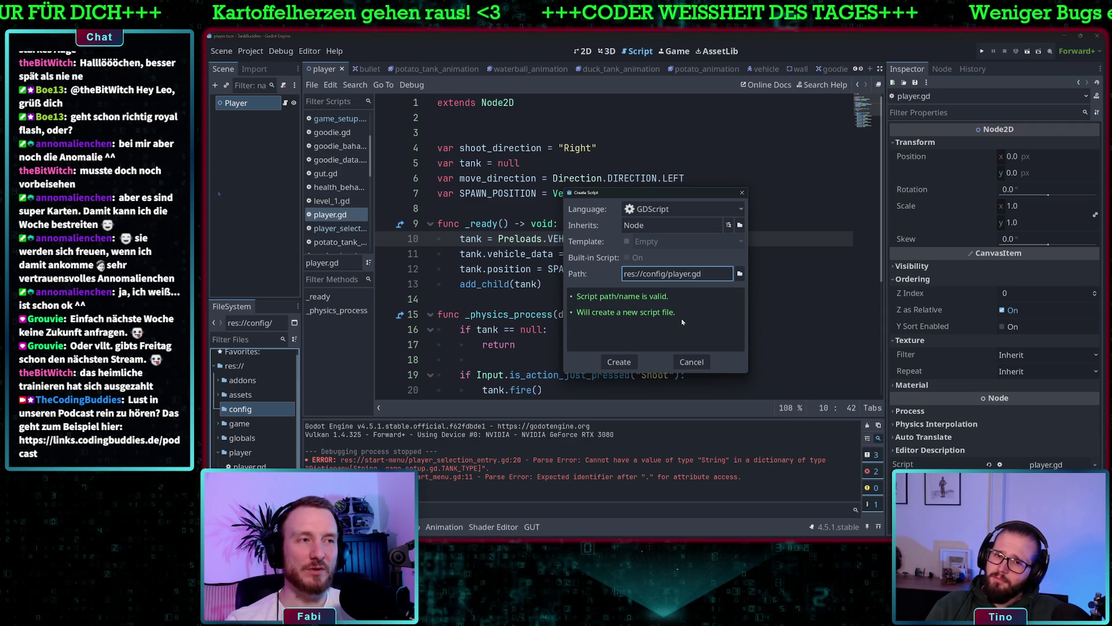
text(_config.)
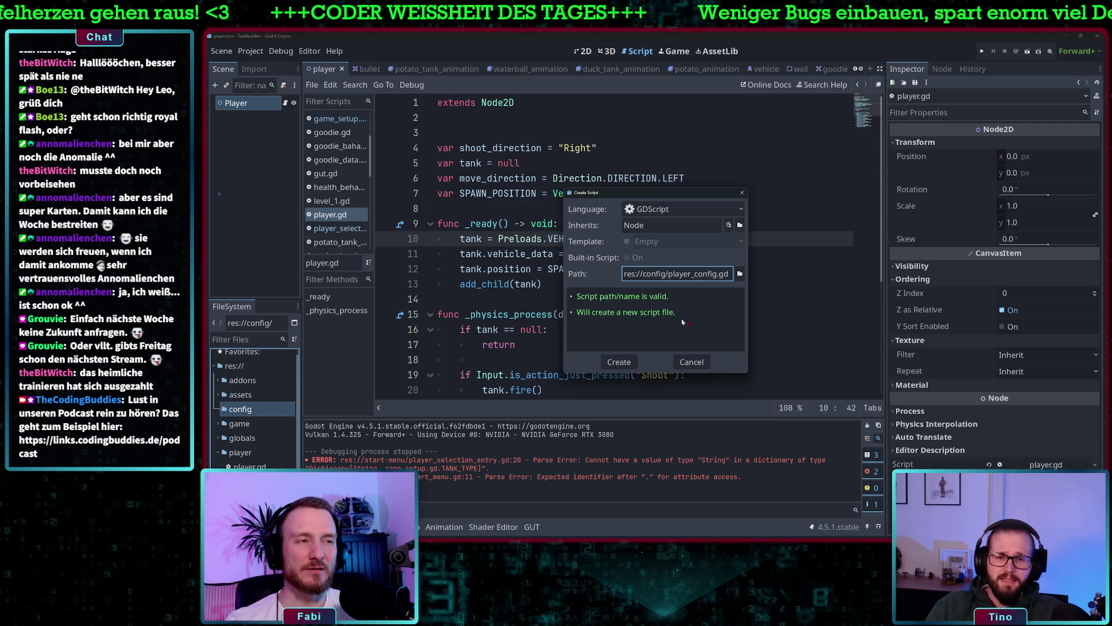
text(g)
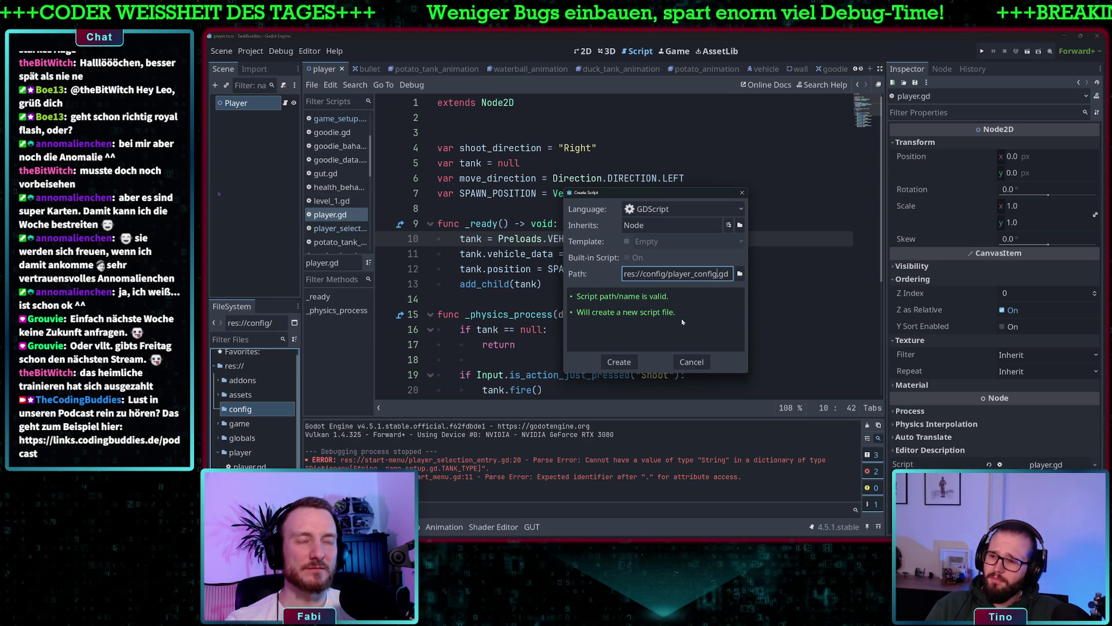
click(619, 362)
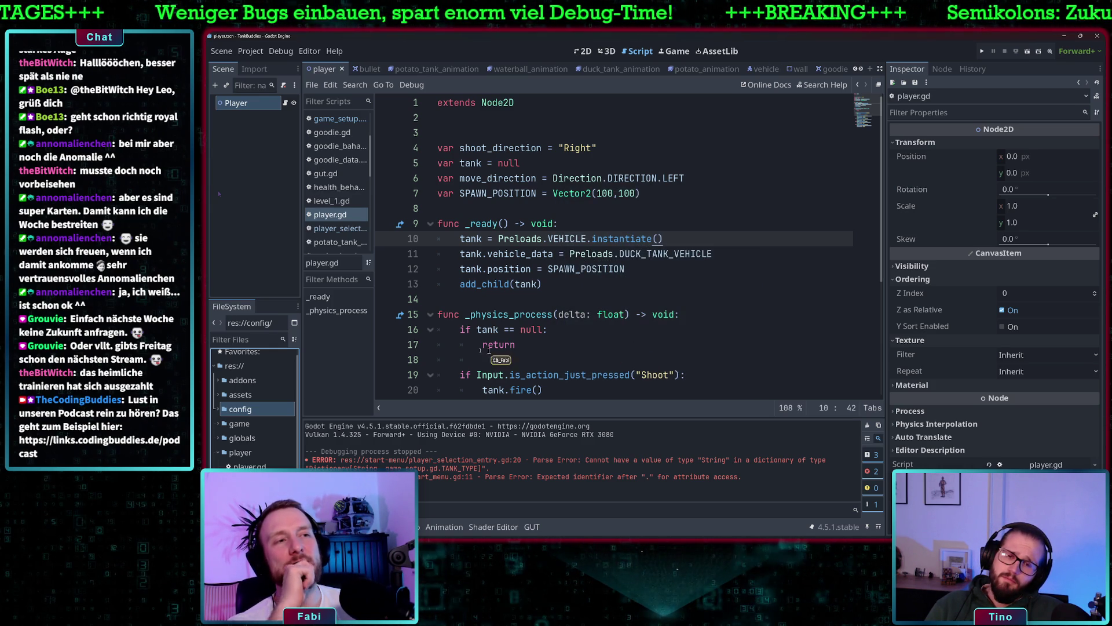
- Add class_name PlayerConfig on a new line below extends Node
click(522, 103)
key(Return)
key(Return)
text(ss_name P)
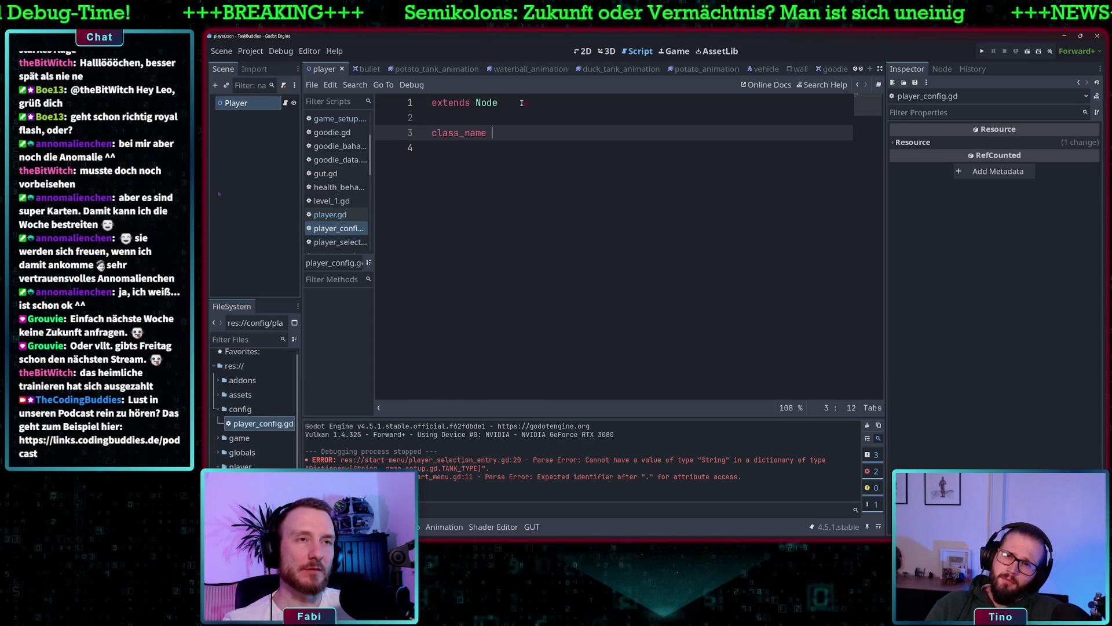
key(BackSpace)
key(BackSpace)
text(Player)
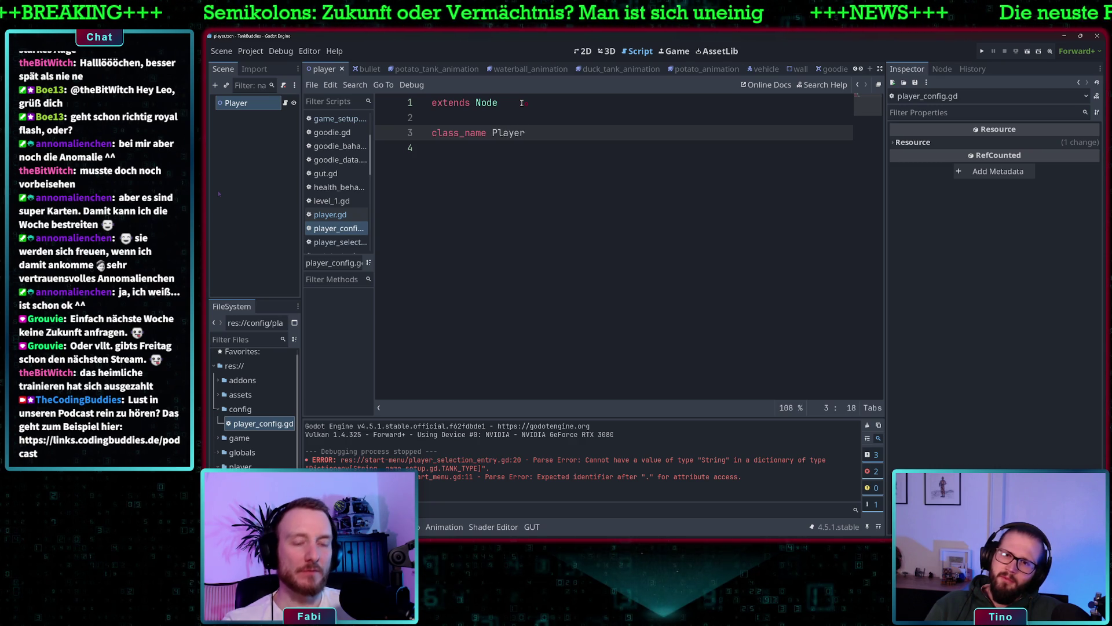
text(Config)
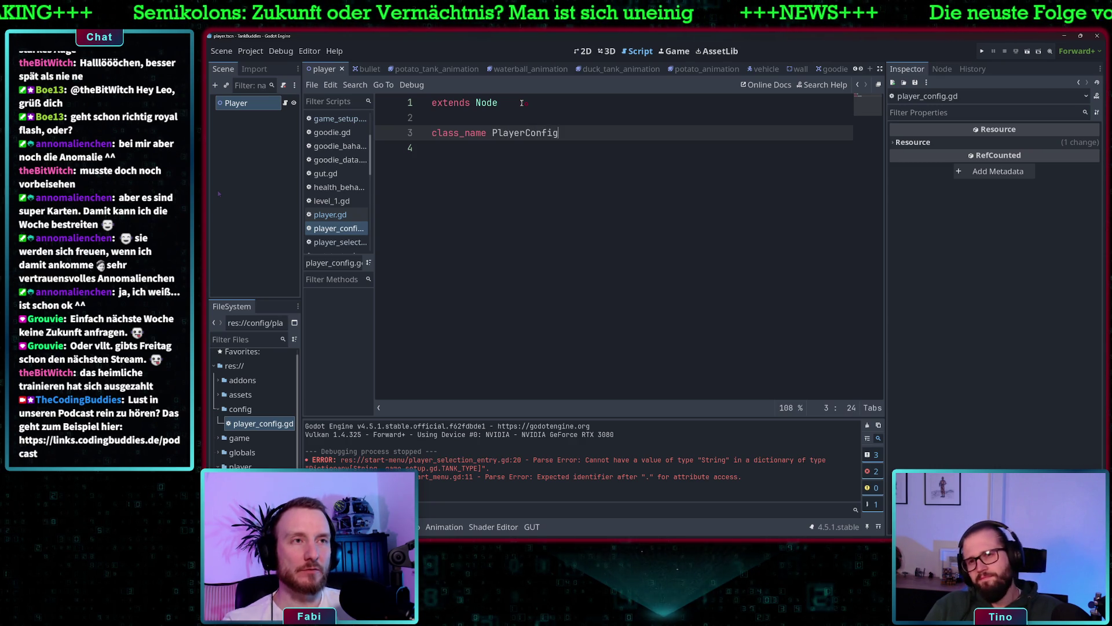
key(Return)
key(Return)
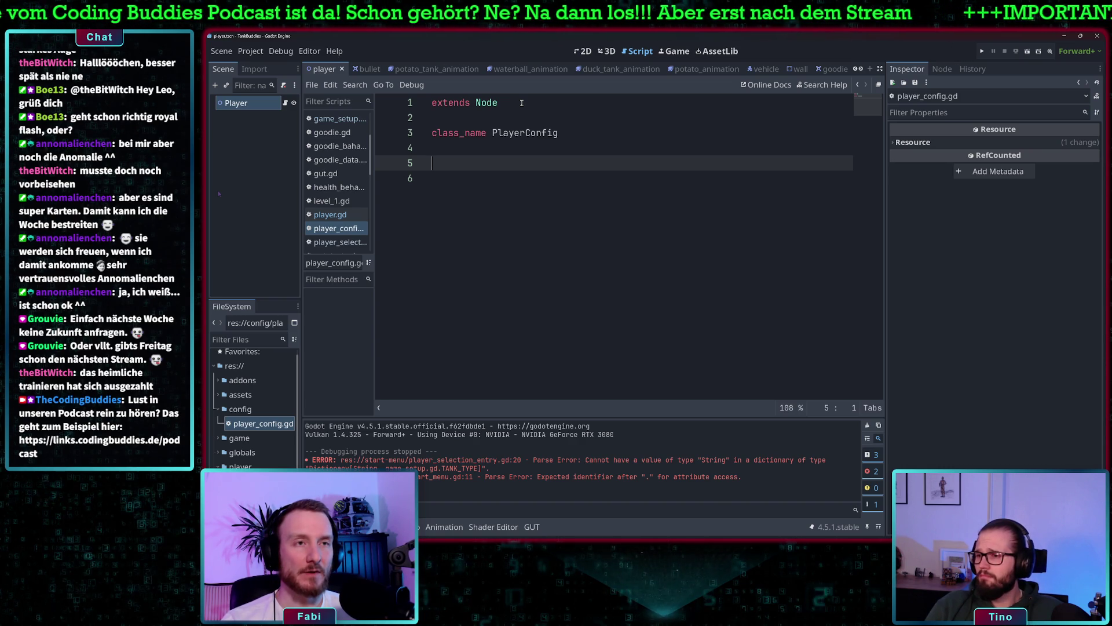
- Rename the line-5 variable to player_name with an empty-string default
text(var name =)
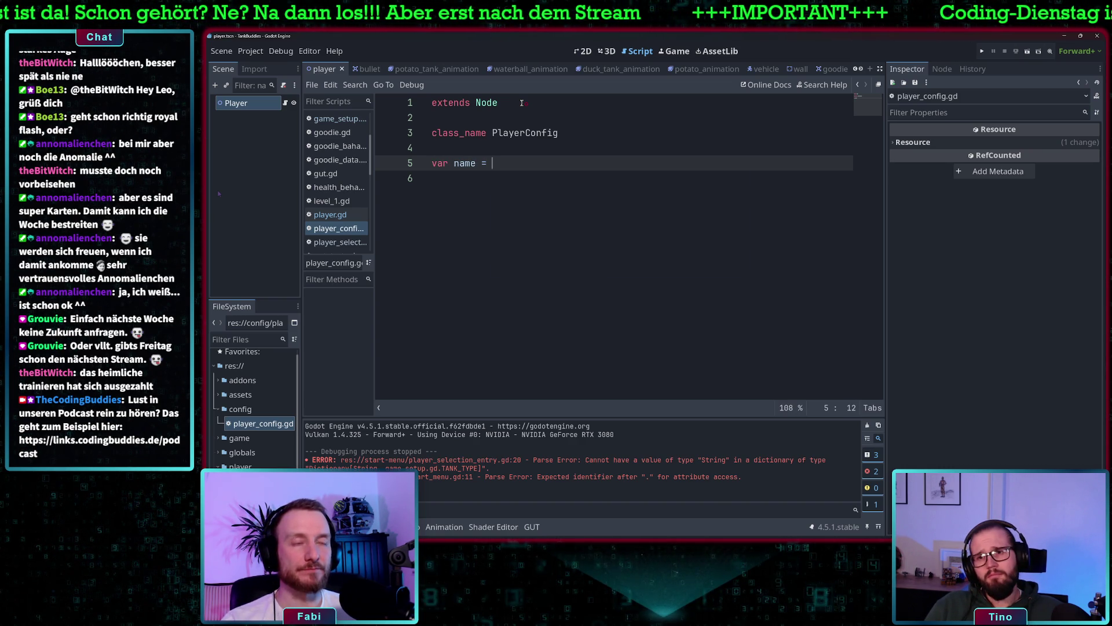
key(BackSpace)
key(BackSpace)
key(BackSpace)
text(player_name = )
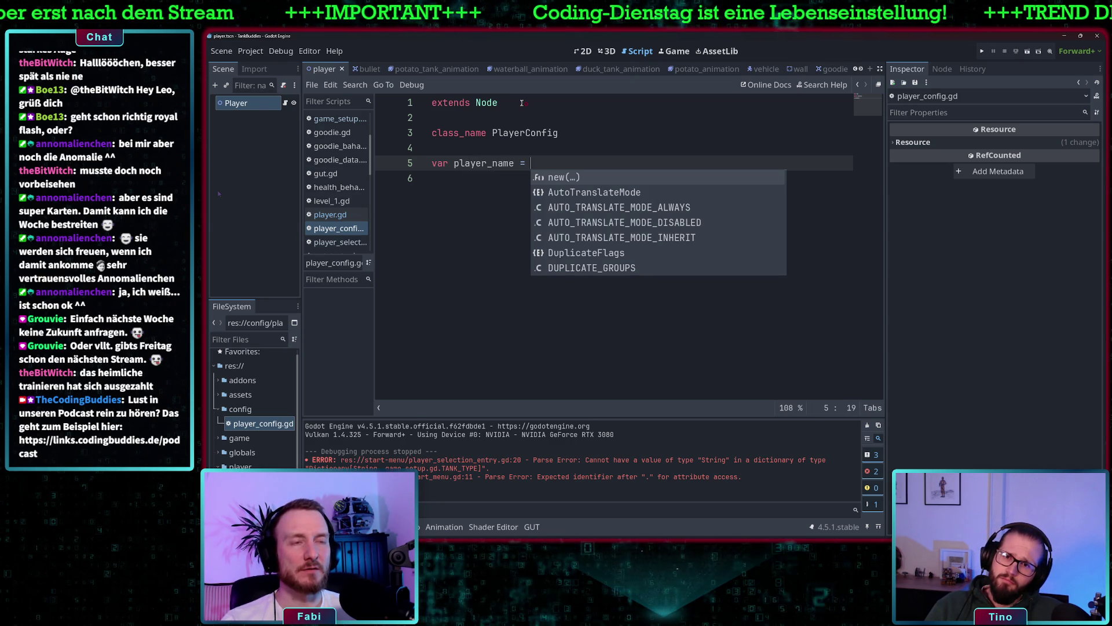
text(")
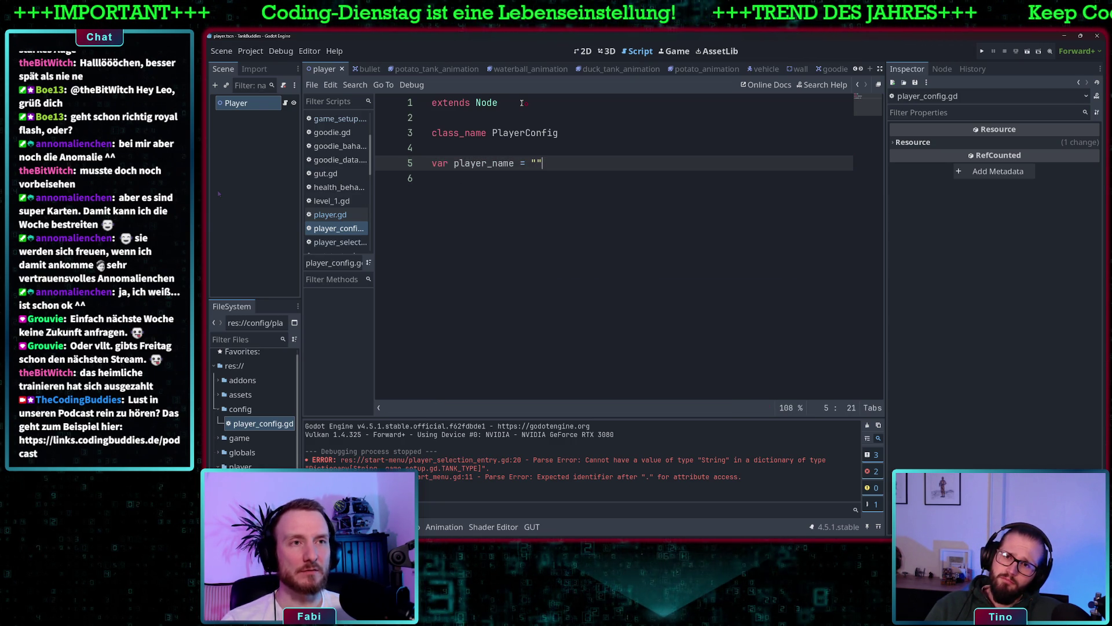
key(End)
key(Return)
- Add a type variable annotated GameSetup.TANK_TYPE and type player_name as String
text(r )
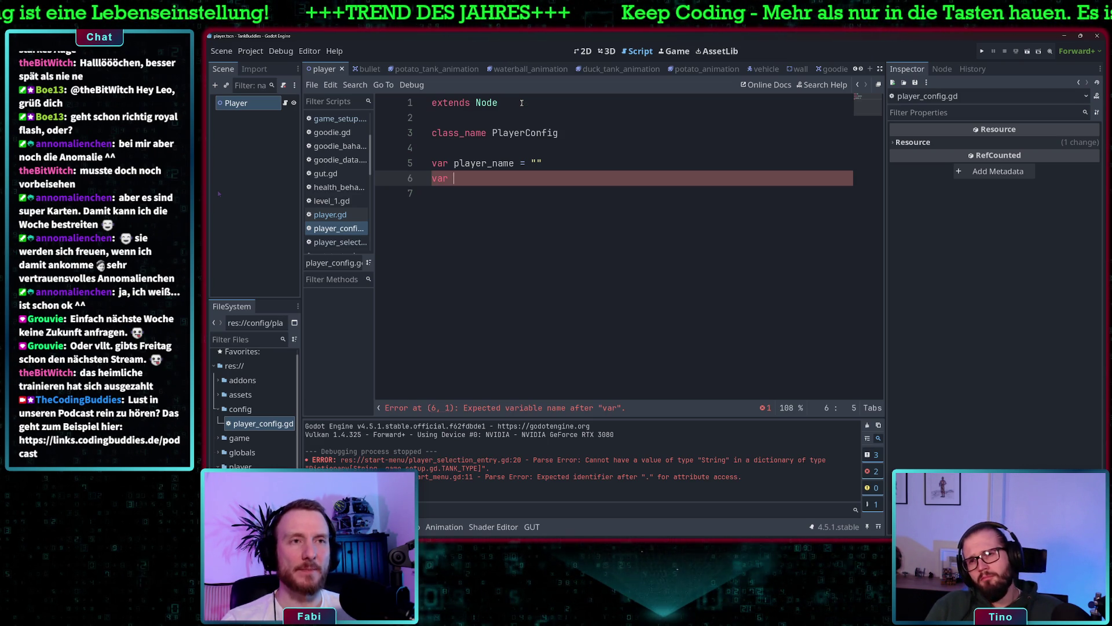
text(type)
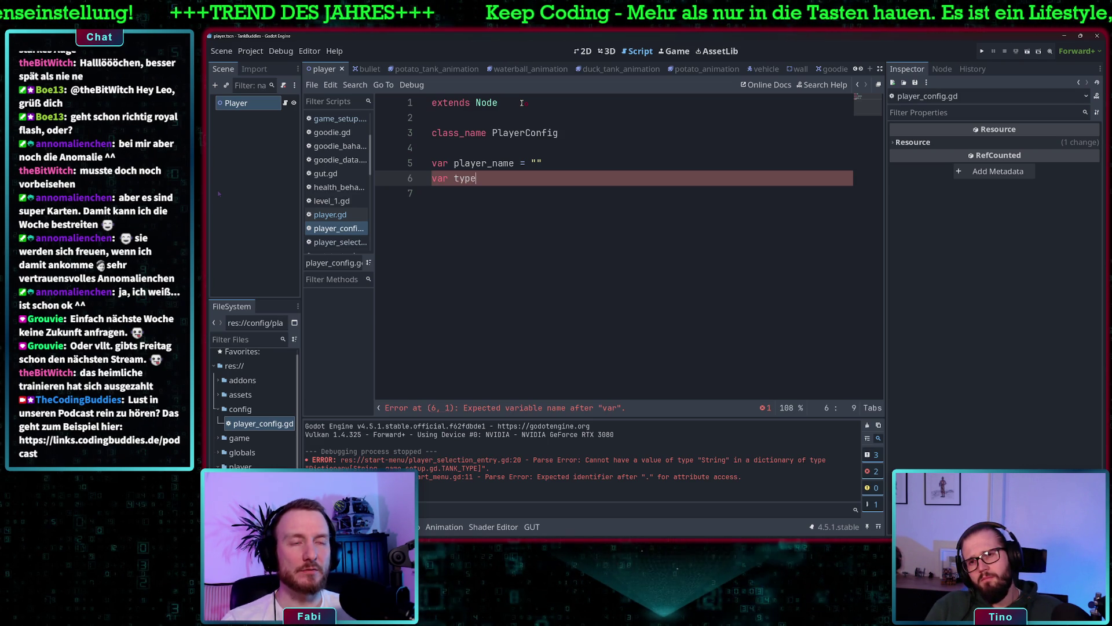
text( =)
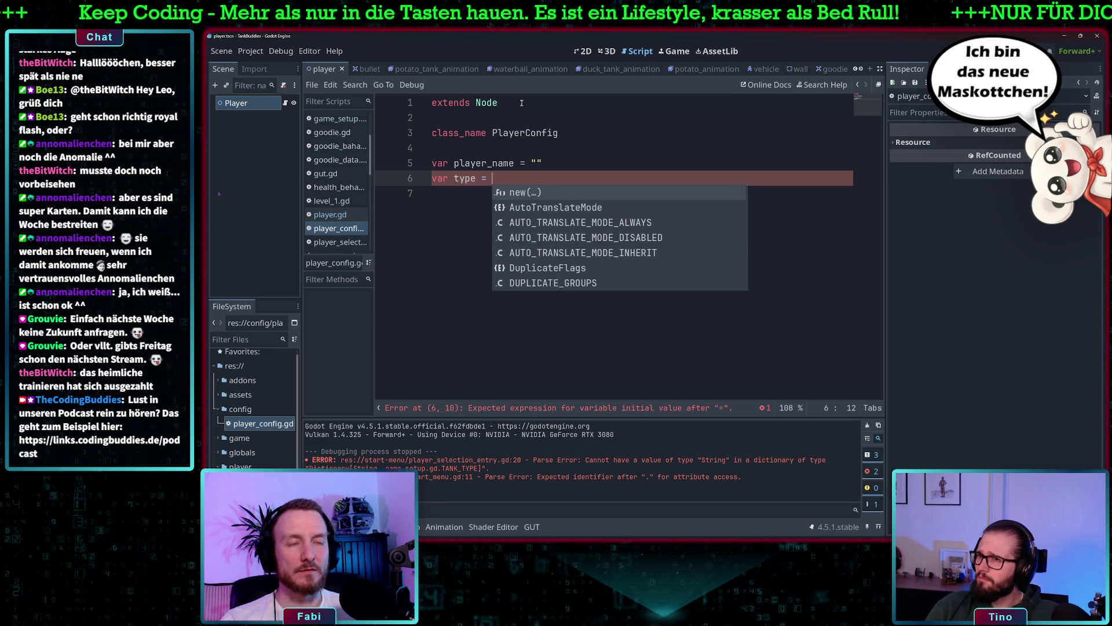
key(BackSpace)
key(BackSpace)
key(BackSpace)
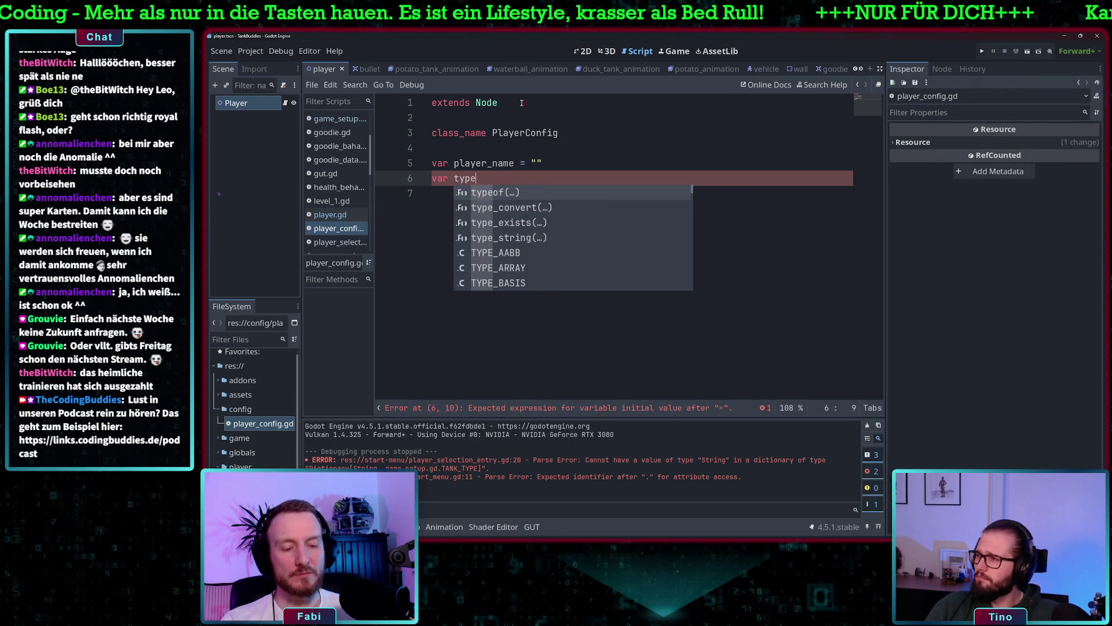
text(:)
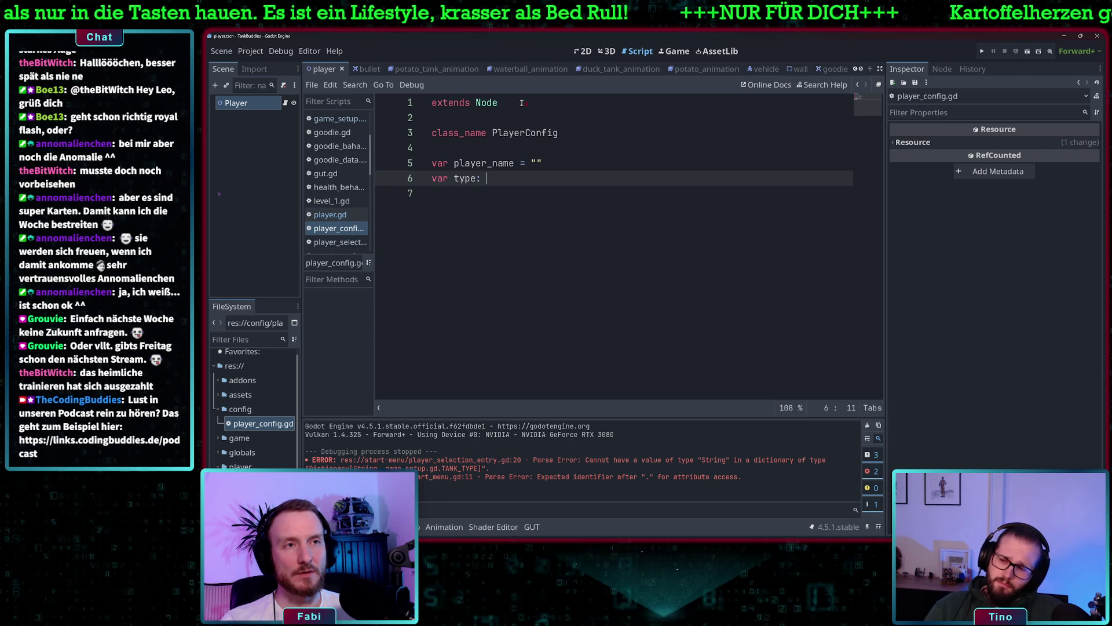
key(Up)
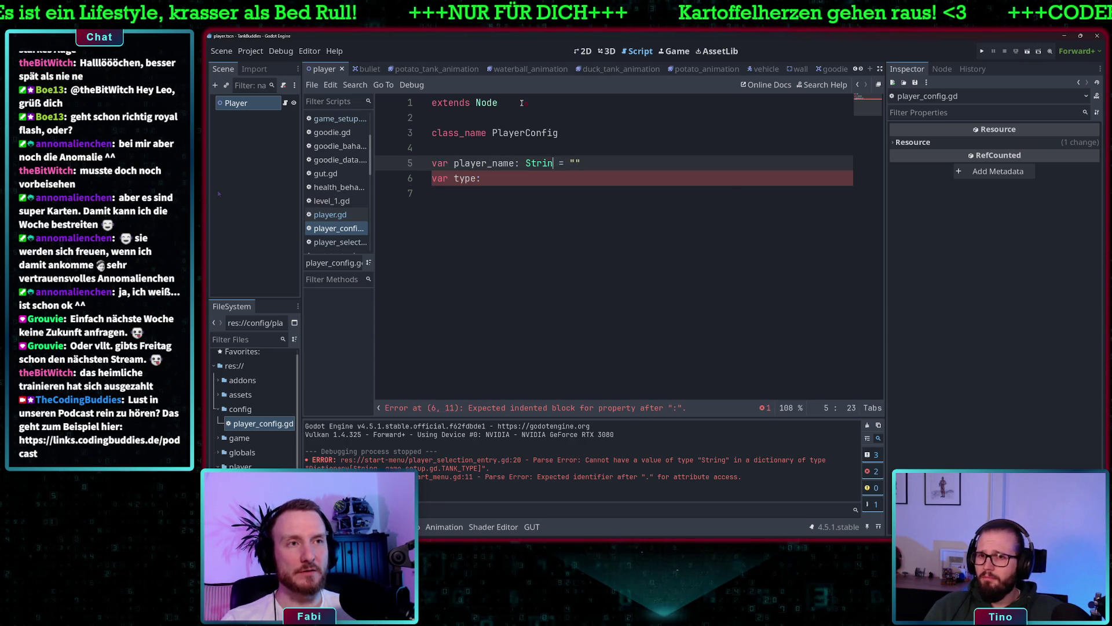
text(g)
key(Escape)
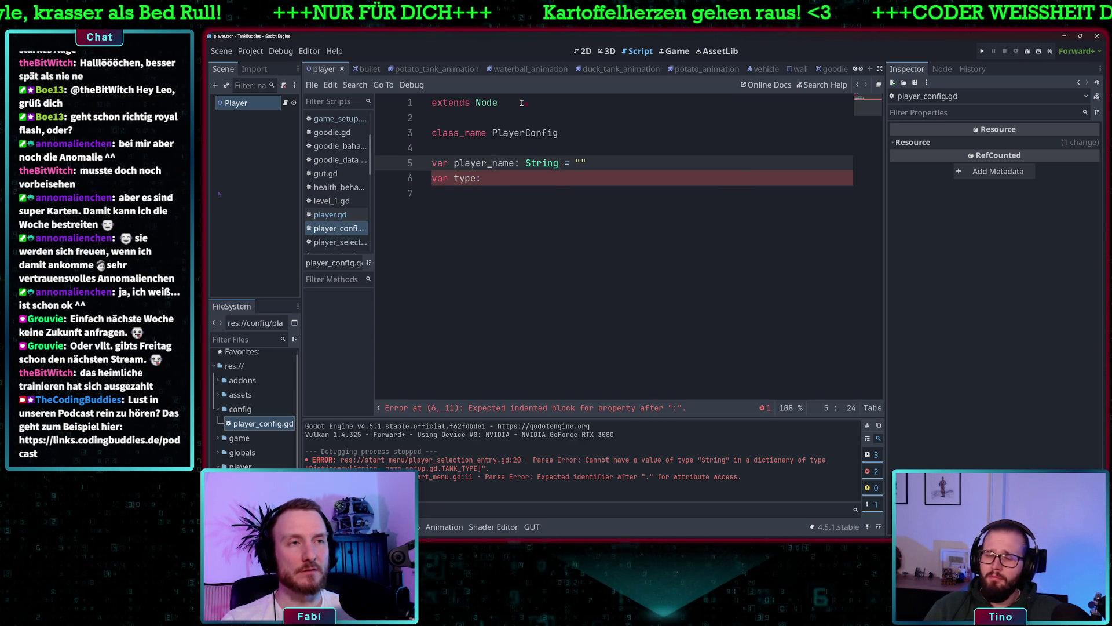
key(Down)
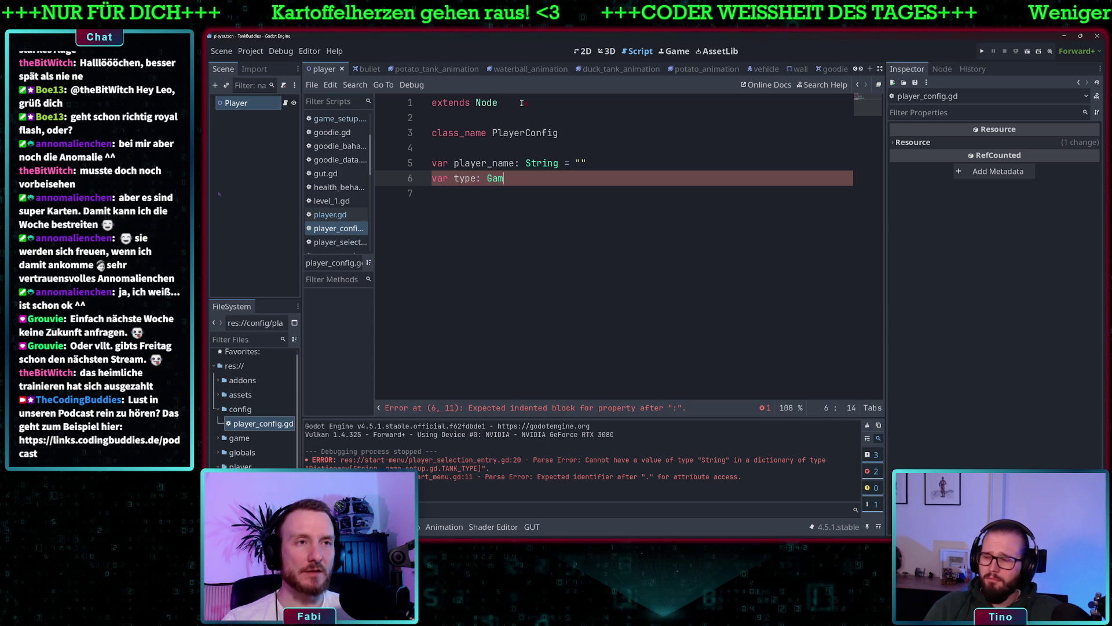
text(meSetup.T)
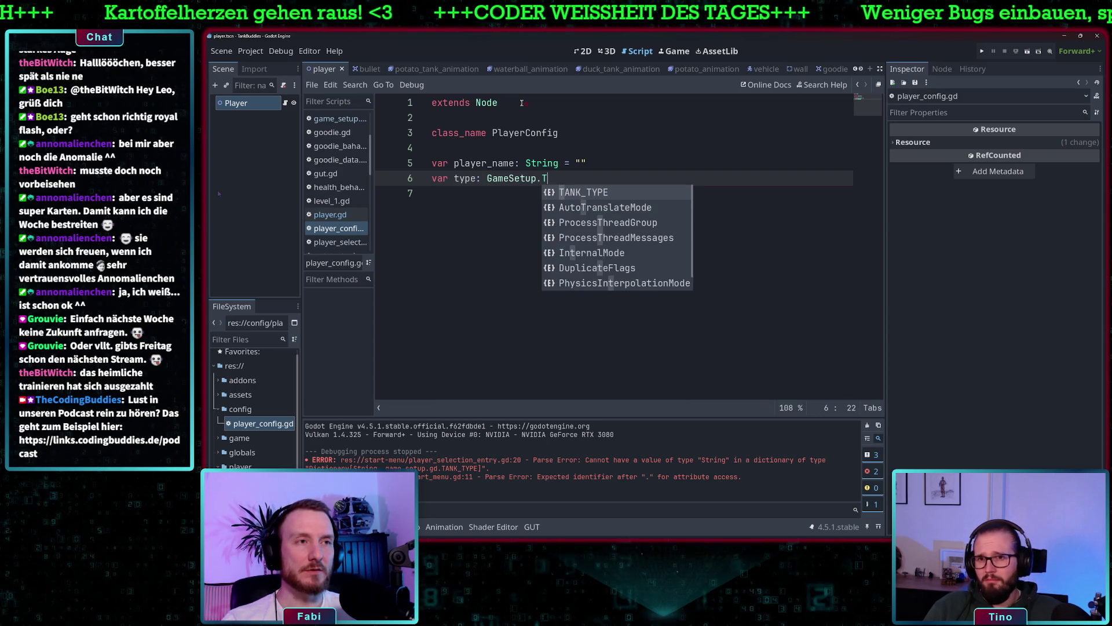
key(Return)
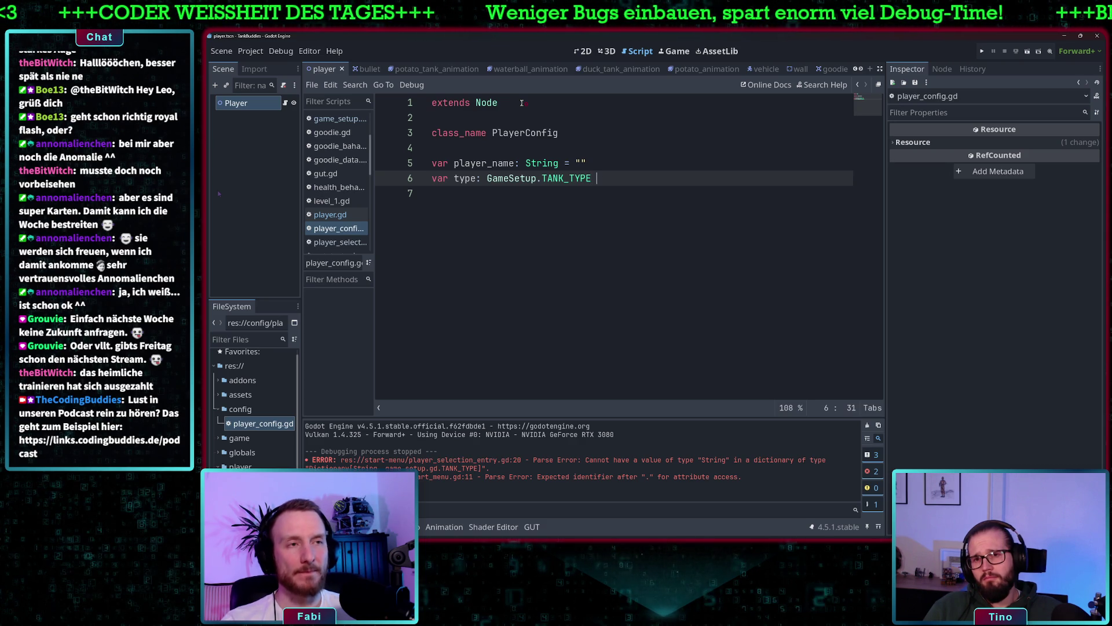
- Remove the defaults from type and player_name and add blank lines below them
key(ctrl+space)
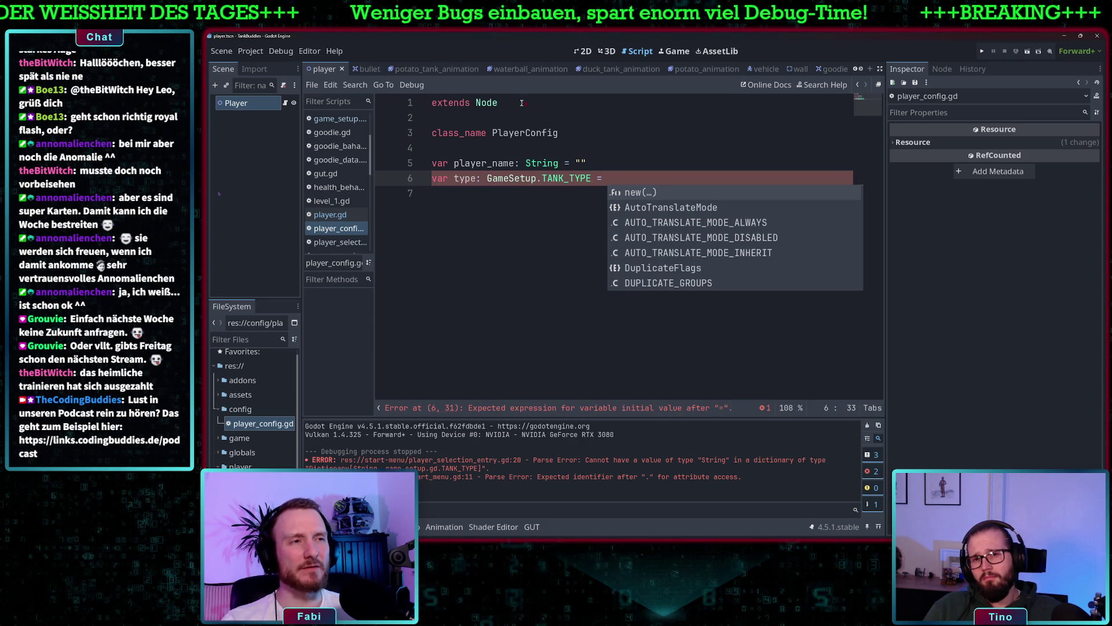
key(BackSpace)
key(BackSpace)
key(BackSpace)
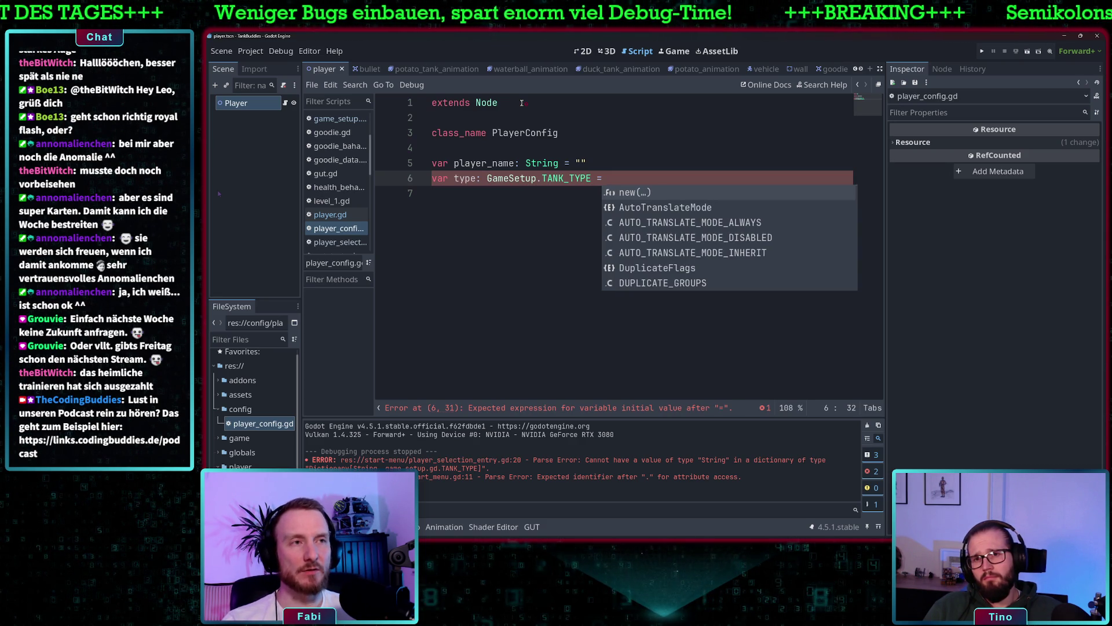
key(Up)
key(BackSpace)
key(BackSpace)
key(BackSpace)
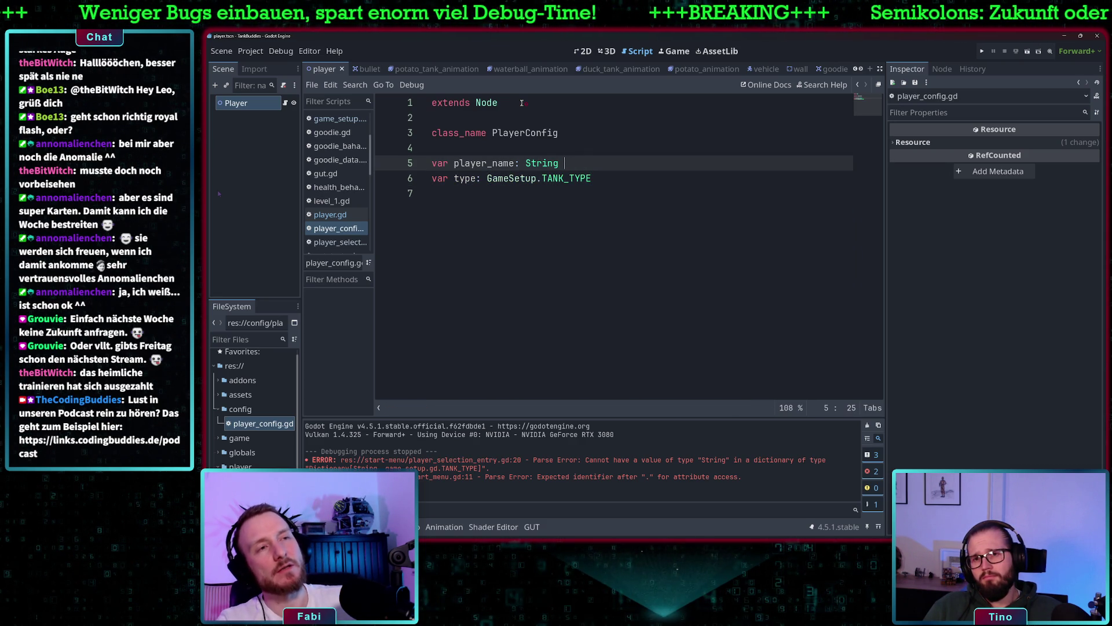
key(Down)
key(Return)
key(Return)
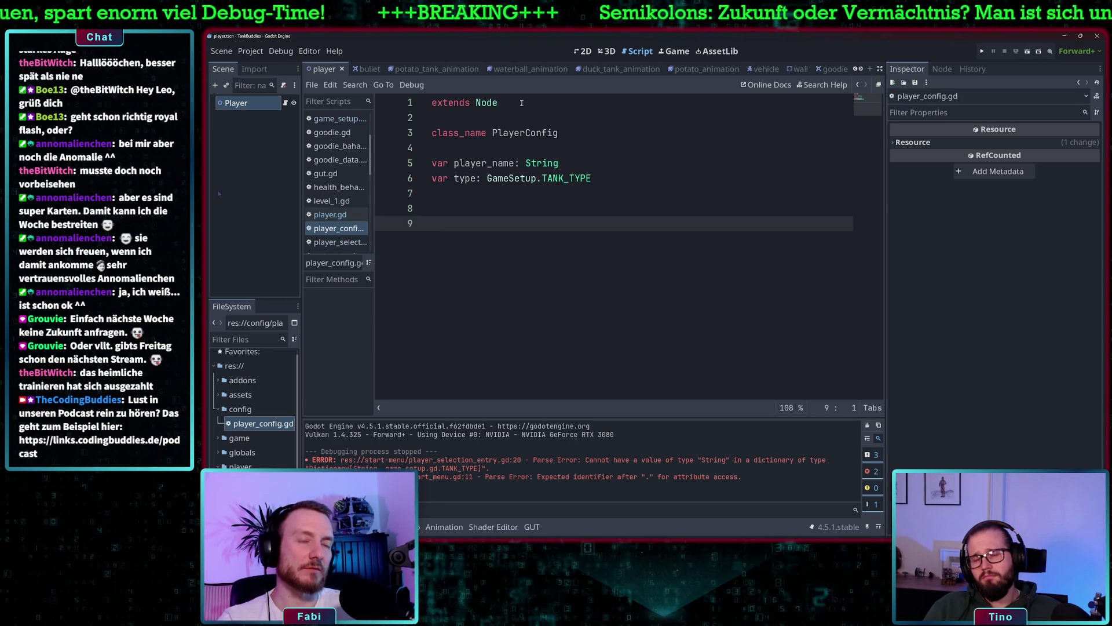
- Add a 'func create() -> void:' declaration below the variables
text(func )
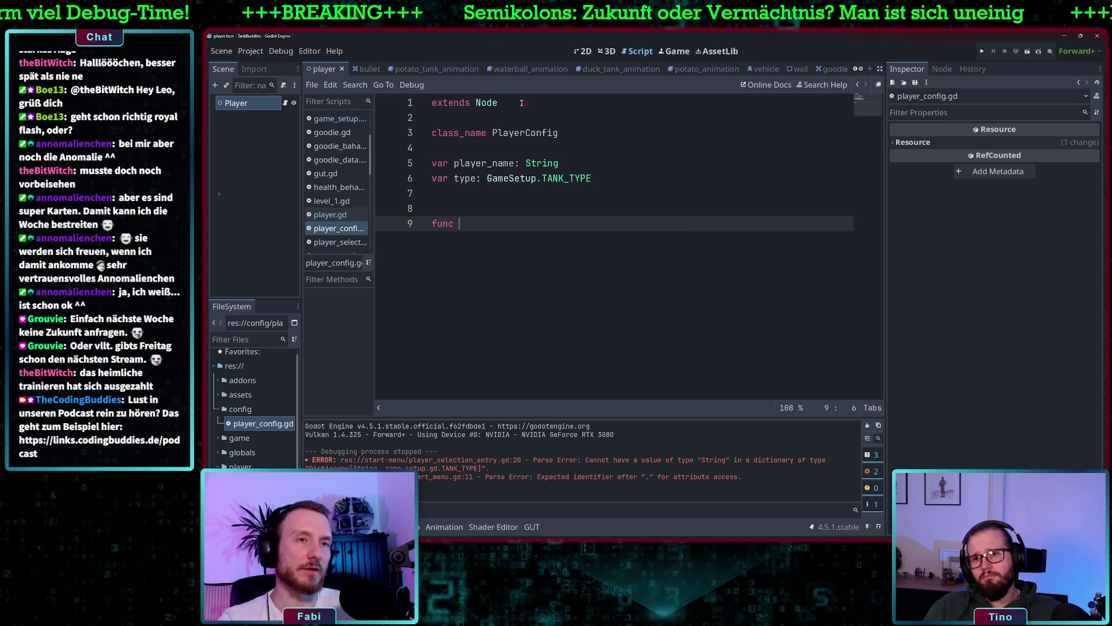
text(create() -)
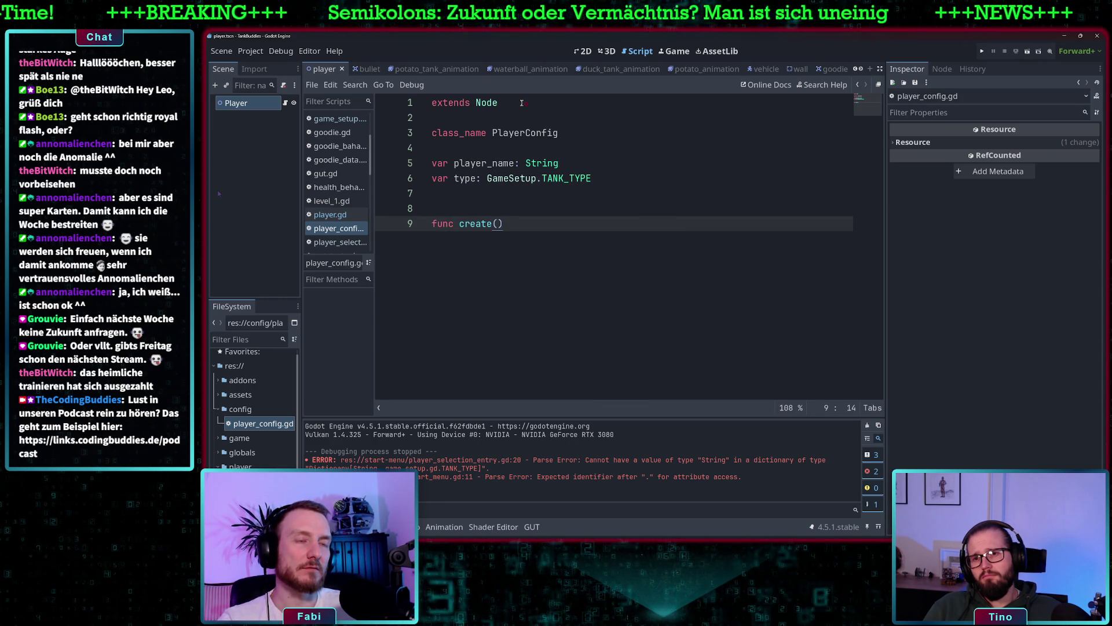
text(> void)
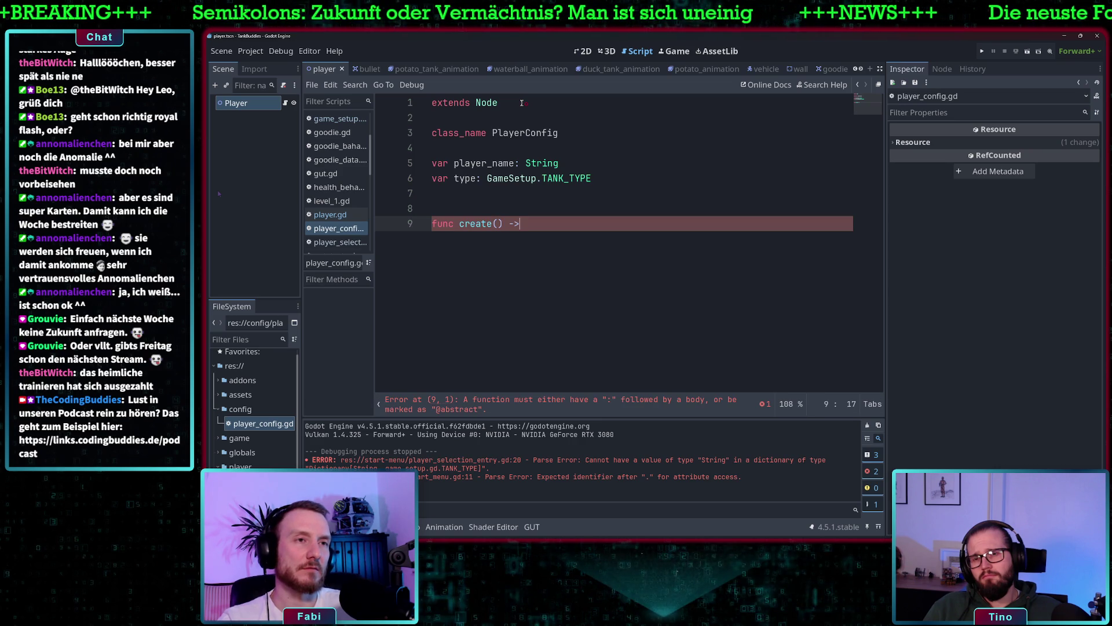
text(:)
key(Return)
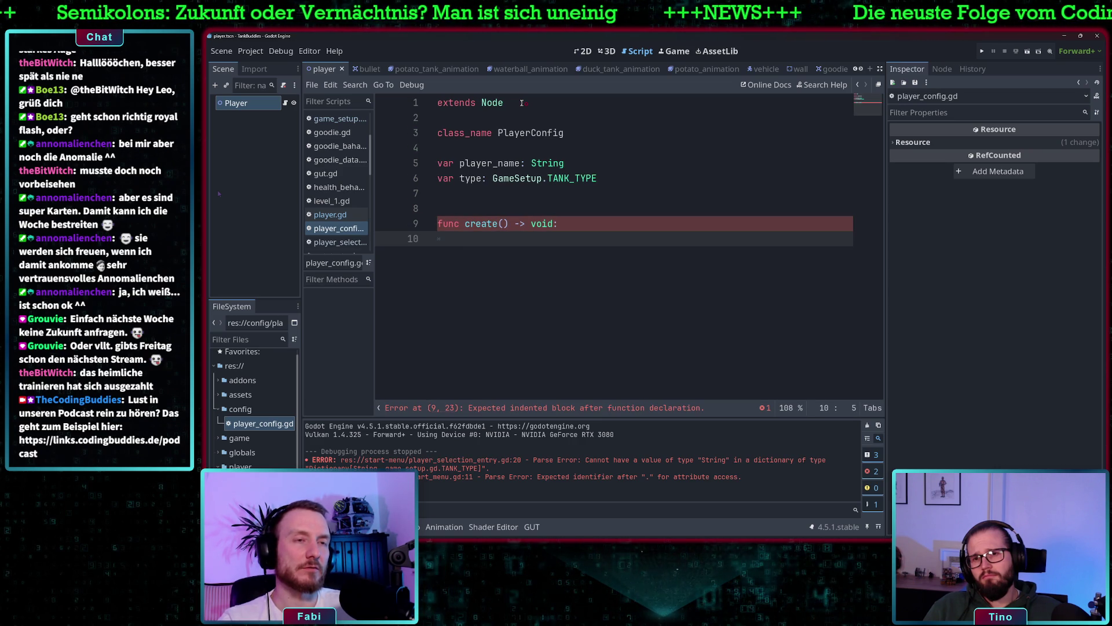
key(Up)
key(Right)
key(Right)
key(Right)
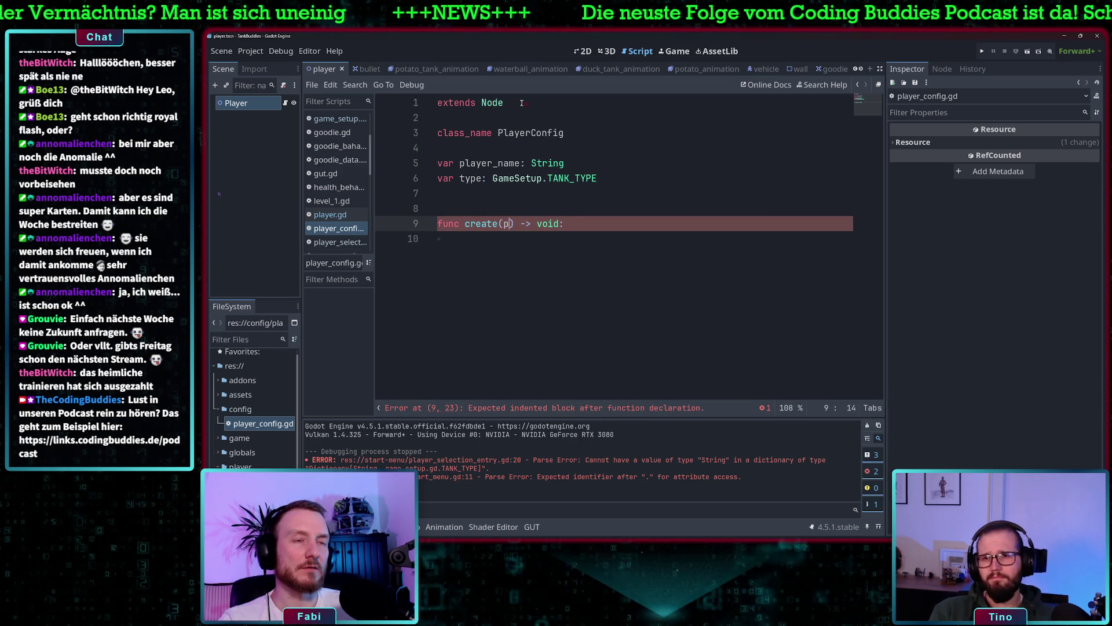
- Give create the parameters name: String and type: GameSetup.TANK_TYPE
text(player_n)
key(BackSpace)
key(BackSpace)
key(BackSpace)
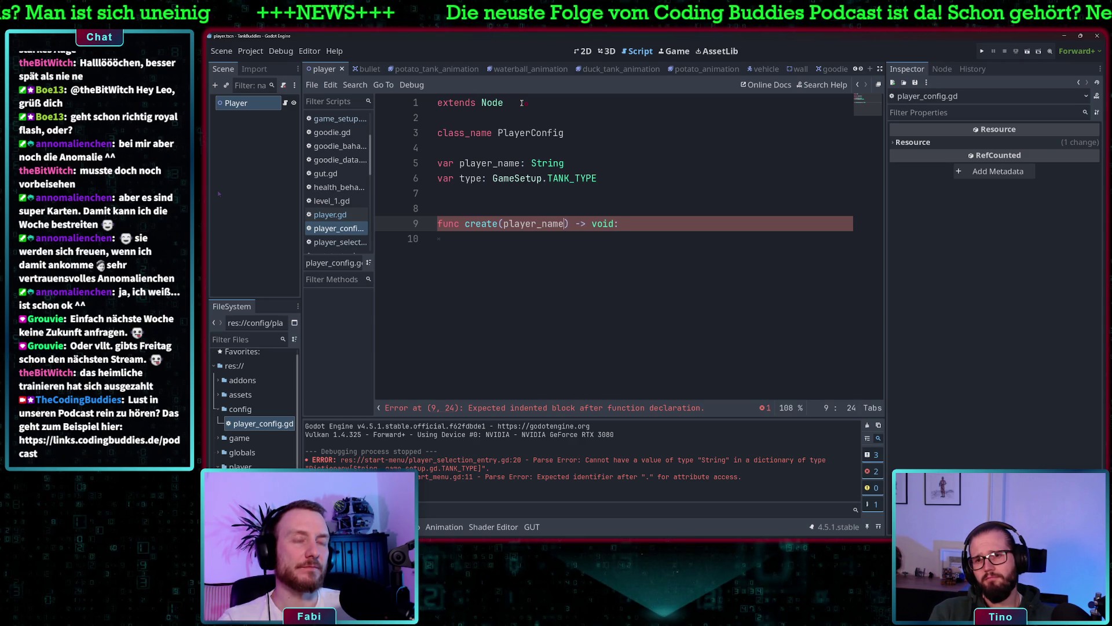
key(BackSpace)
key(BackSpace)
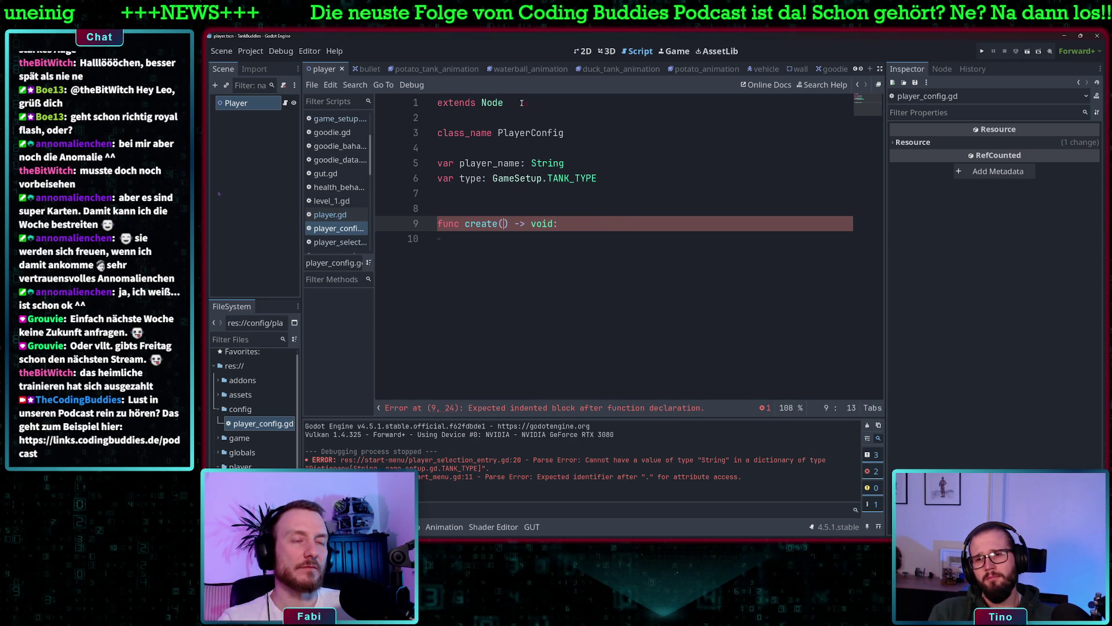
text(p_name: )
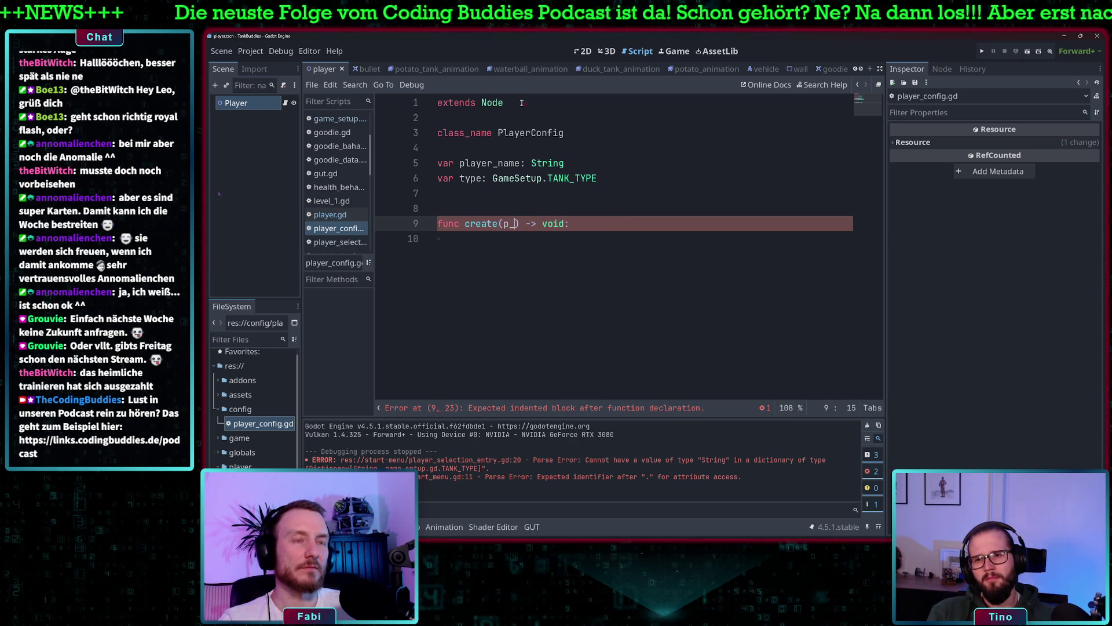
text(String)
key(Left)
key(Left)
key(Left)
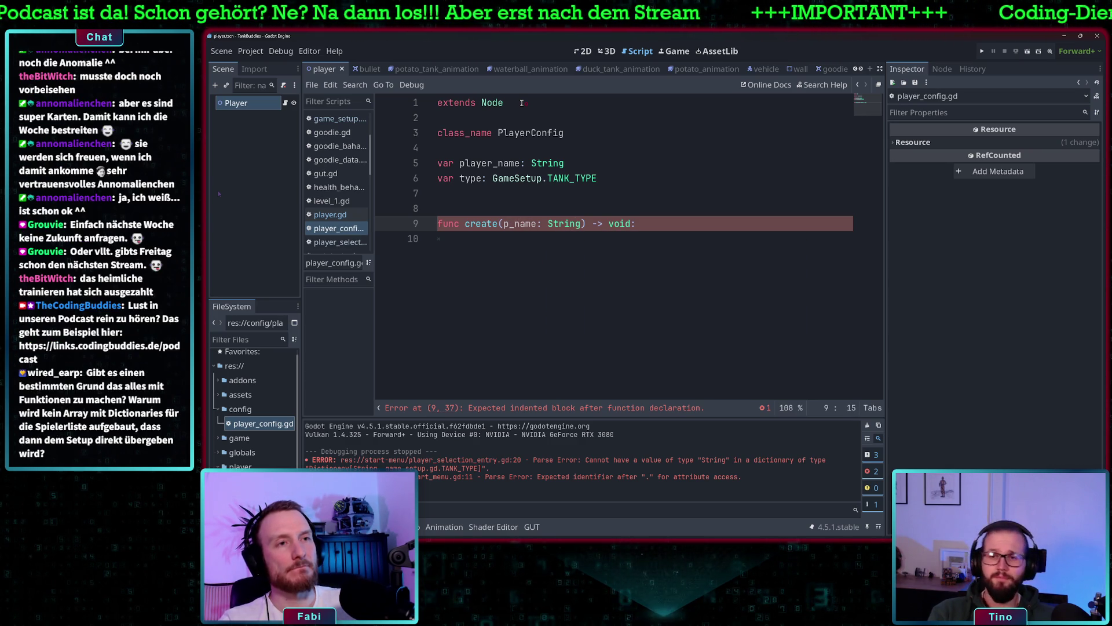
key(BackSpace)
key(BackSpace)
key(Right)
key(Right)
key(Right)
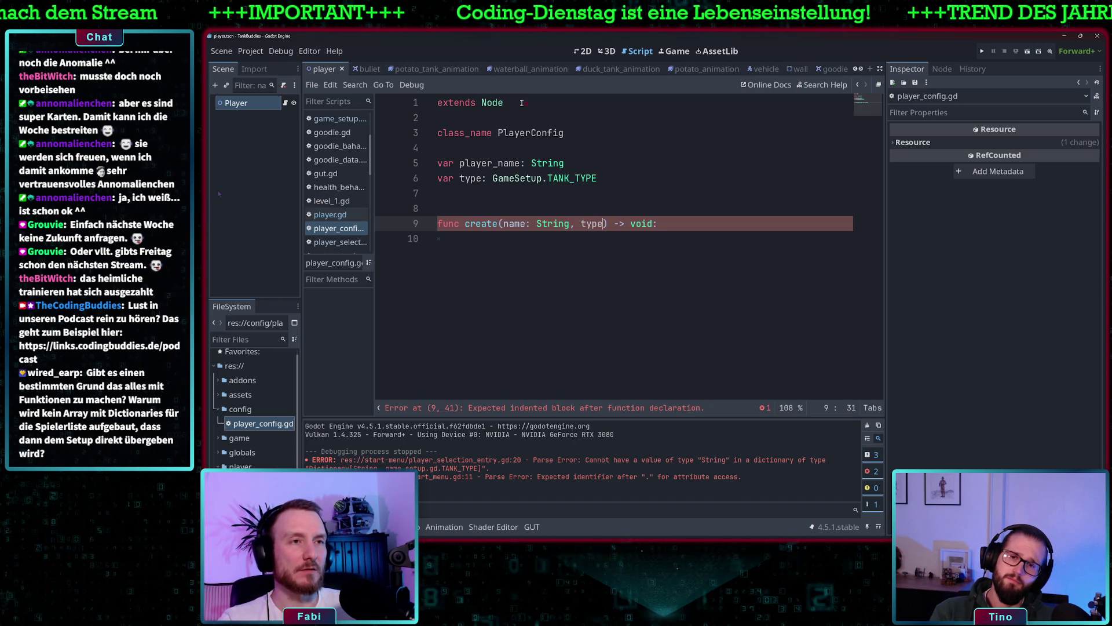
text(: GameSetup)
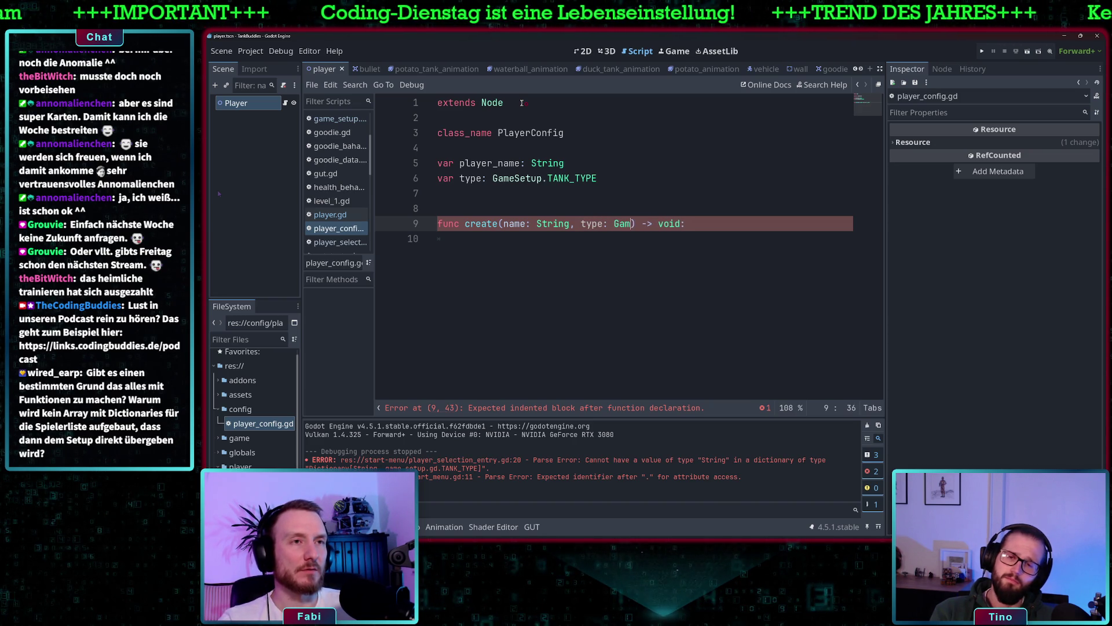
text(.TA)
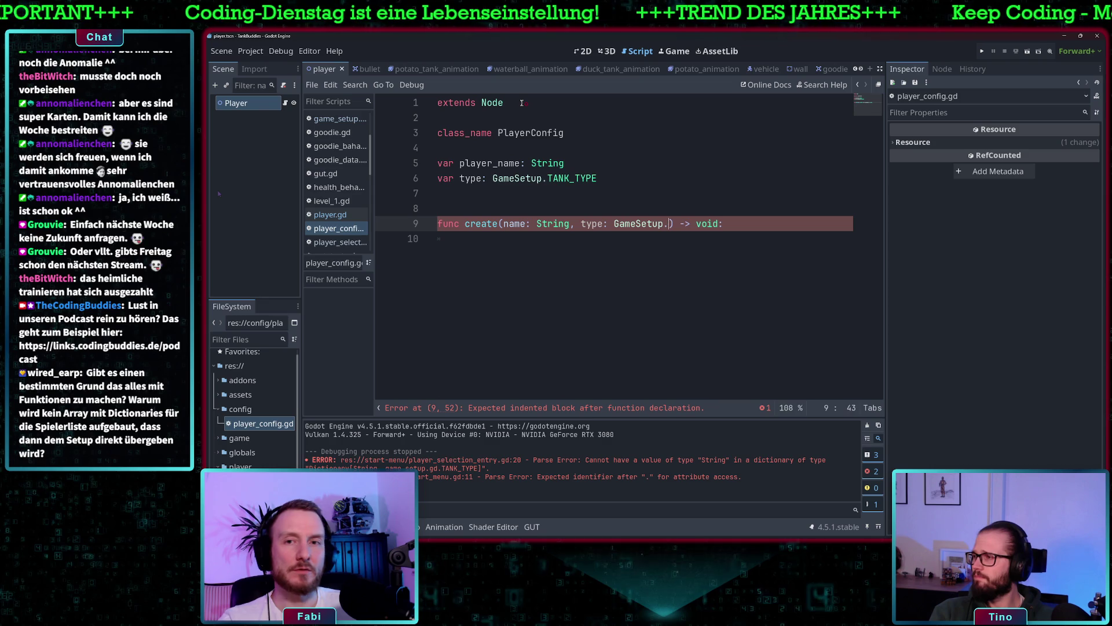
key(Return)
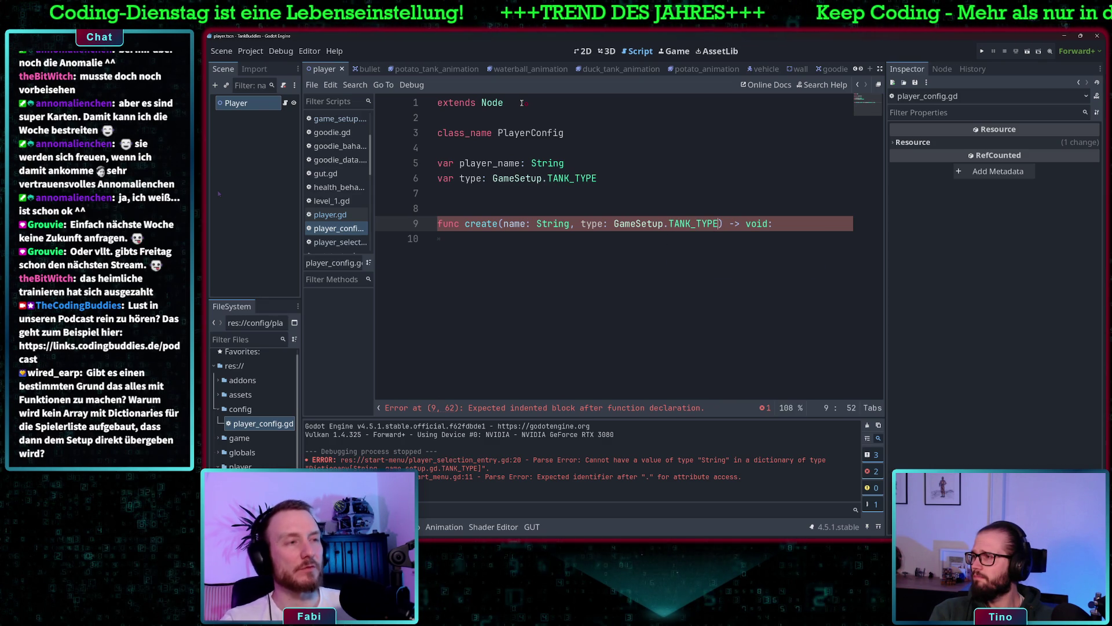
click(511, 240)
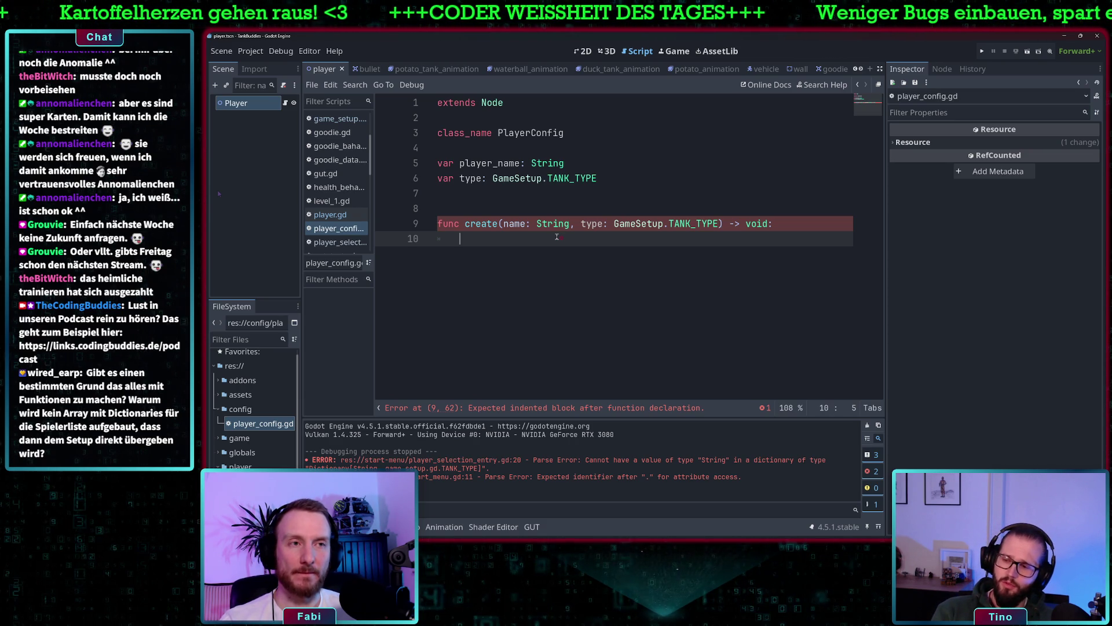
- Write create's body as player_name = name and type = type
text(plyer)
key(Return)
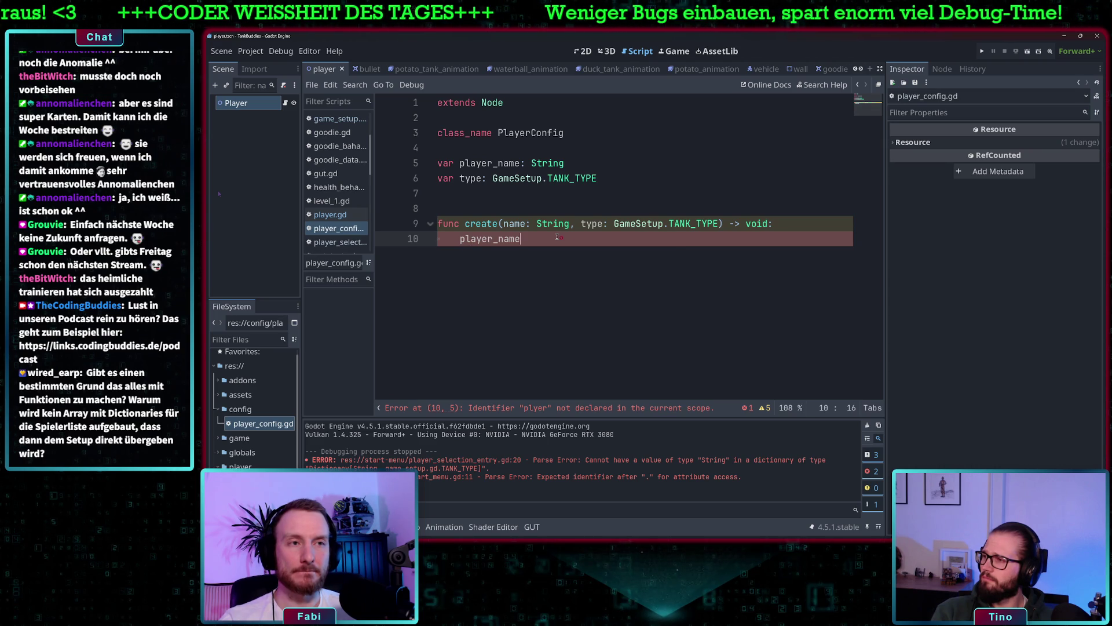
text( = name,)
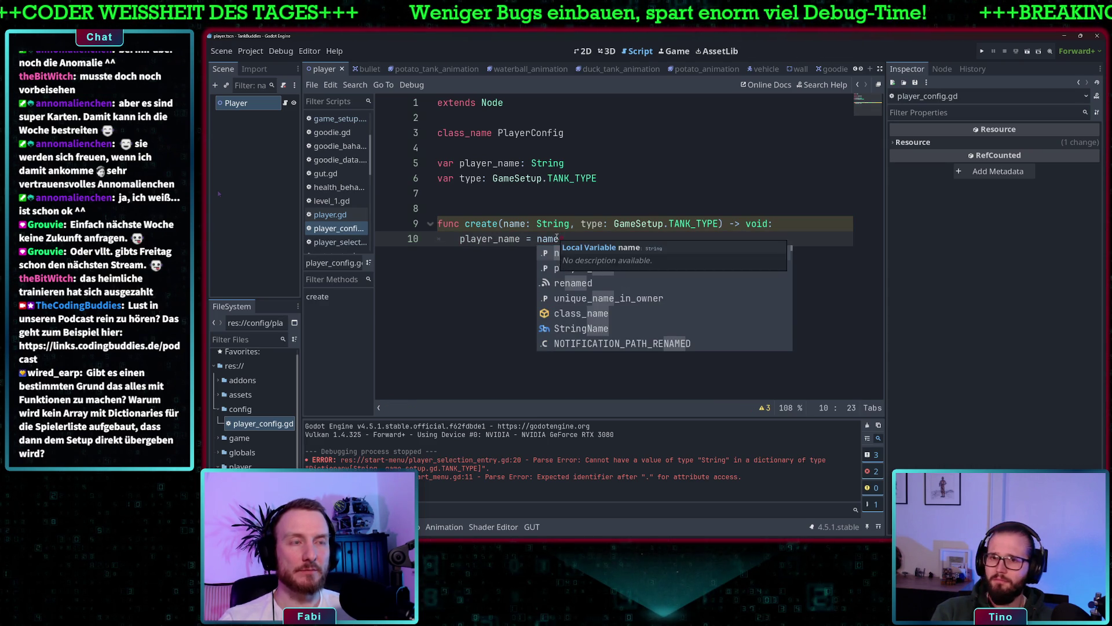
key(BackSpace)
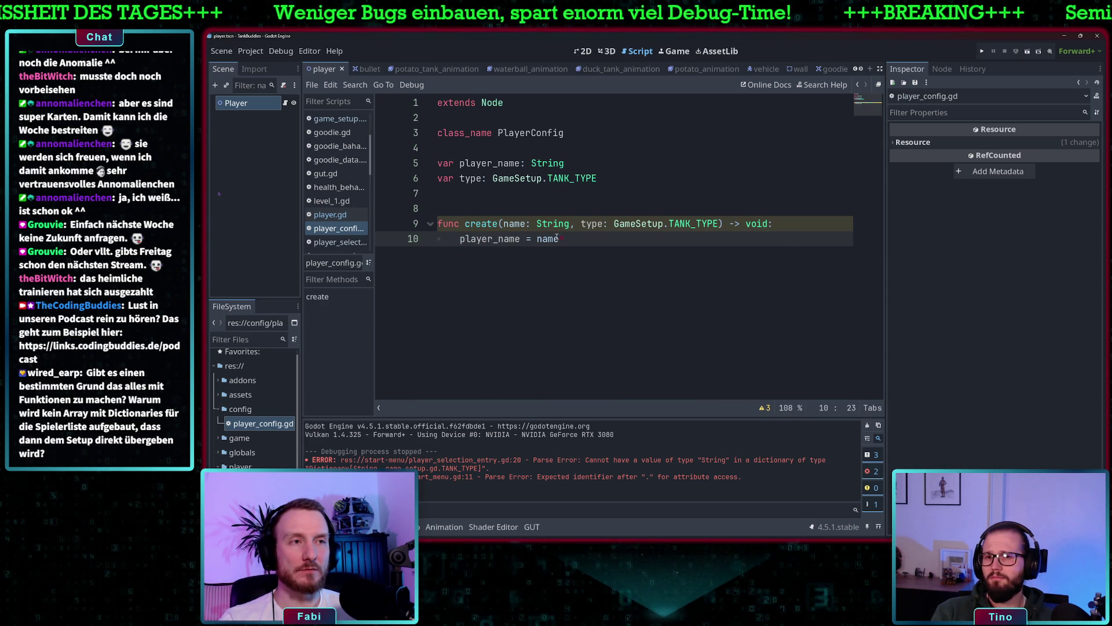
key(Return)
text(type = type)
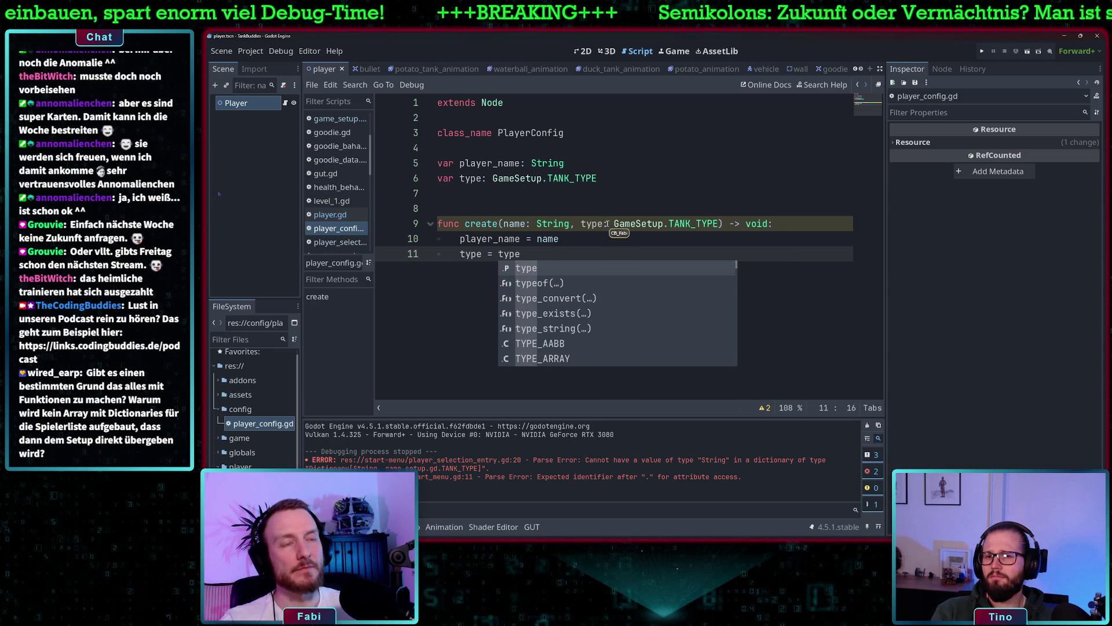
- Show the script warnings list with the two shadowed-variable warnings
click(591, 224)
click(460, 179)
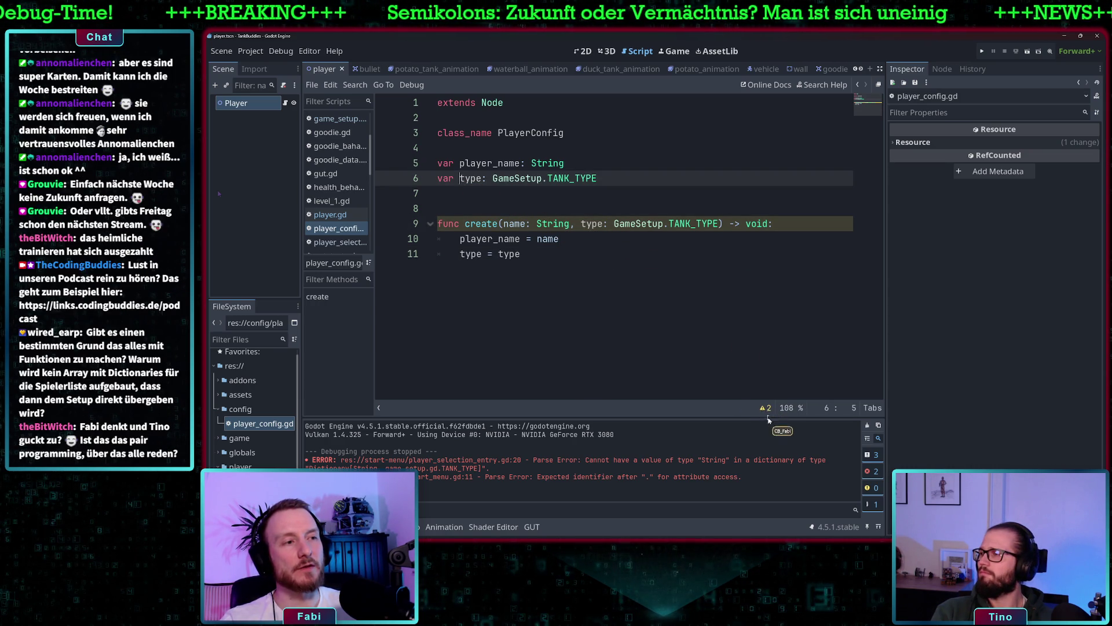
click(765, 408)
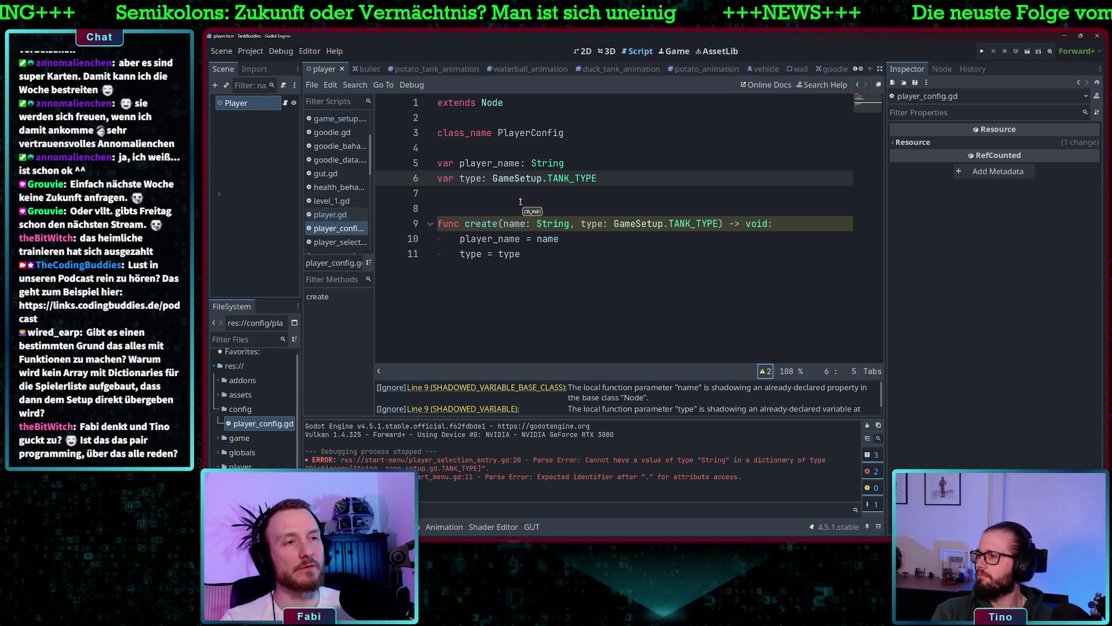
click(504, 225)
mouse_move(549, 242)
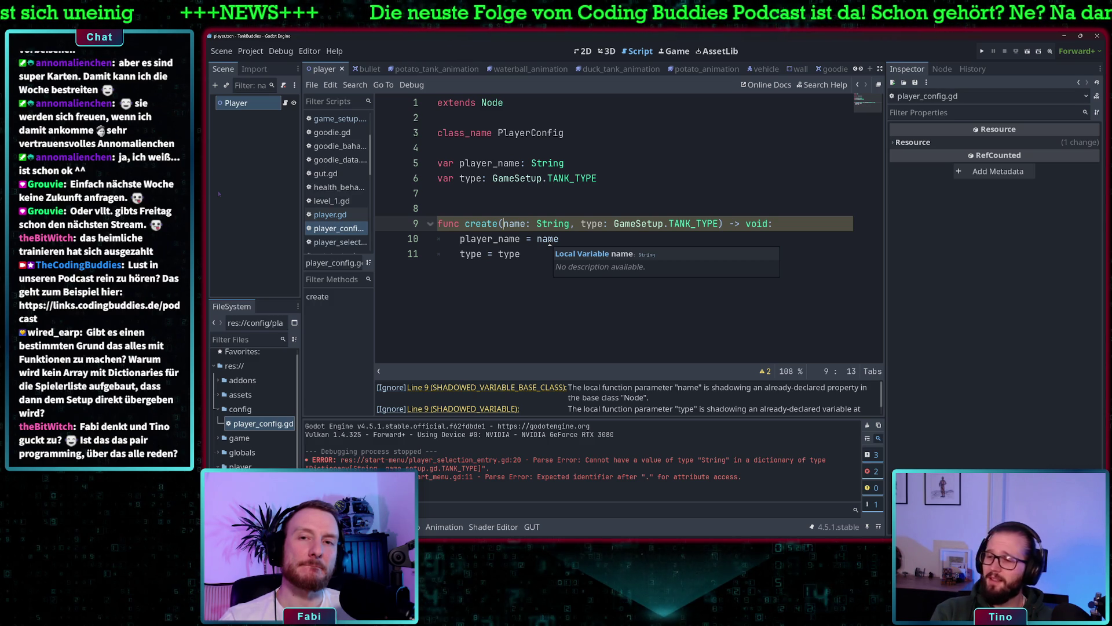
- Rename the name parameter to p_name and assign player_name = p_name
text(p)
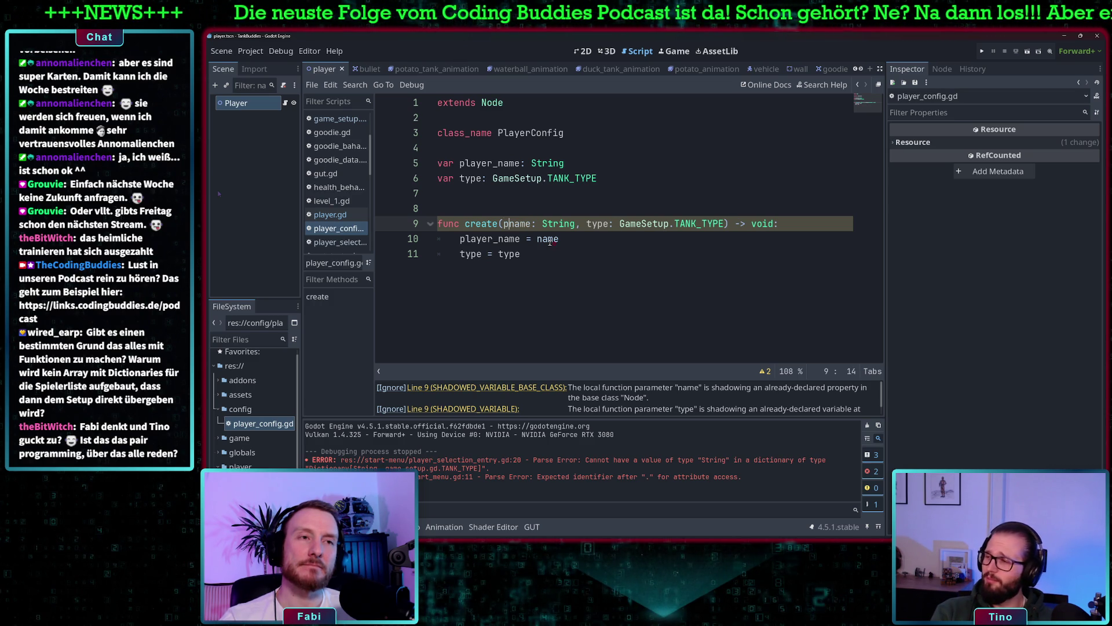
text(l)
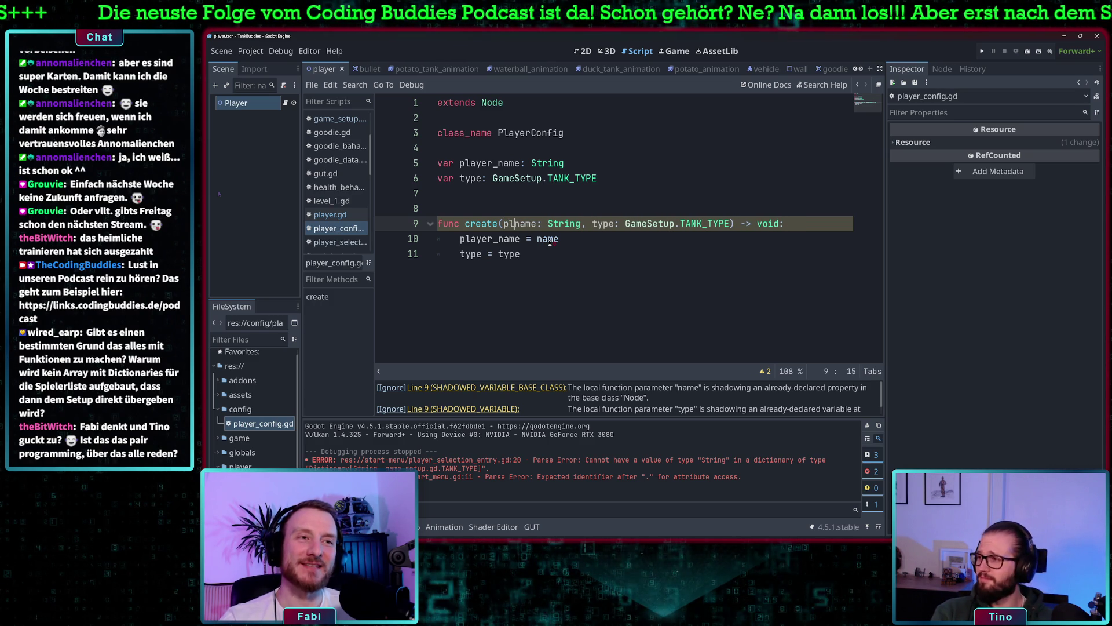
text(ay)
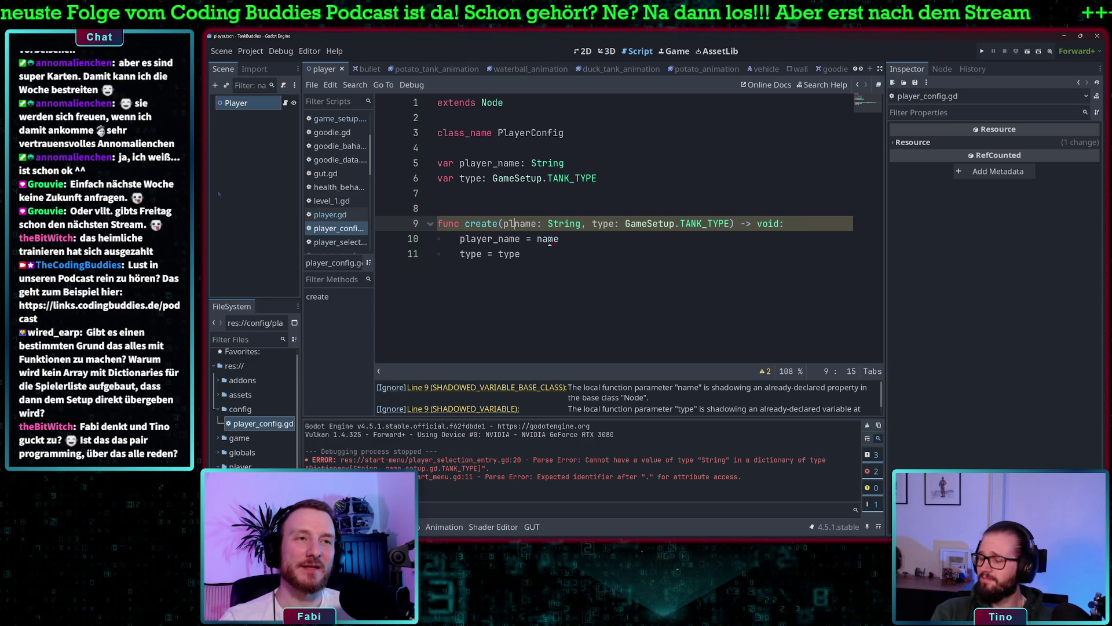
key(BackSpace)
key(BackSpace)
key(BackSpace)
text(_)
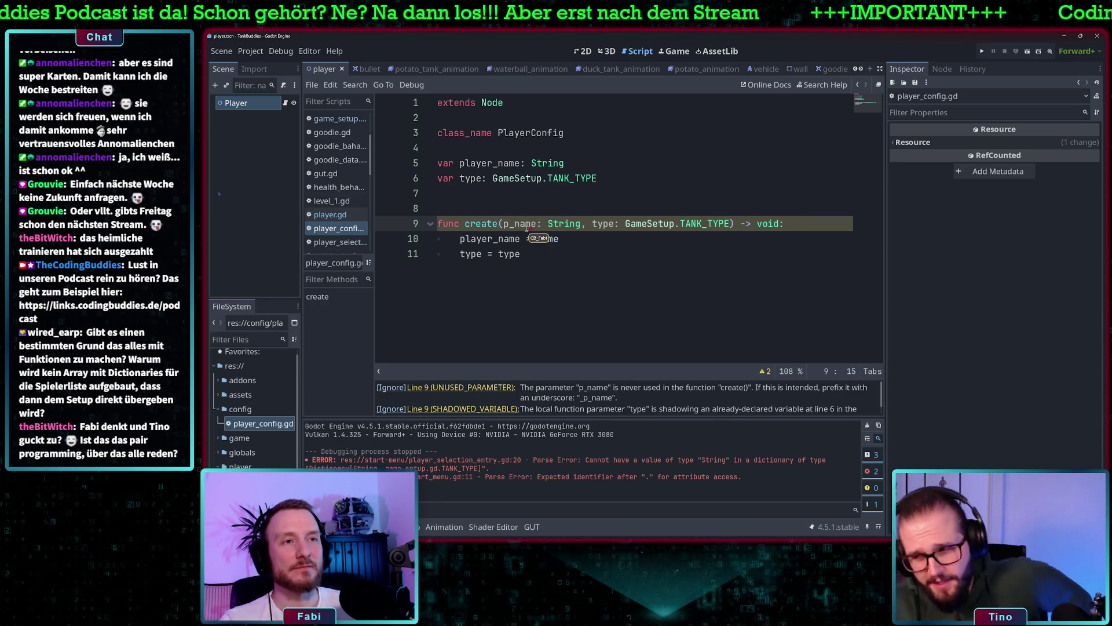
double_click(525, 224)
key(ctrl+c)
double_click(550, 239)
key(ctrl+v)
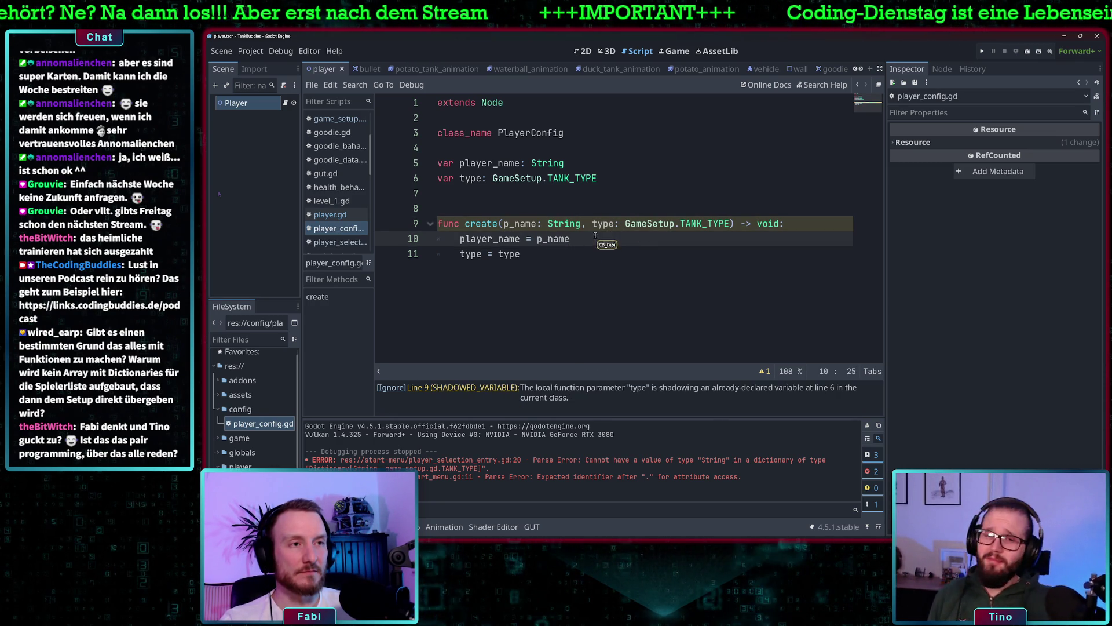
- Rename the type parameter to tank_type and assign type = tank_type
click(598, 224)
click(594, 224)
text(tank)
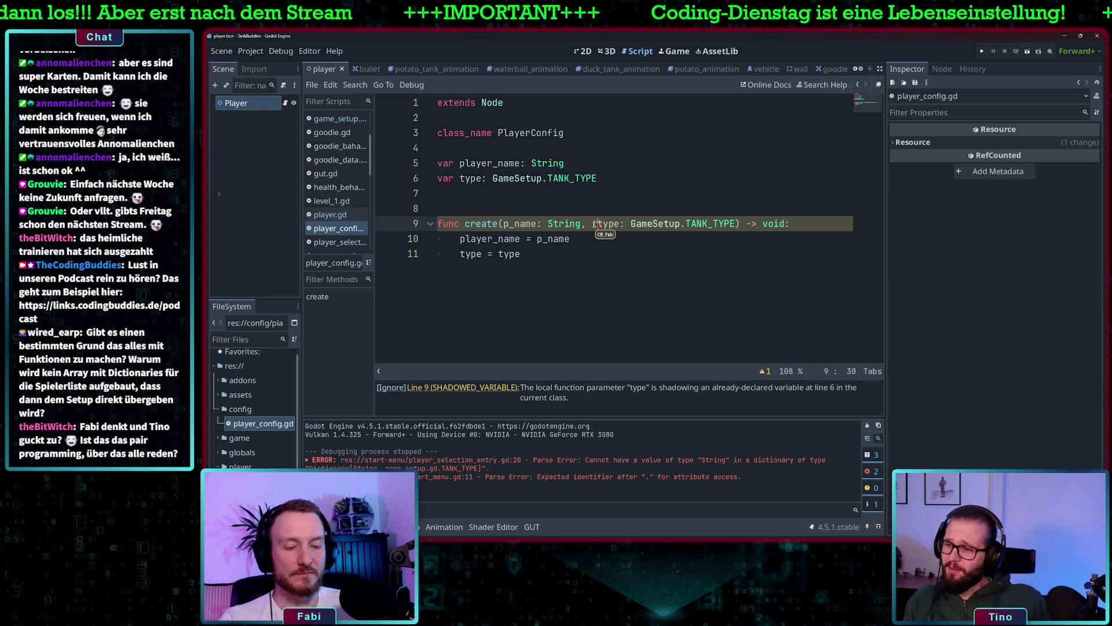
text(_)
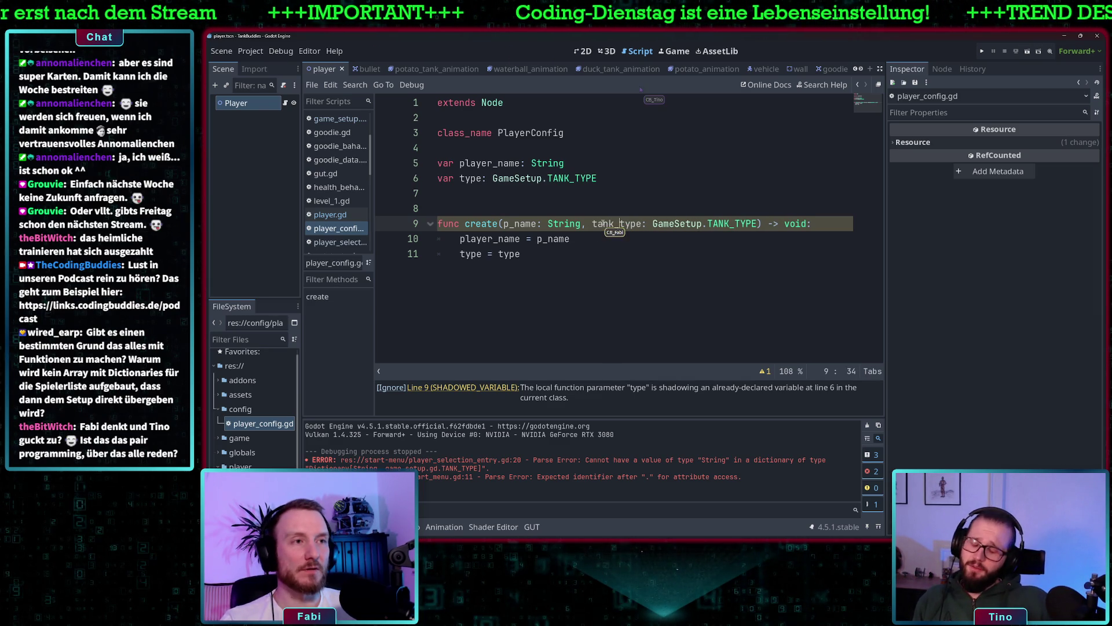
double_click(594, 224)
key(ctrl+c)
double_click(509, 254)
key(ctrl+v)
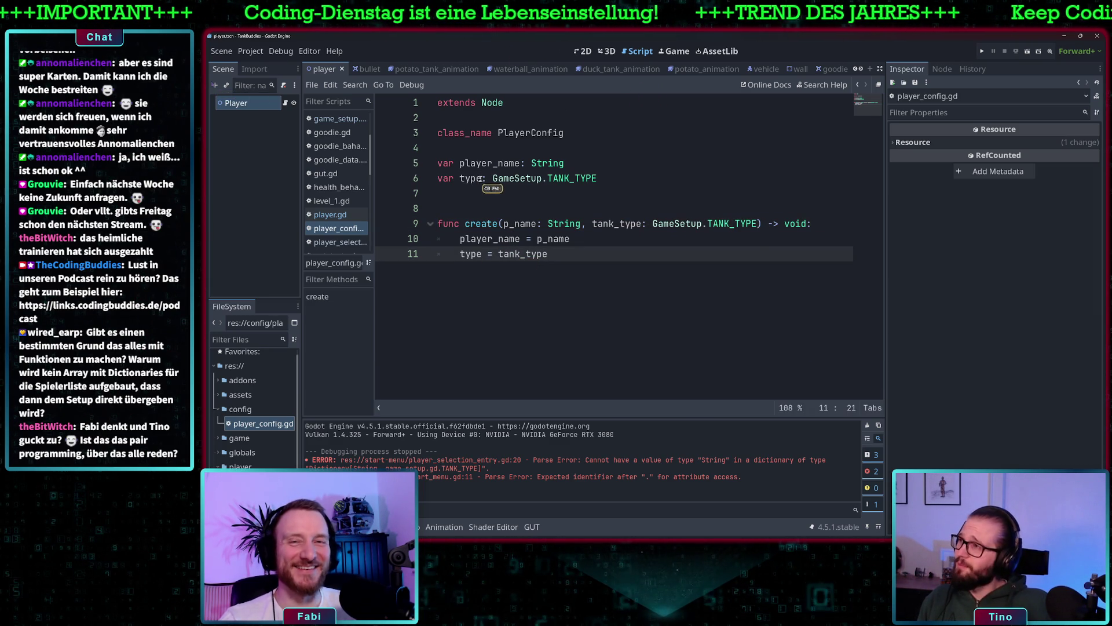
- Delete the empty line above the create function
click(481, 179)
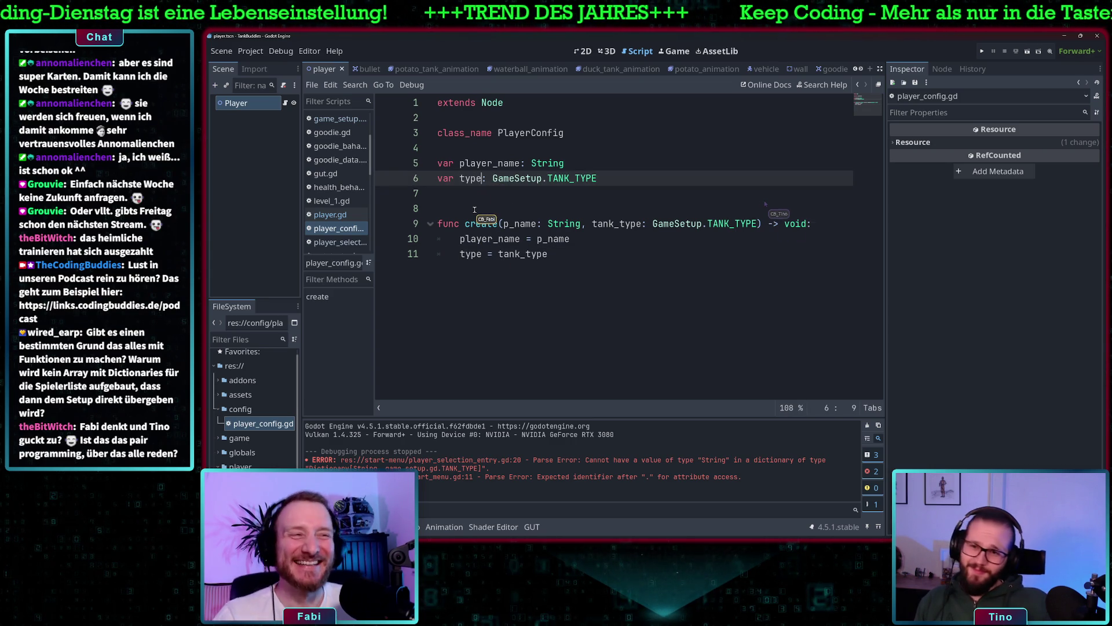
click(577, 256)
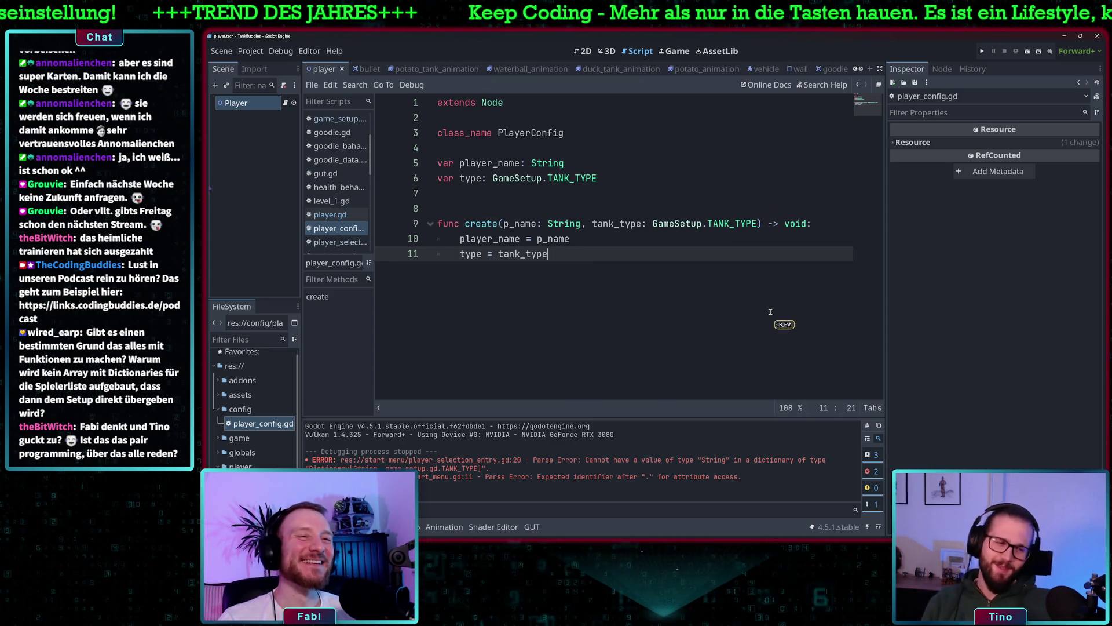
click(521, 204)
key(BackSpace)
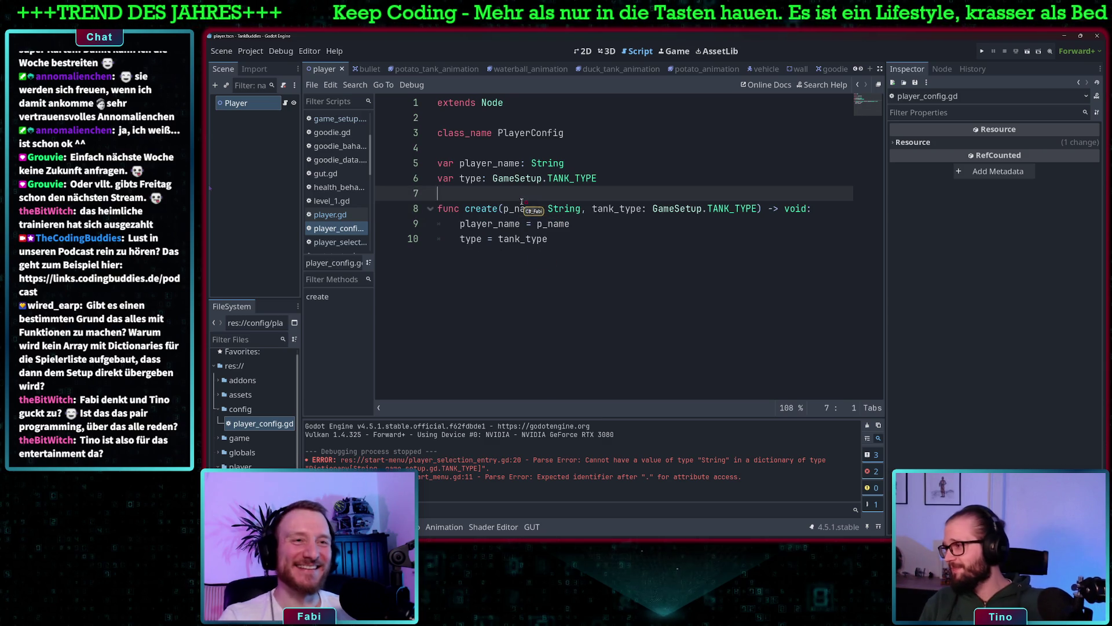
- Compare game_setup.gd, player.gd and player_config.gd, ending on game_setup.gd
click(584, 242)
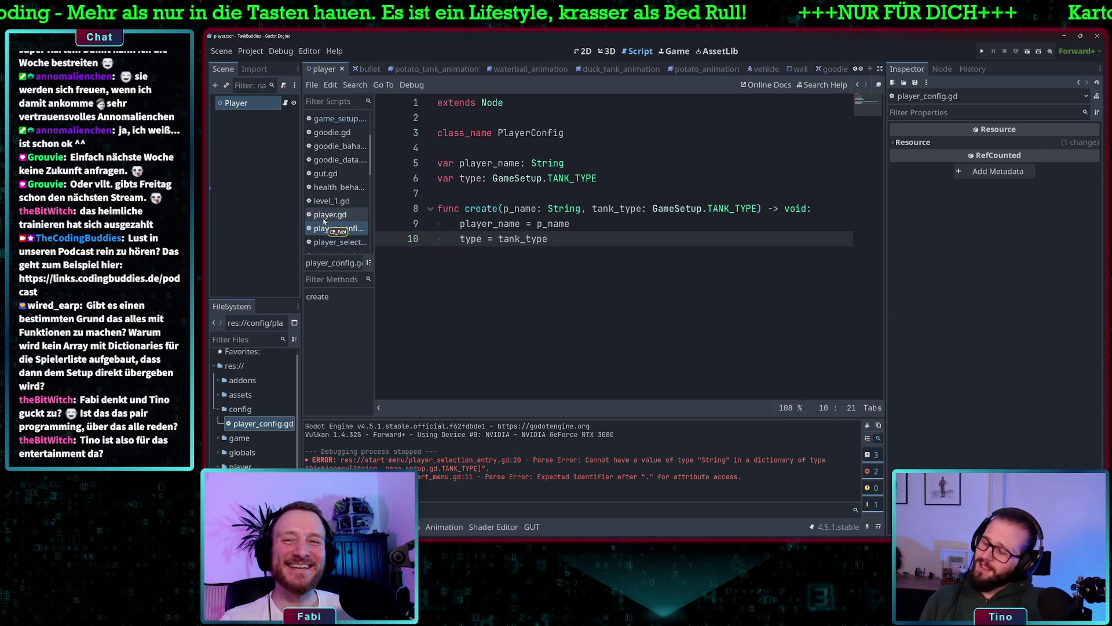
click(344, 119)
scroll(702, 317, down, 2)
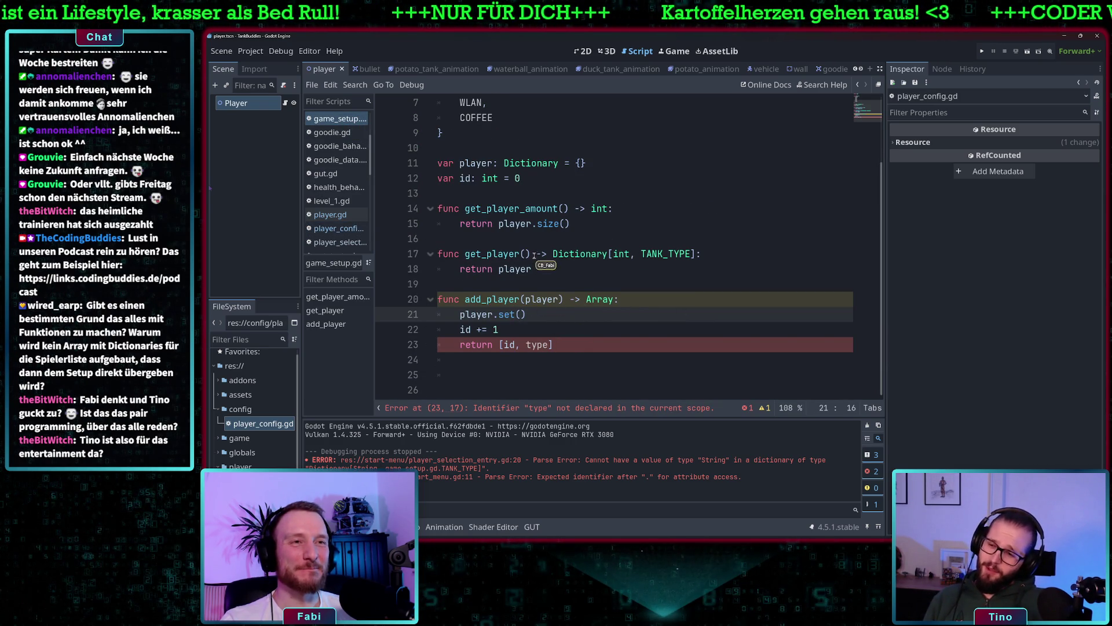
scroll(534, 256, up, 2)
click(342, 216)
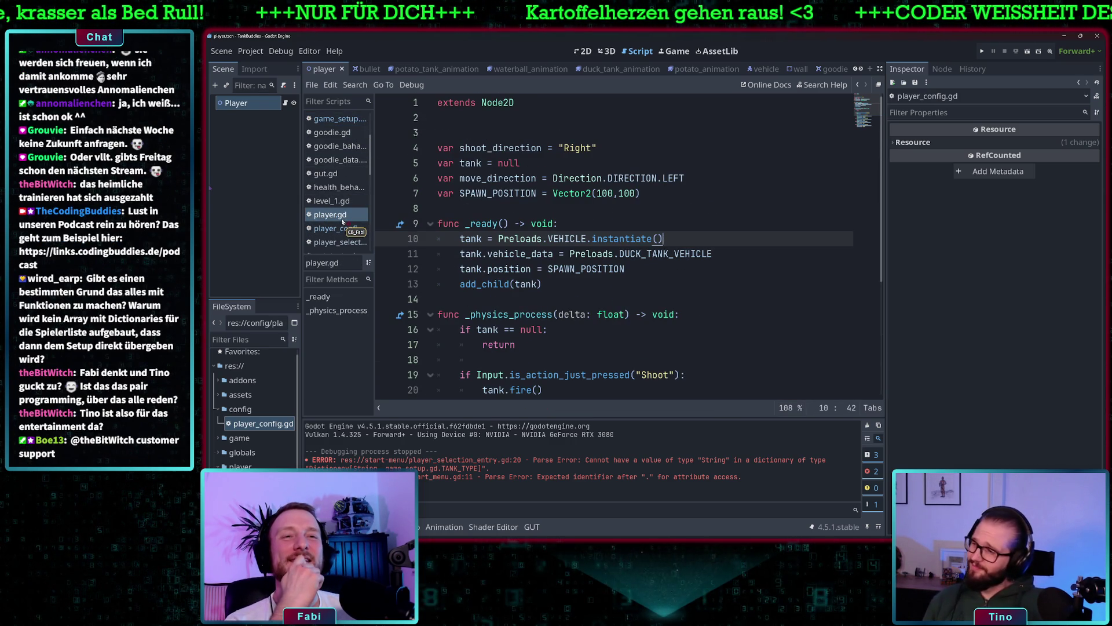
click(342, 228)
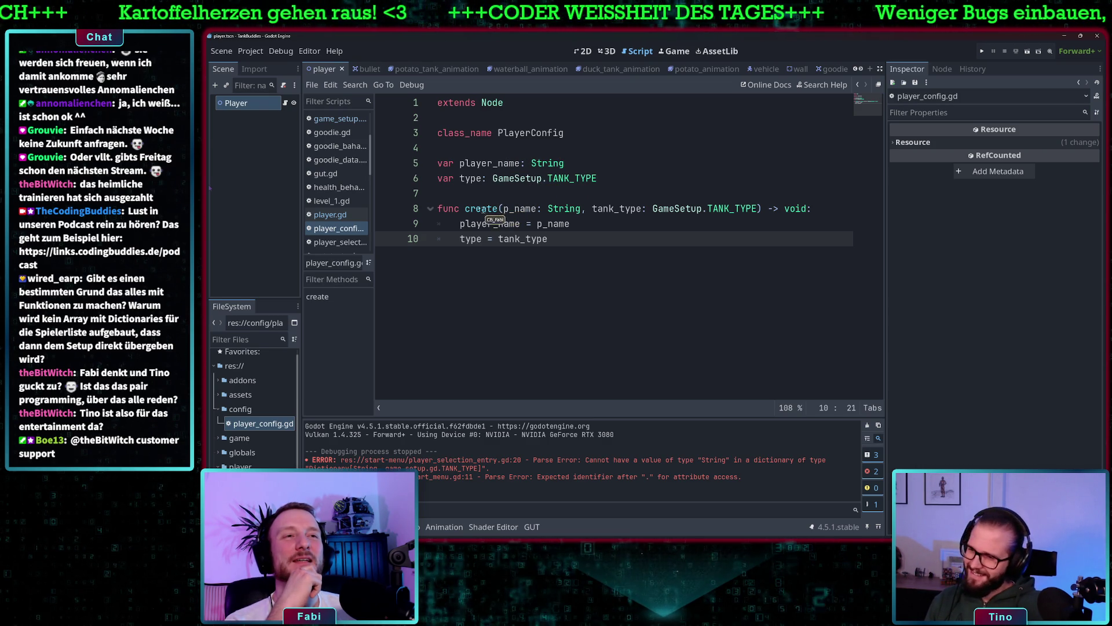
click(332, 214)
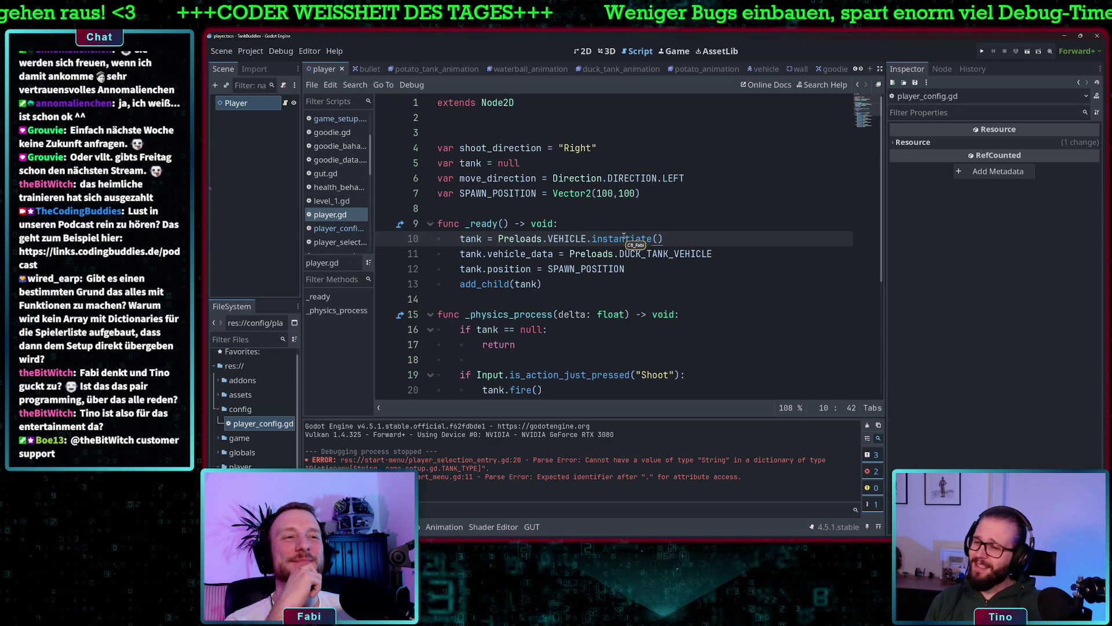
click(339, 228)
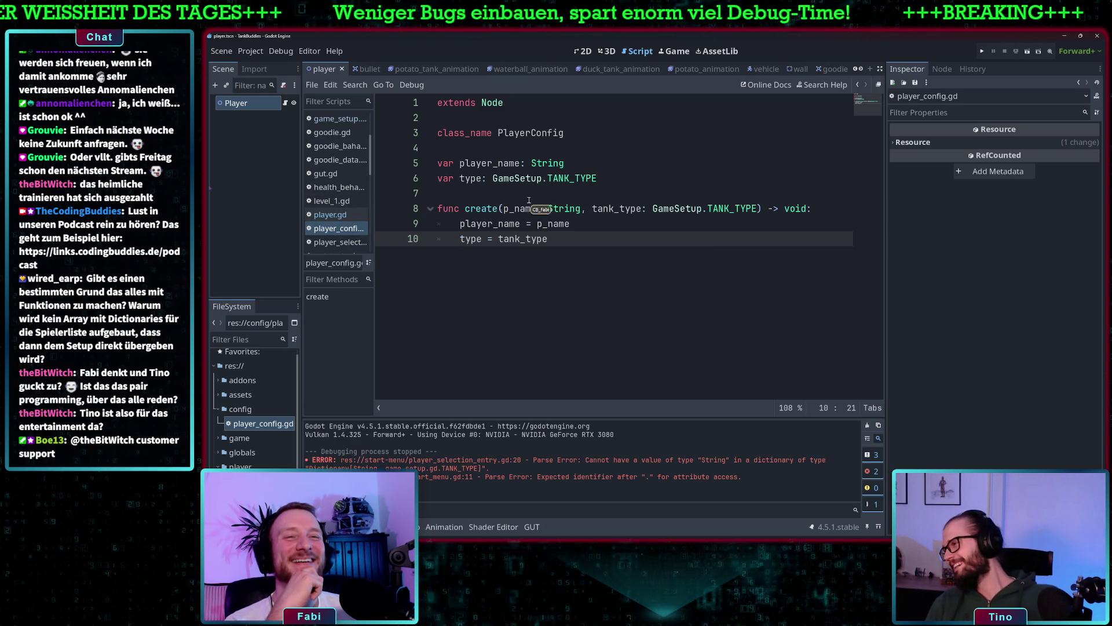
scroll(339, 173, up, 1)
click(339, 136)
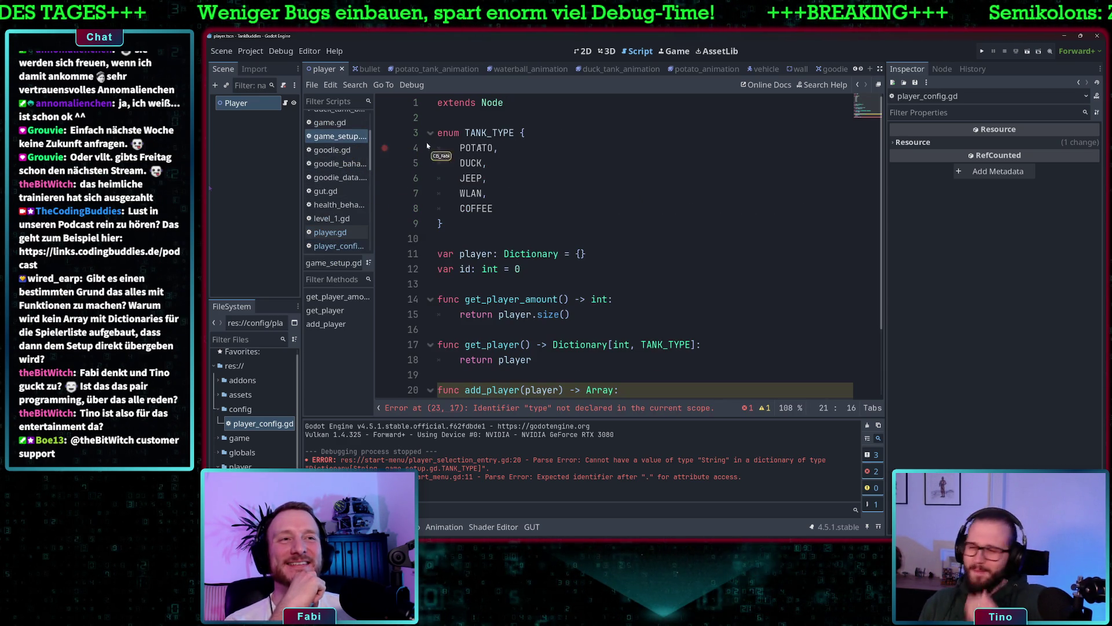
- Change line 11's player variable from Dictionary to Array[PlayerConfig] = []
double_click(557, 256)
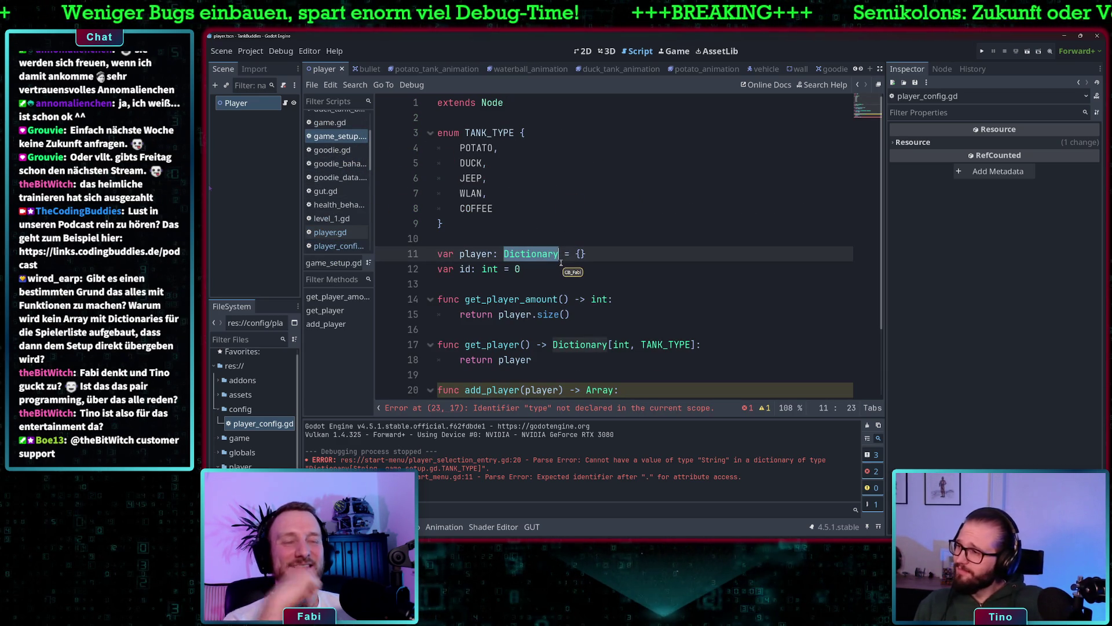
text(Arr)
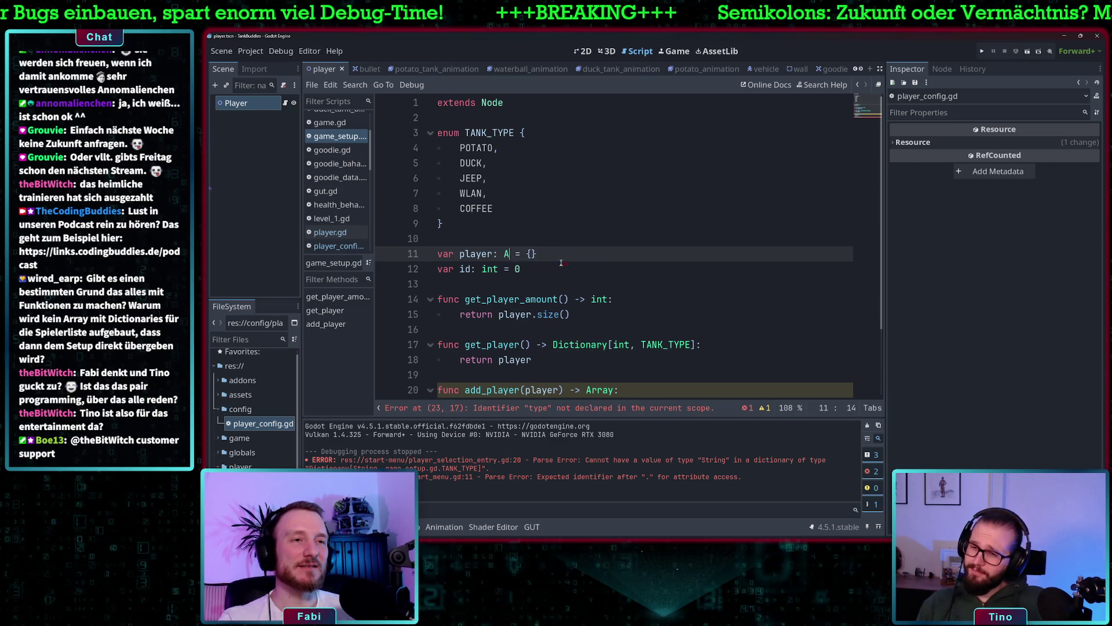
key(Return)
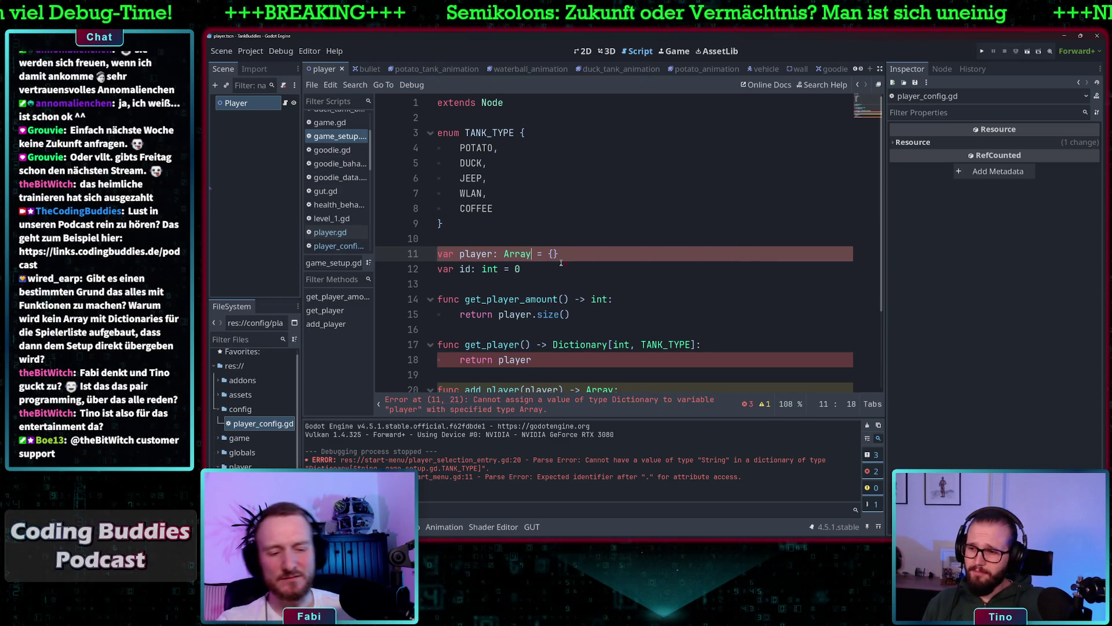
text([PlayerConfig)
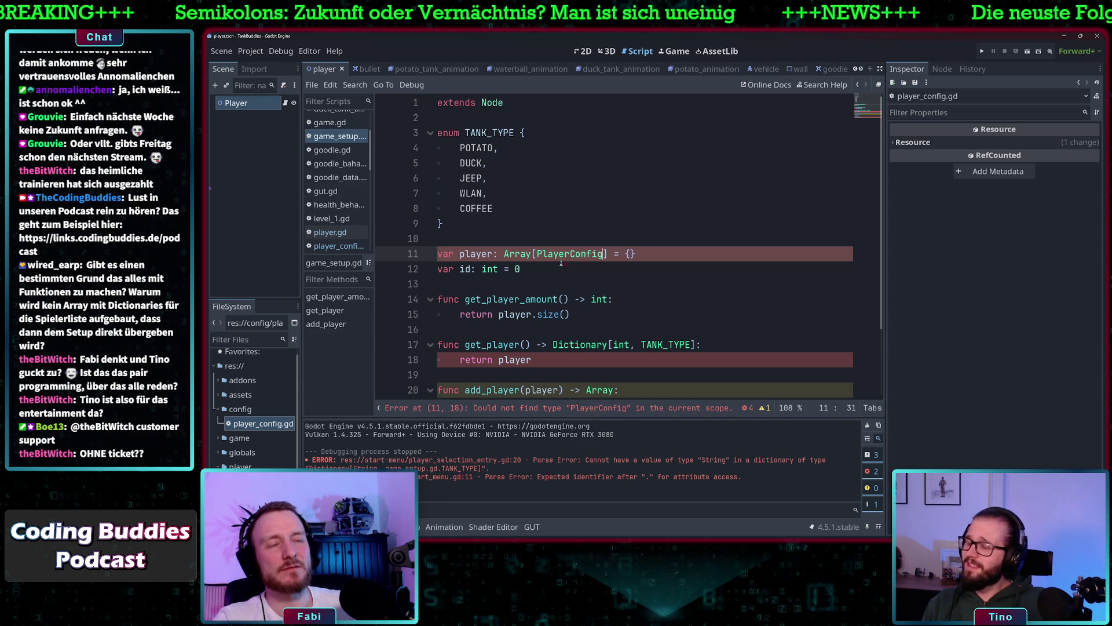
click(658, 254)
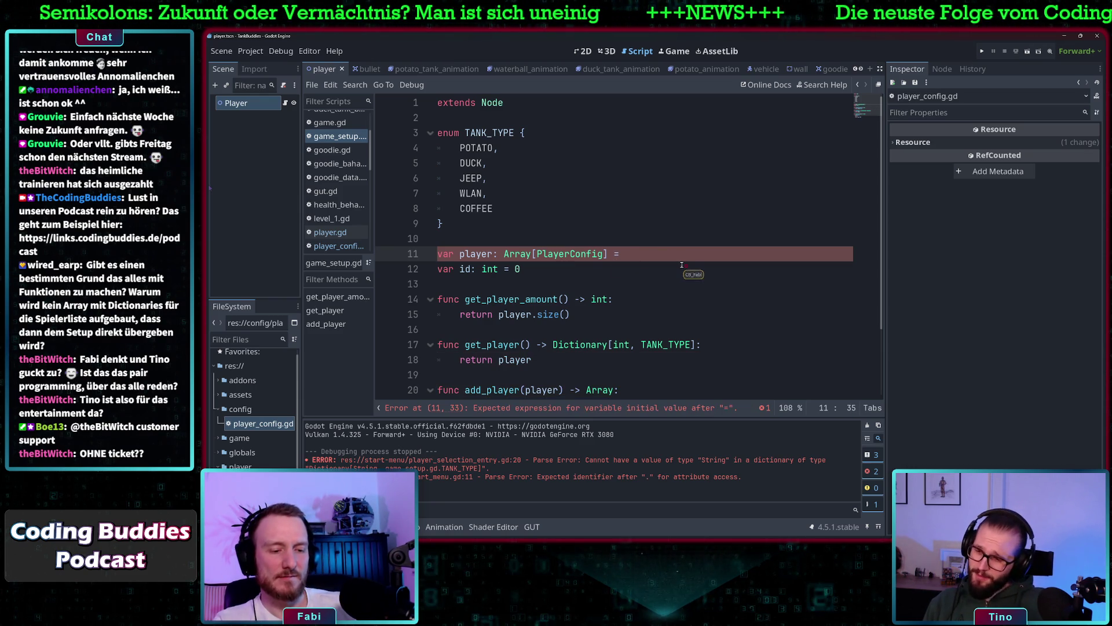
text([])
click(669, 239)
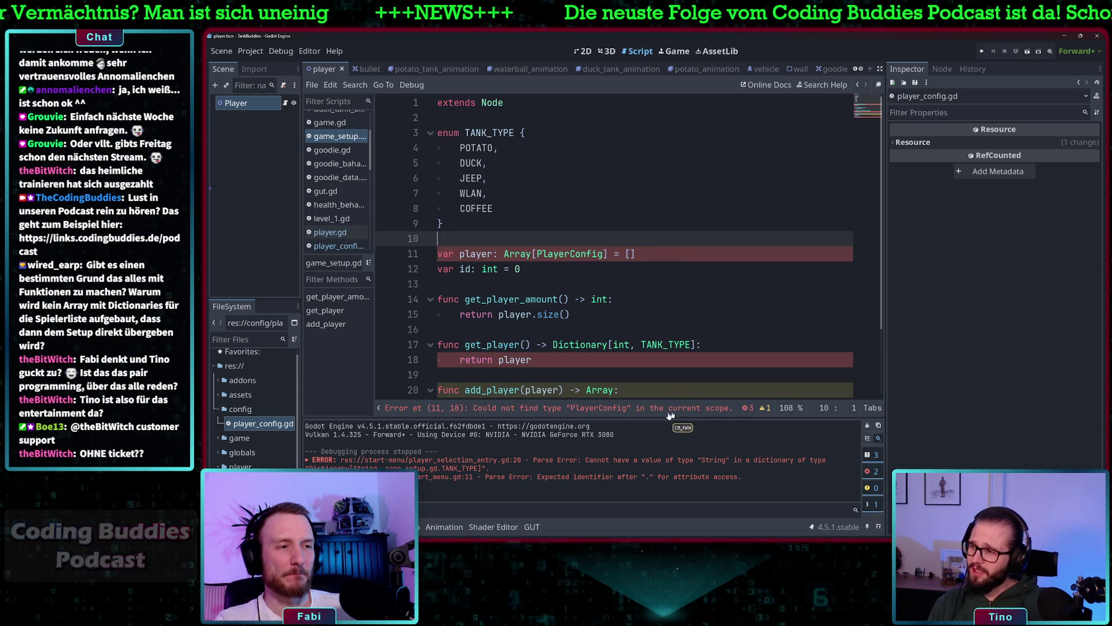
click(588, 254)
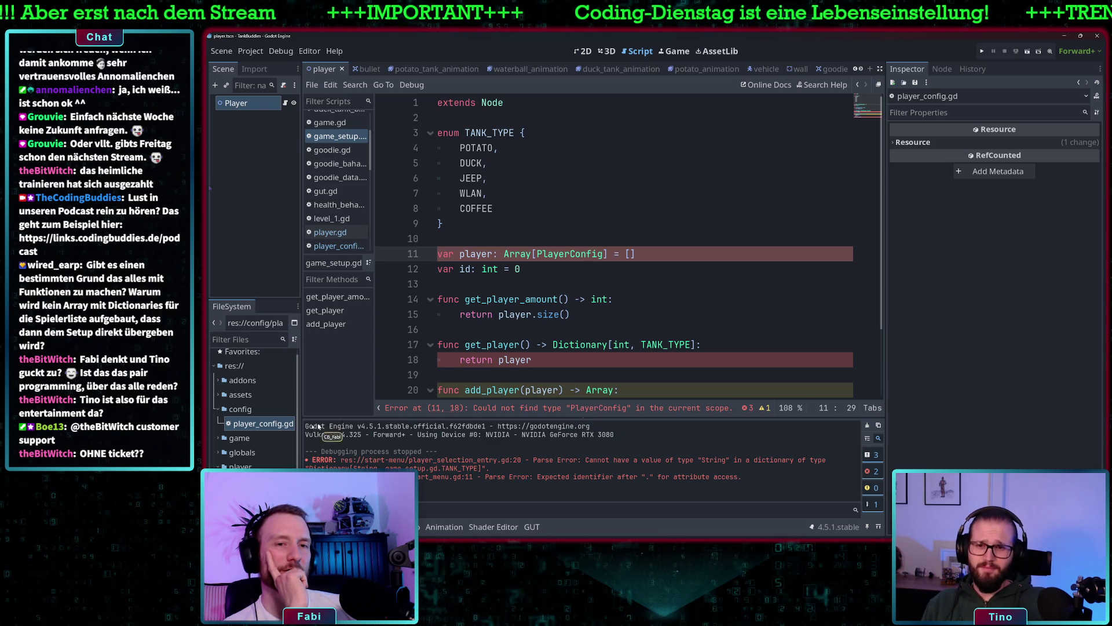
- Check PlayerConfig's class_name line in player_config.gd and save the script
double_click(259, 423)
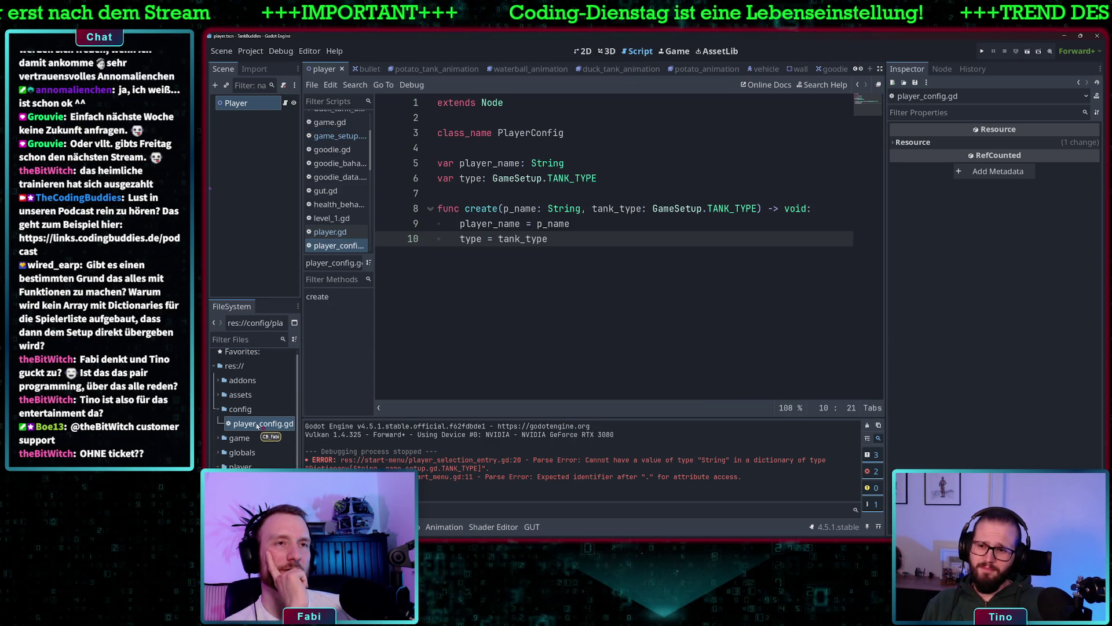
double_click(547, 134)
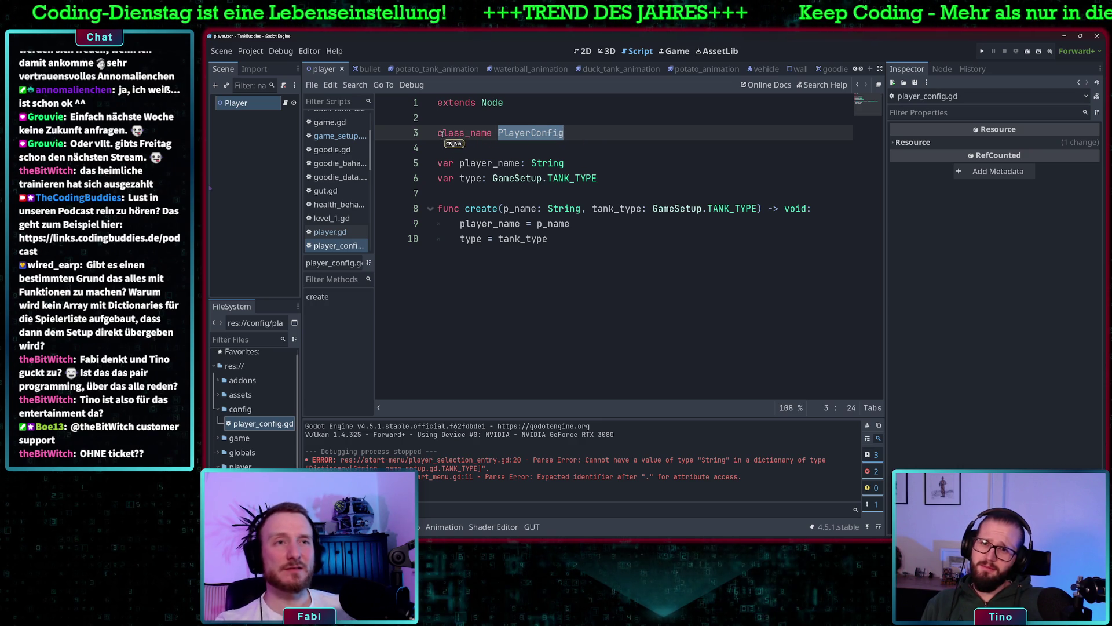
shift+click(438, 133)
key(Left)
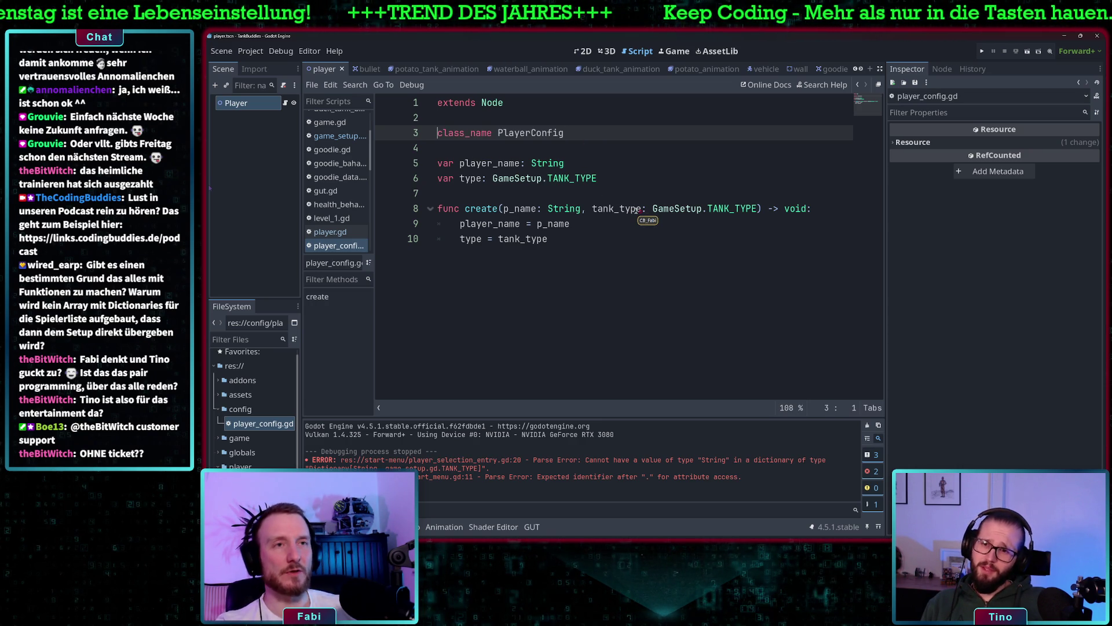
text(export)
key(BackSpace)
key(BackSpace)
key(BackSpace)
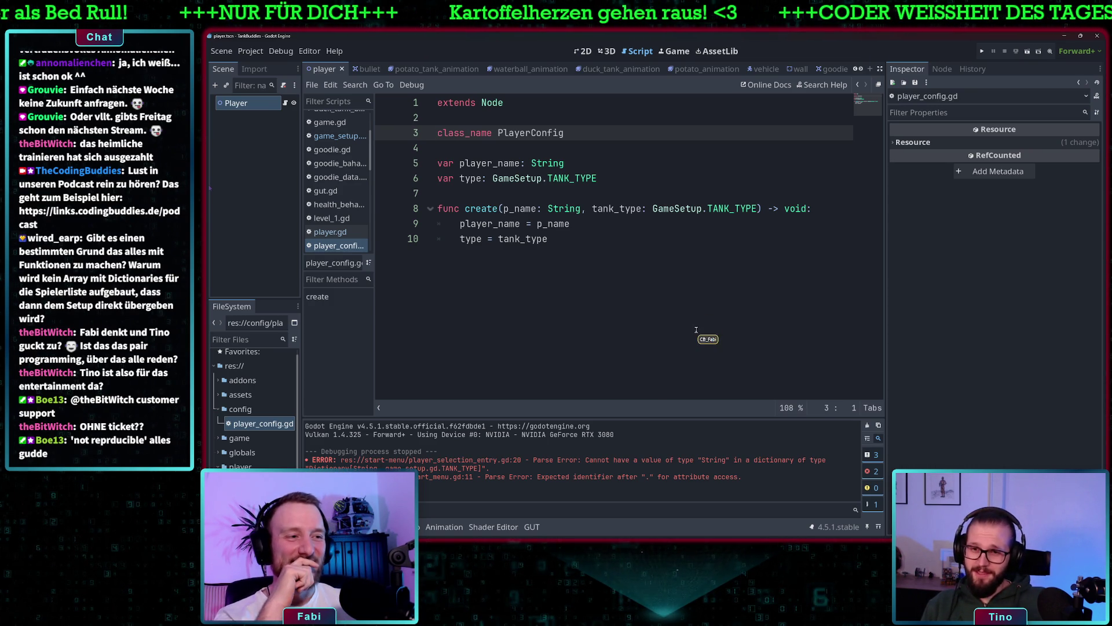
key(ctrl+s)
click(342, 136)
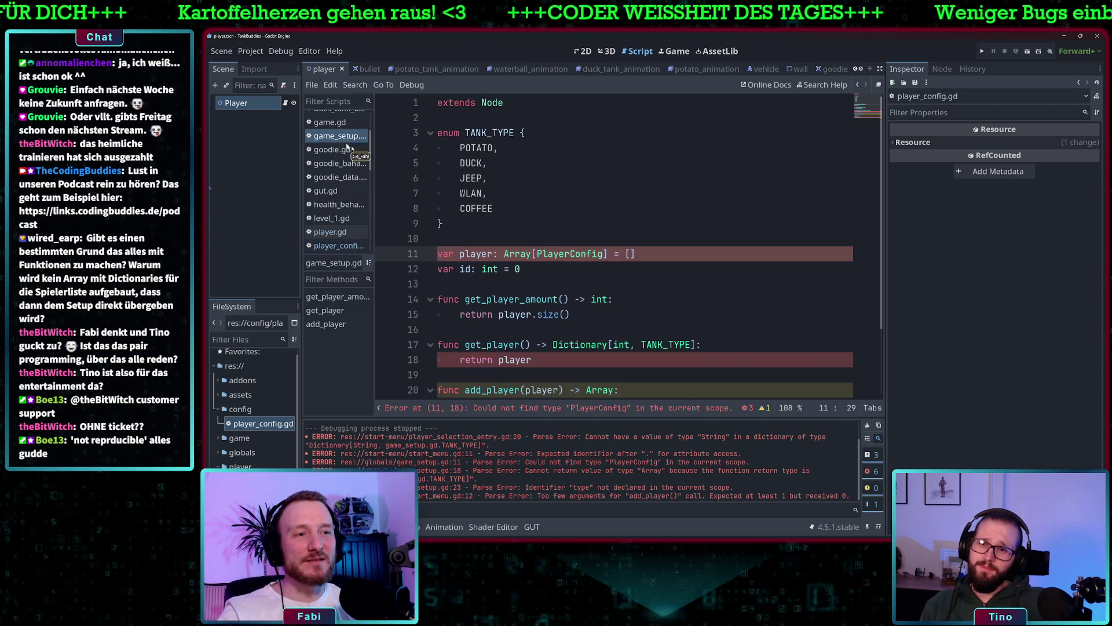
- Replace get_player's Dictionary[int, TANK_TYPE] return type with Array[PlayerConfig]
click(602, 254)
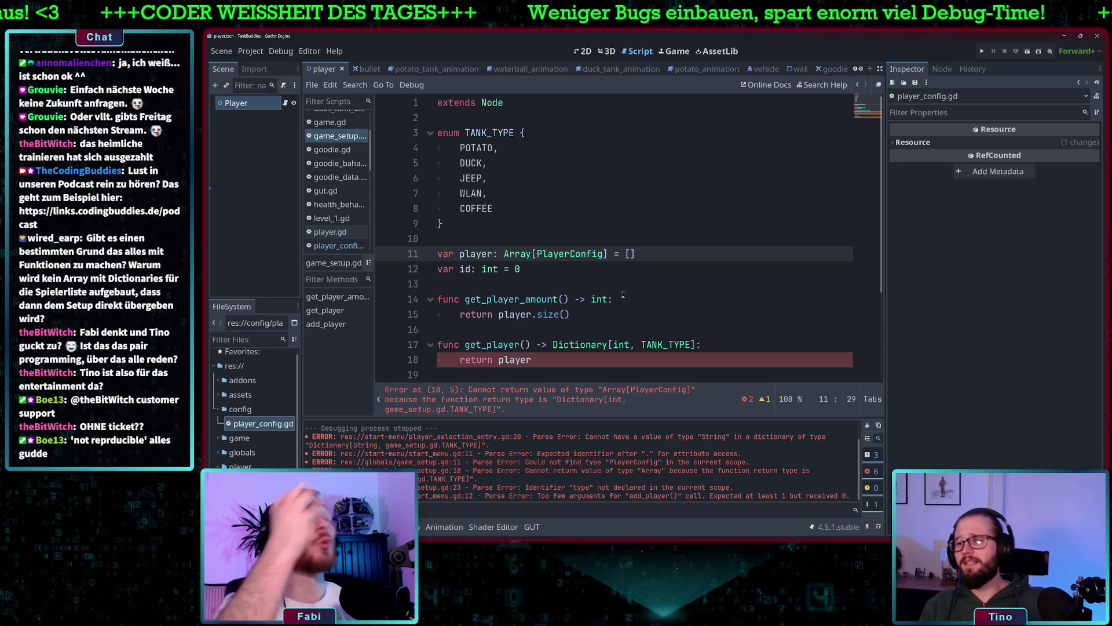
click(637, 254)
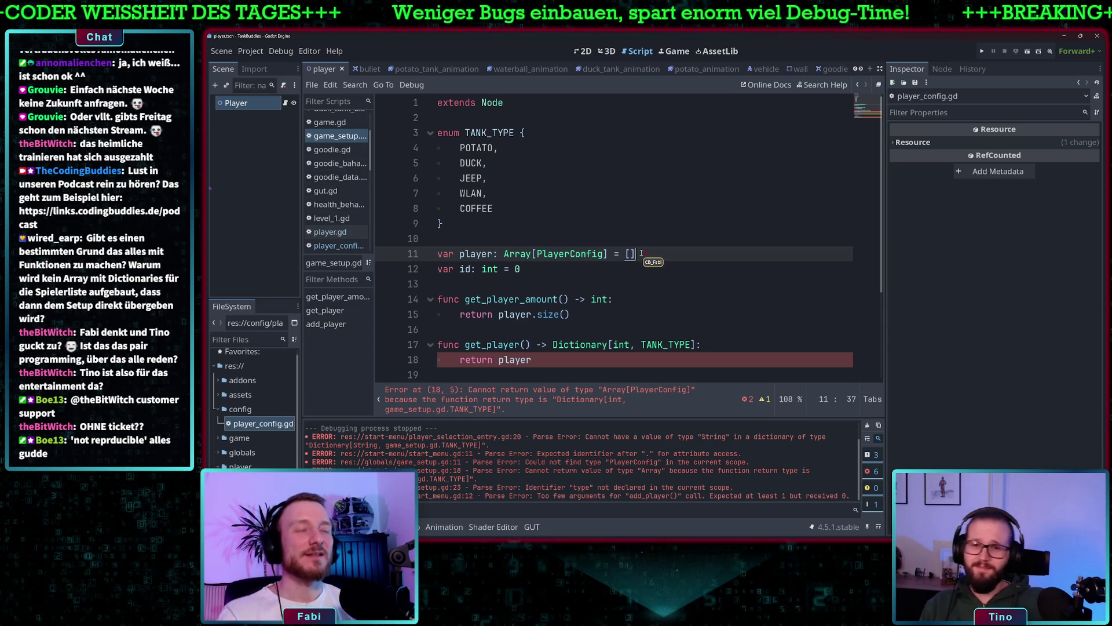
scroll(619, 295, down, 2)
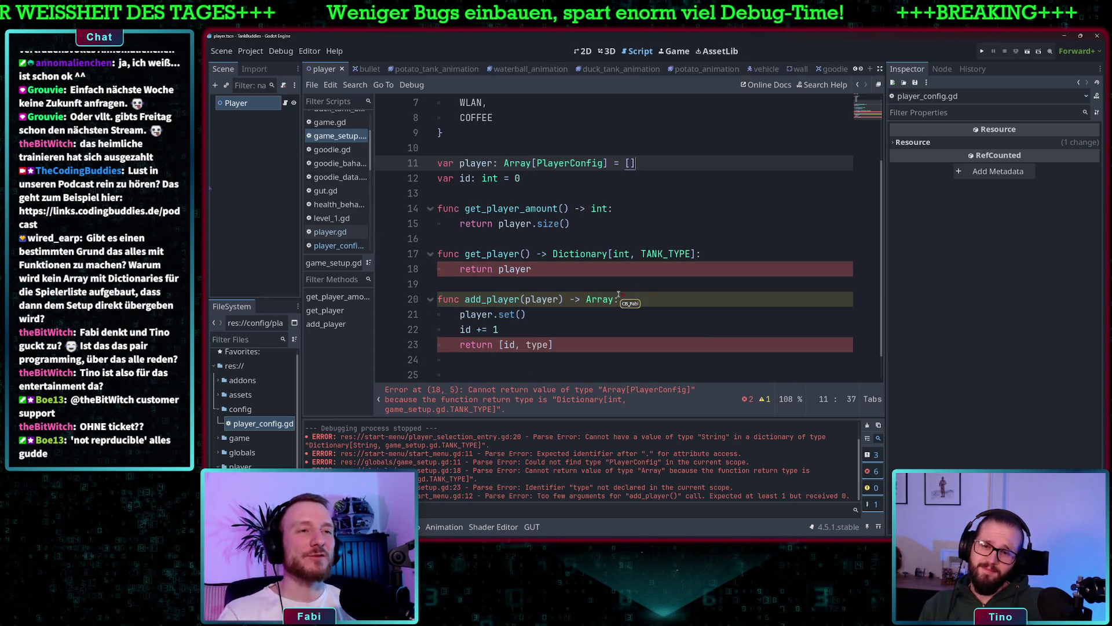
click(555, 270)
drag(694, 254, 552, 255)
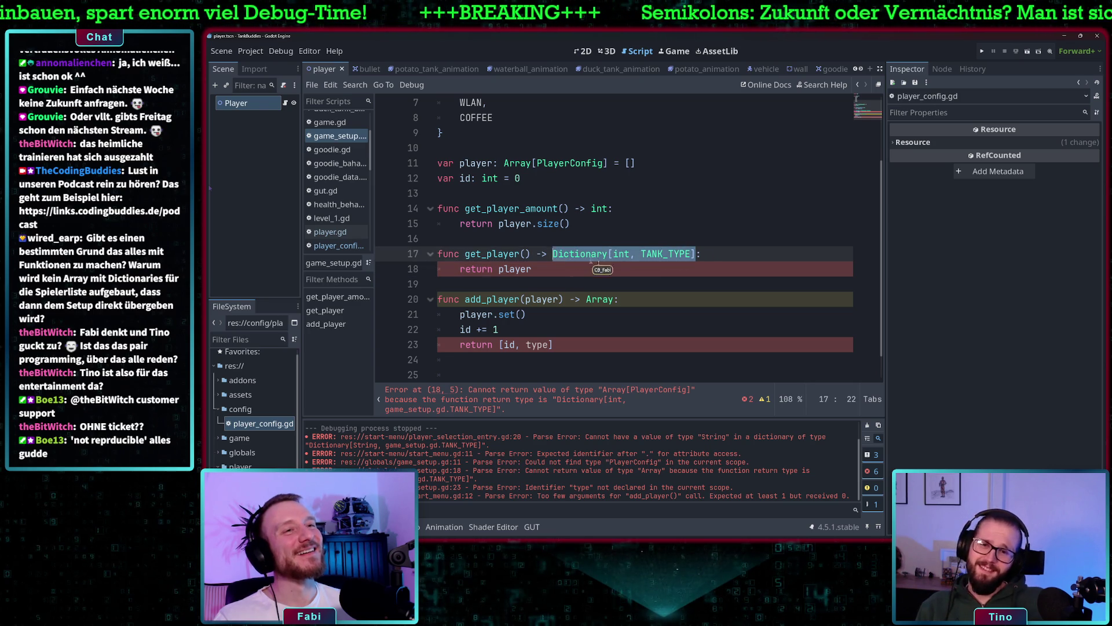
text(Arry)
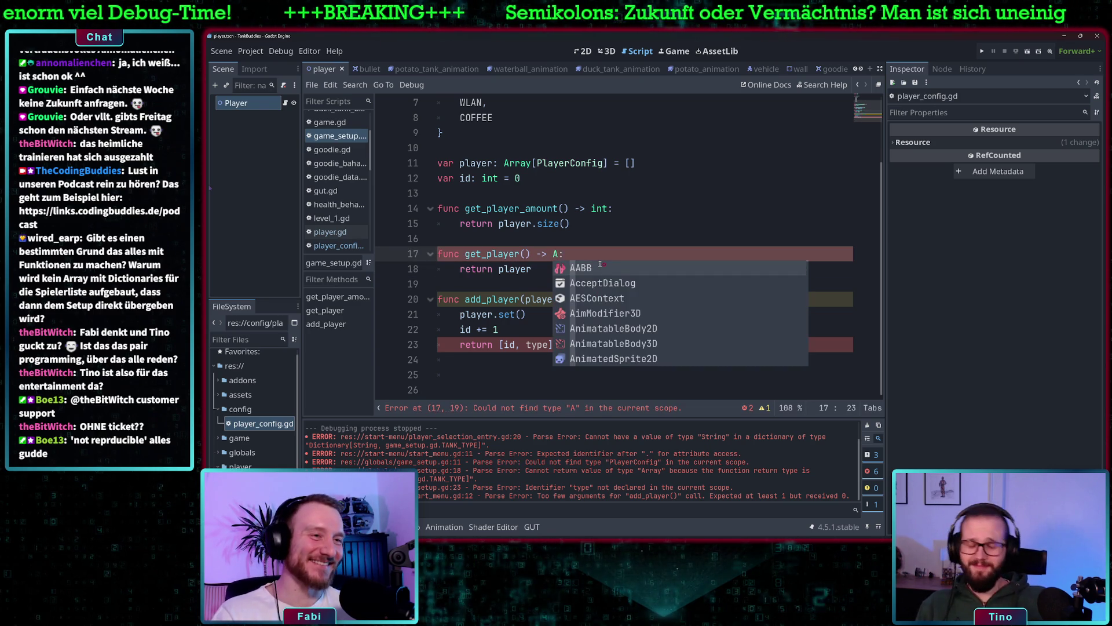
click(601, 266)
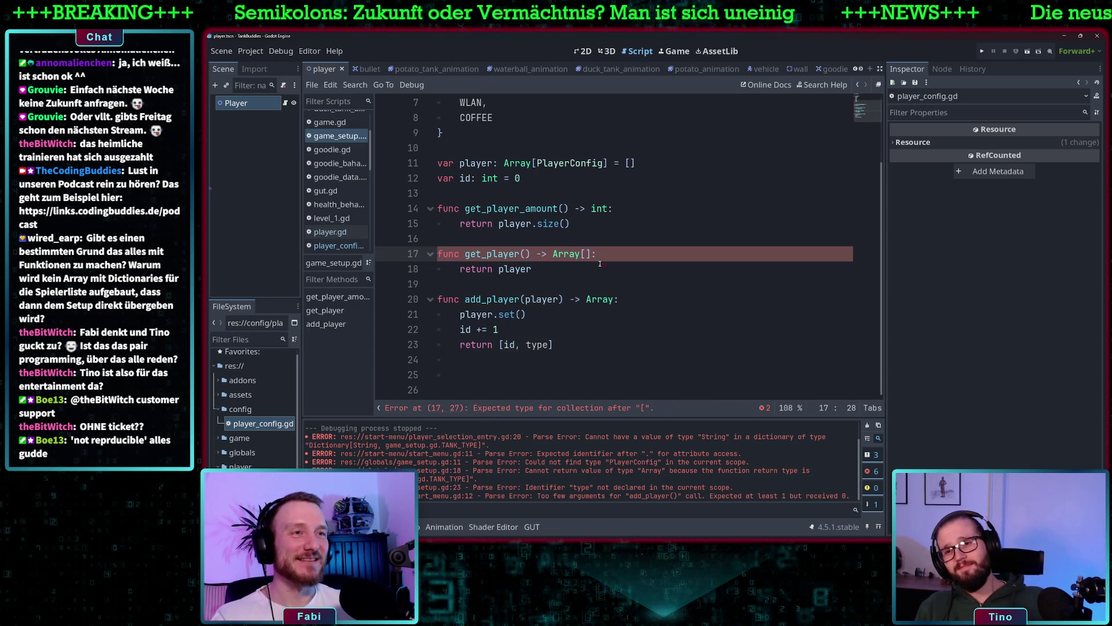
text(layerConfgi)
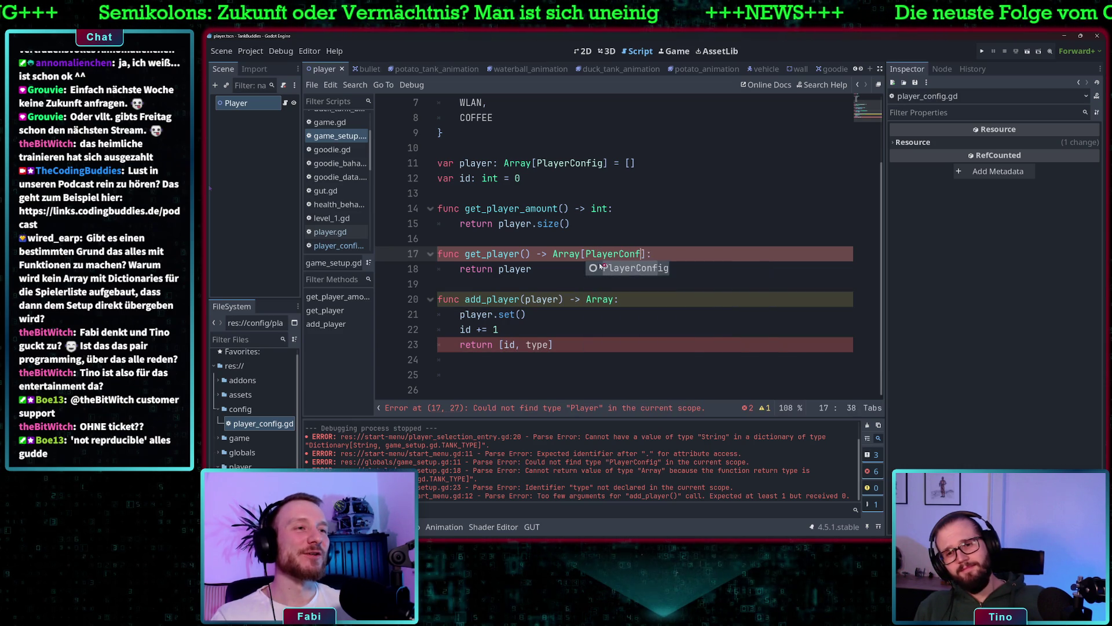
text(ig)
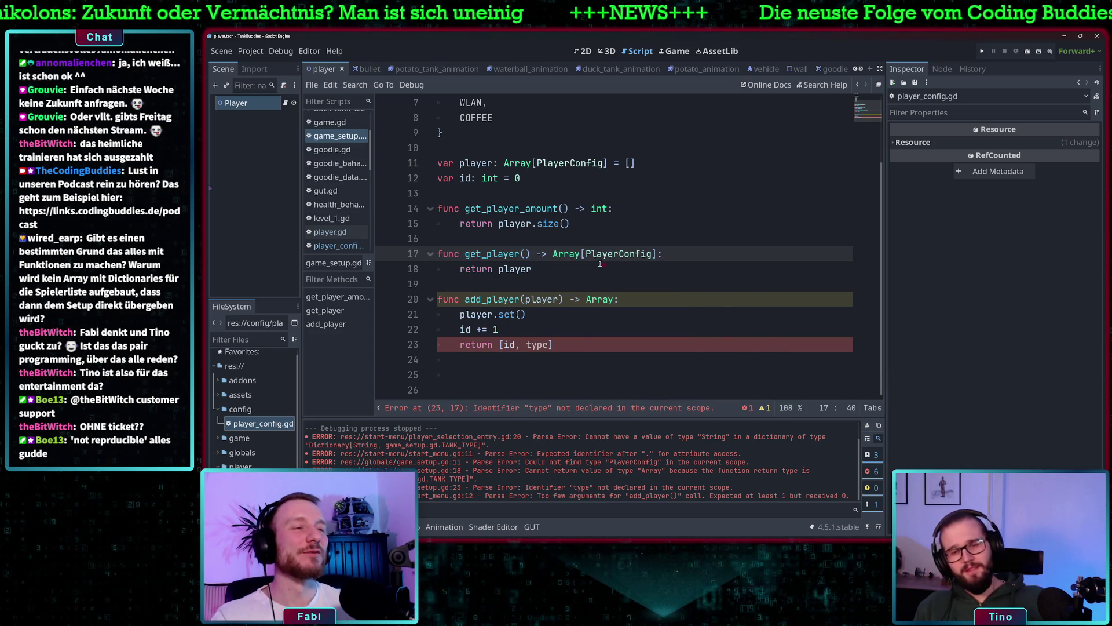
- Replace add_player's player parameter with a player_config parameter
click(544, 271)
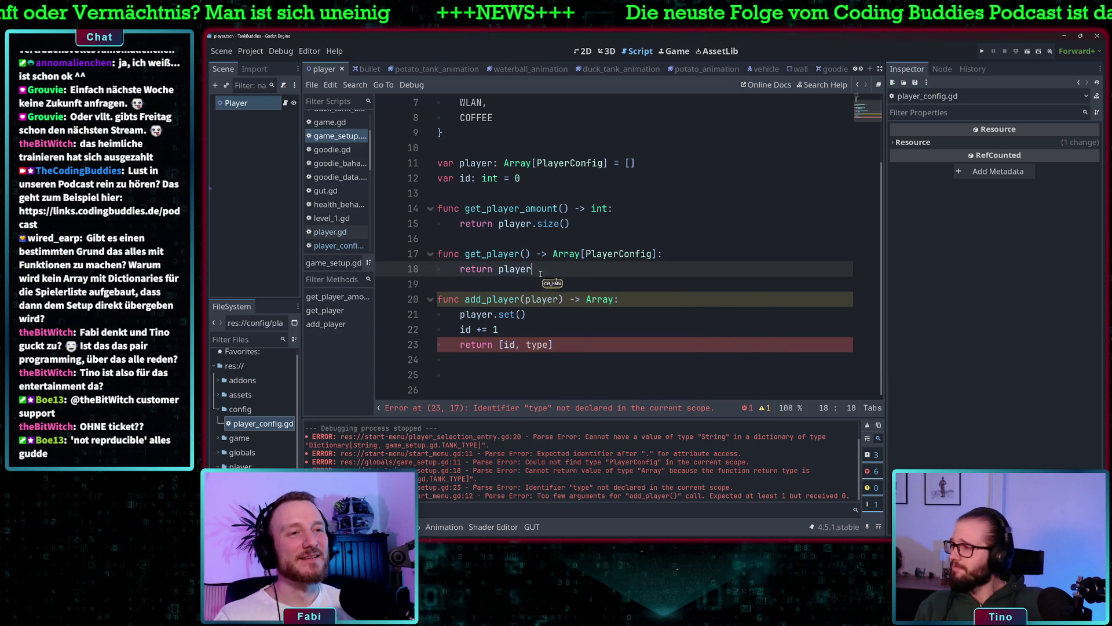
click(560, 300)
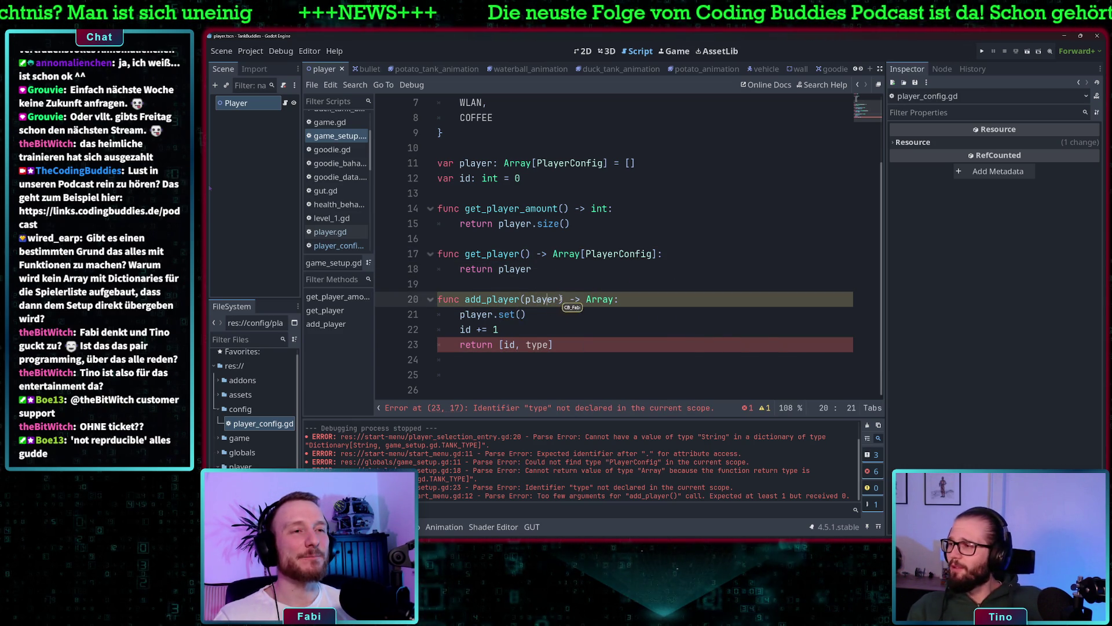
key(BackSpace)
key(BackSpace)
key(BackSpace)
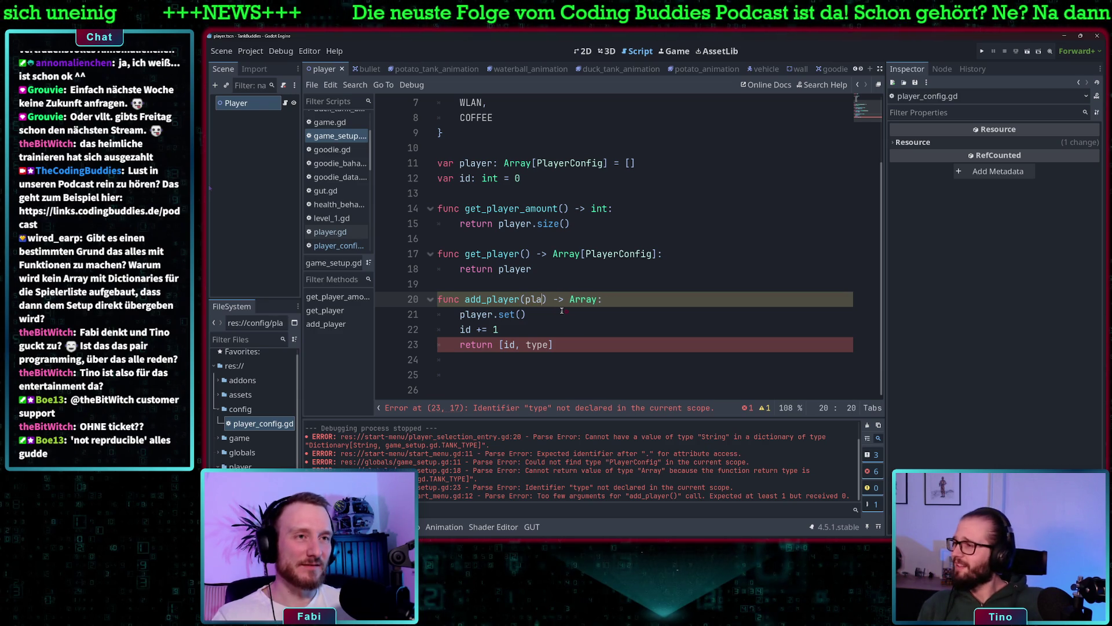
text(new)
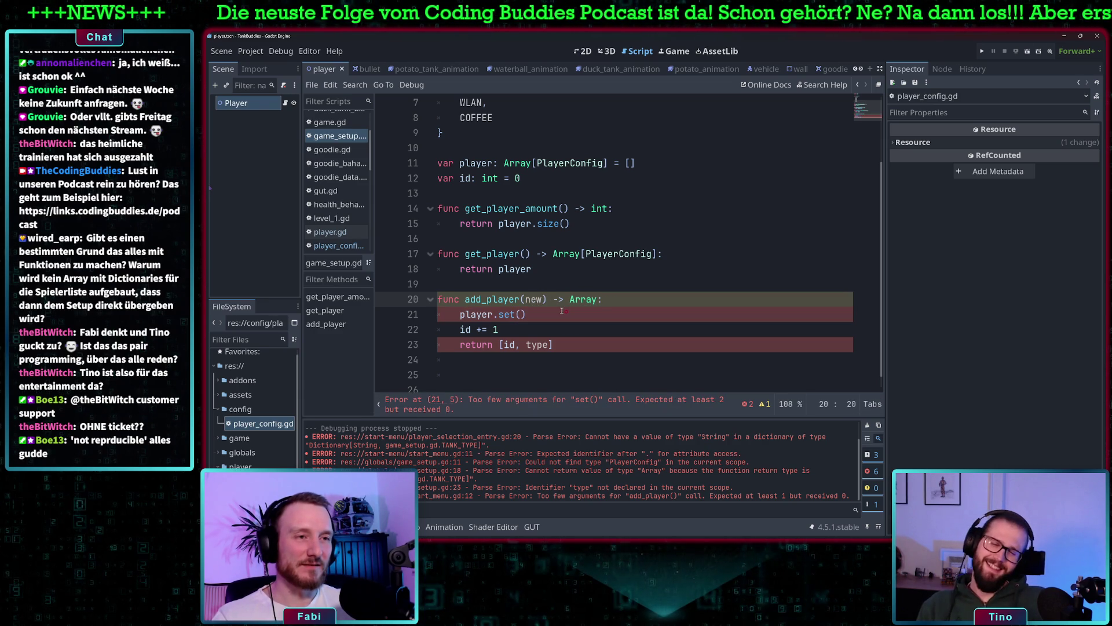
text(_player: Playe)
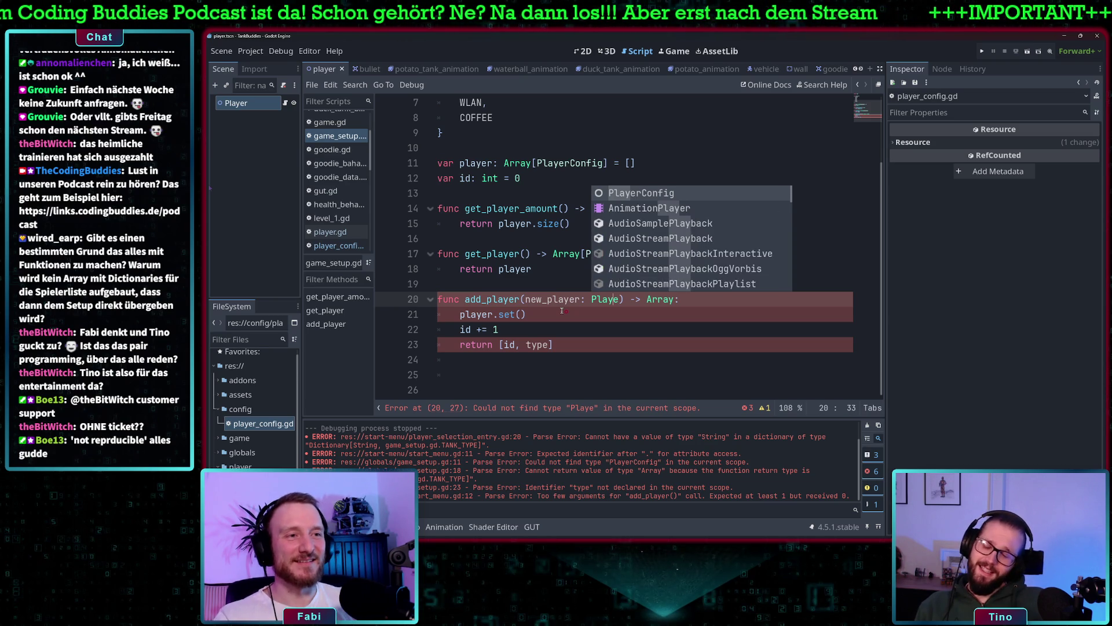
key(Left)
key(Left)
key(Left)
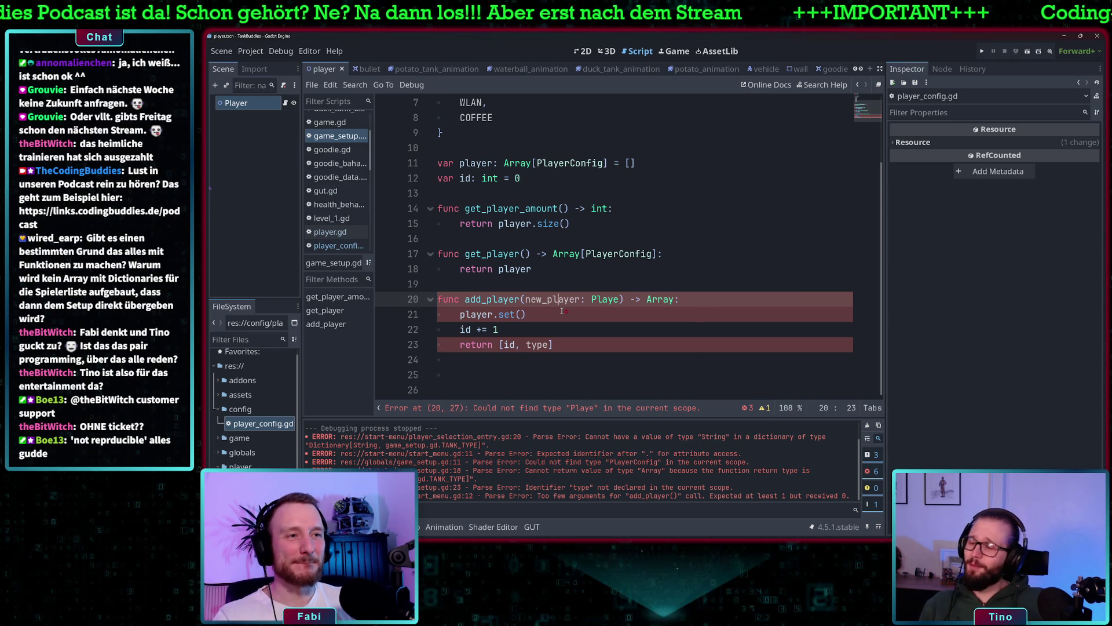
key(Left)
key(Left)
key(BackSpace)
key(BackSpace)
key(BackSpace)
key(Right)
key(Right)
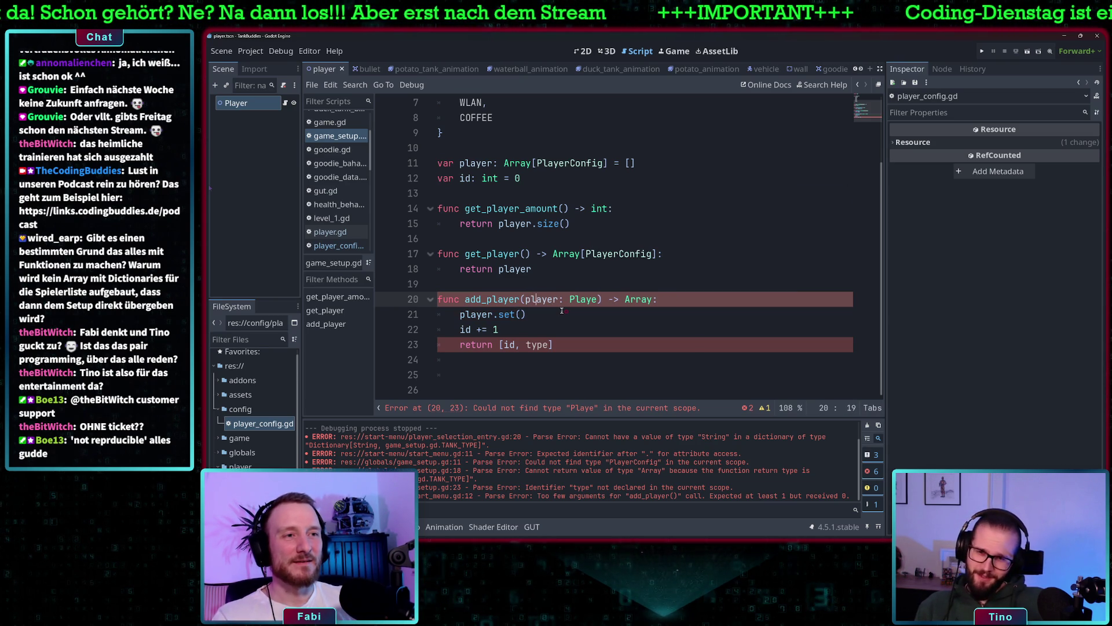
key(Right)
text(_config)
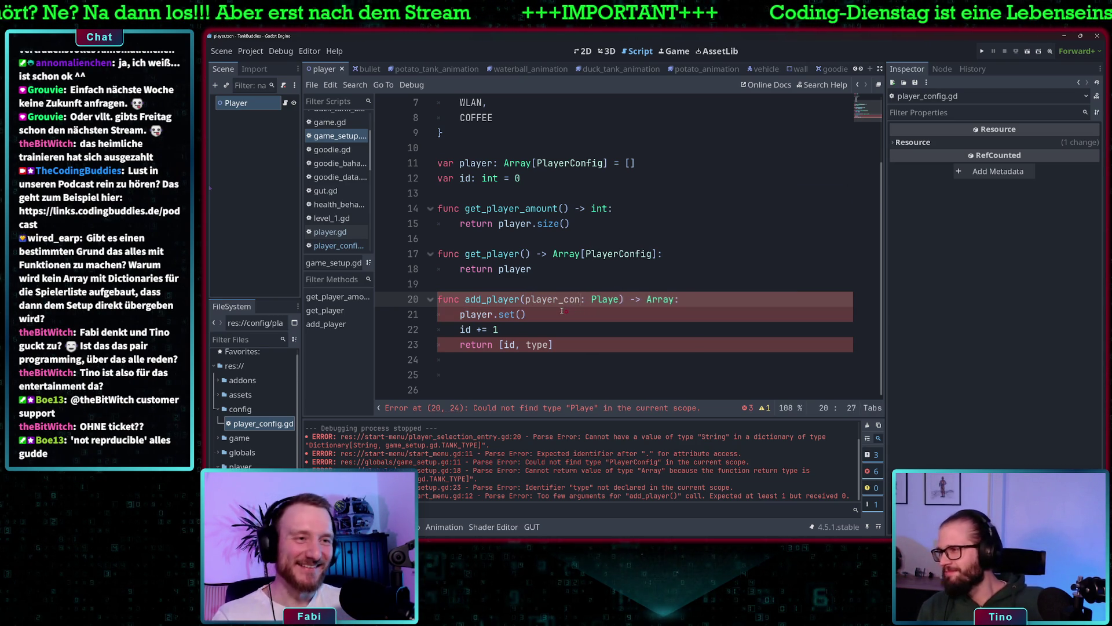
key(Right)
key(Right)
key(Right)
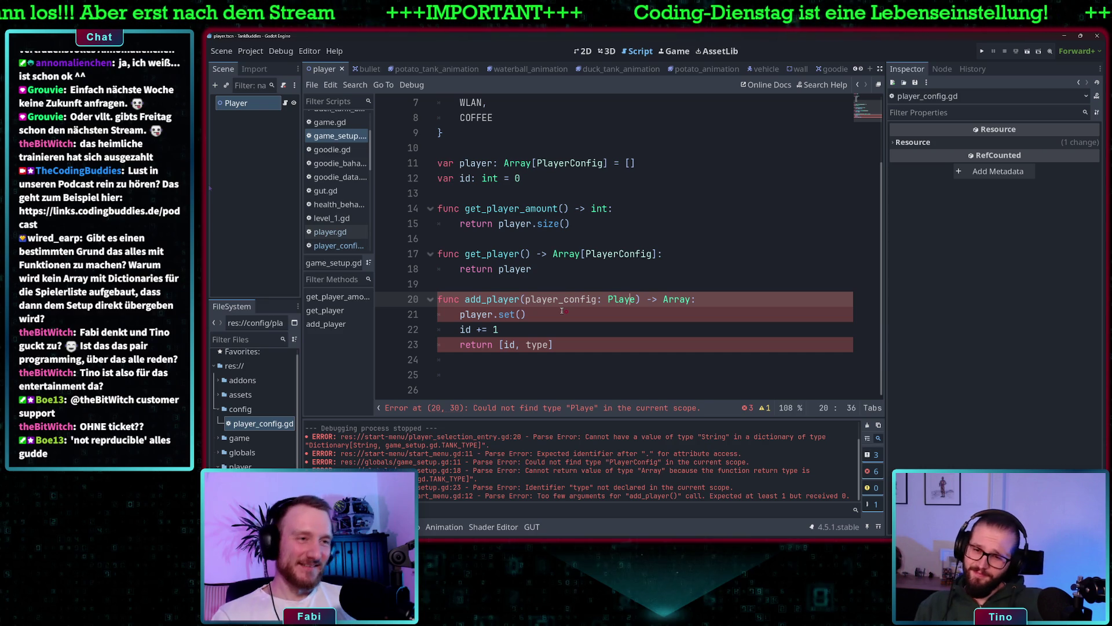
- Type the parameter as PlayerConfig, shorten it to config, and add an Array[] return type
text(r)
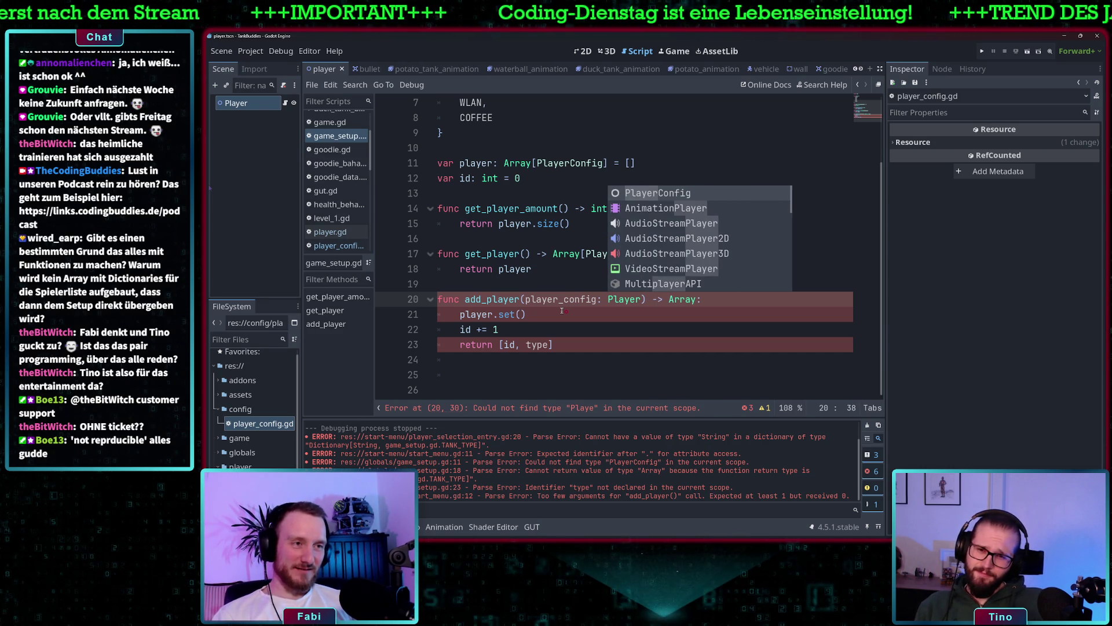
text(Config)
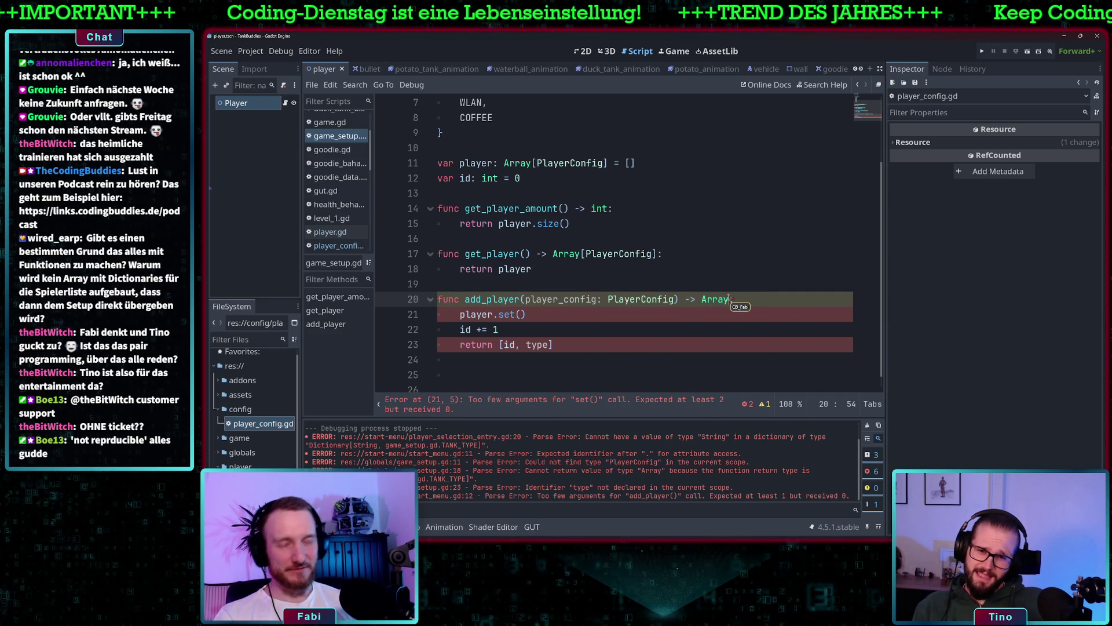
text([9)
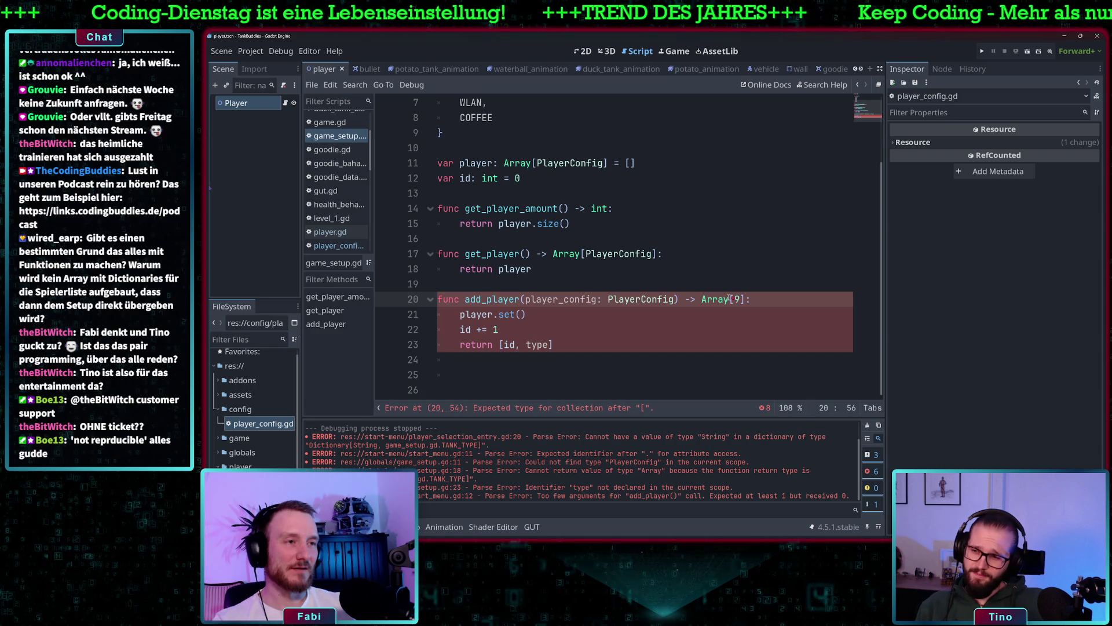
key(BackSpace)
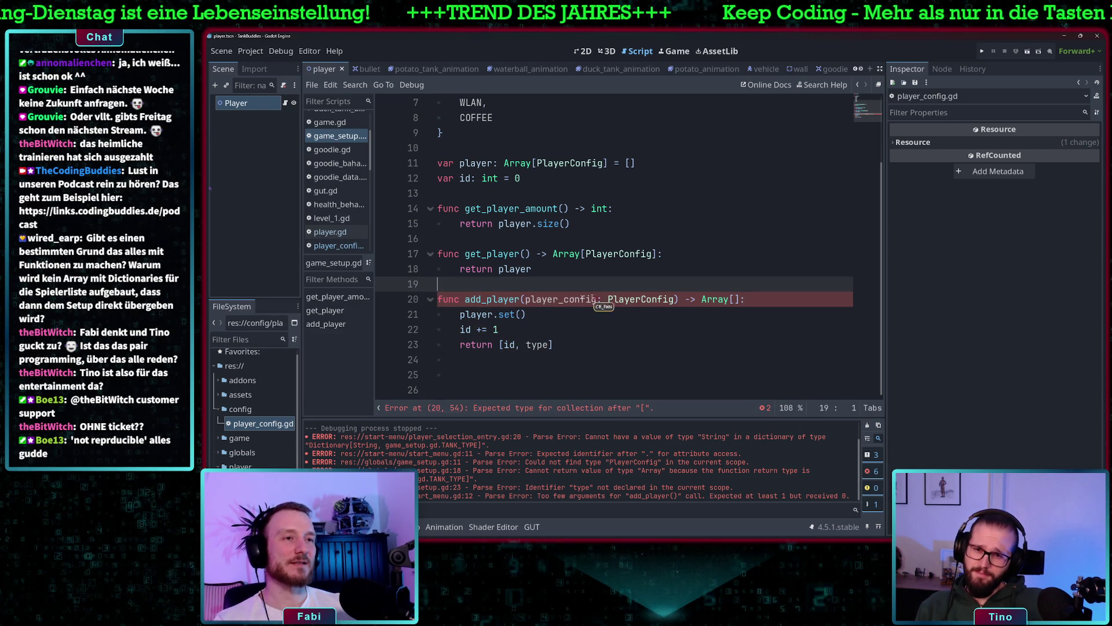
click(564, 299)
key(BackSpace)
key(BackSpace)
key(BackSpace)
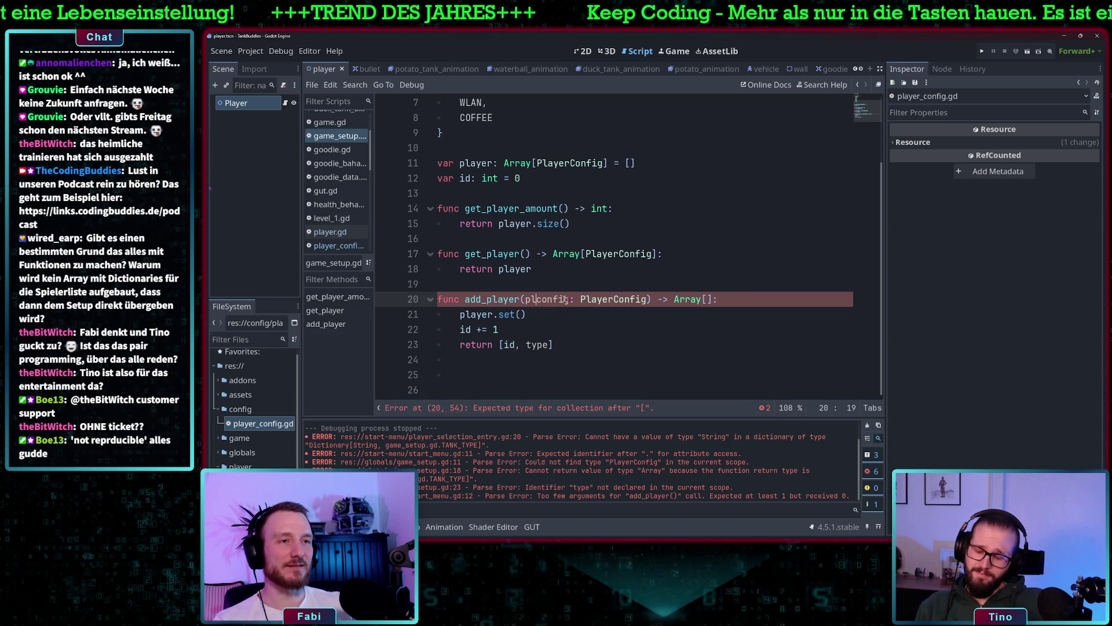
key(End)
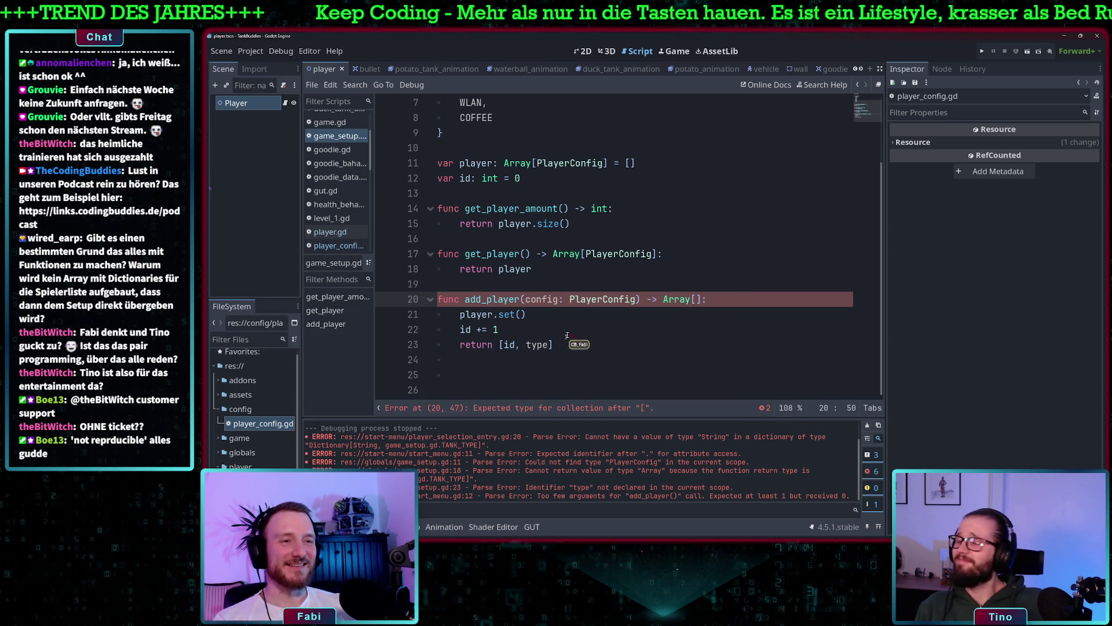
mouse_move(562, 344)
mouse_down()
mouse_move(464, 329)
mouse_move(462, 316)
mouse_up()
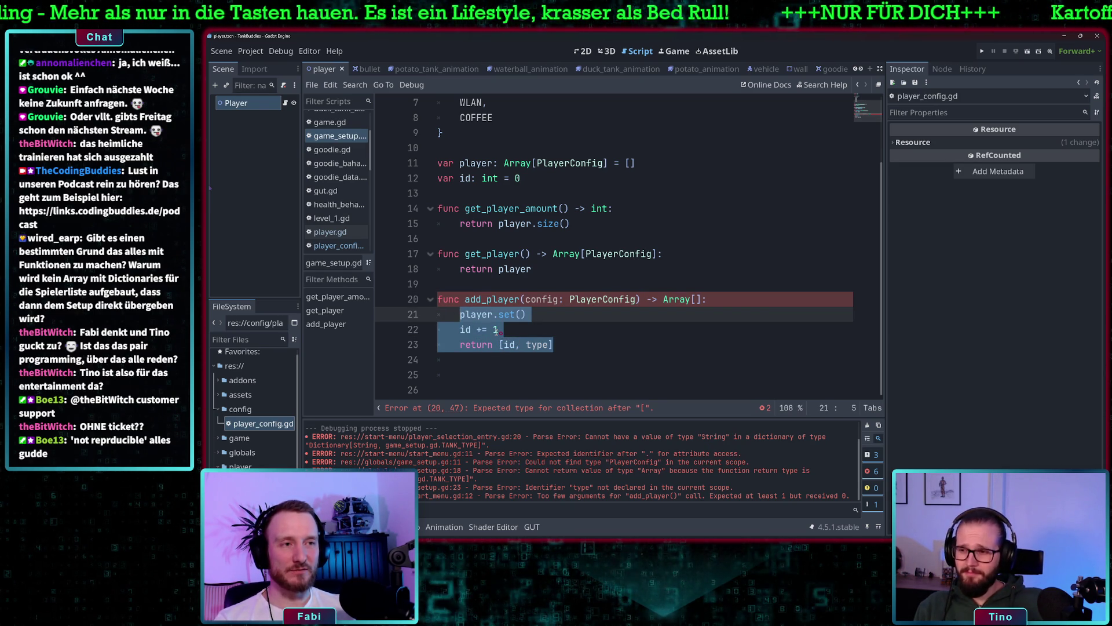
- Make add_player's body append config to the player array
text(p)
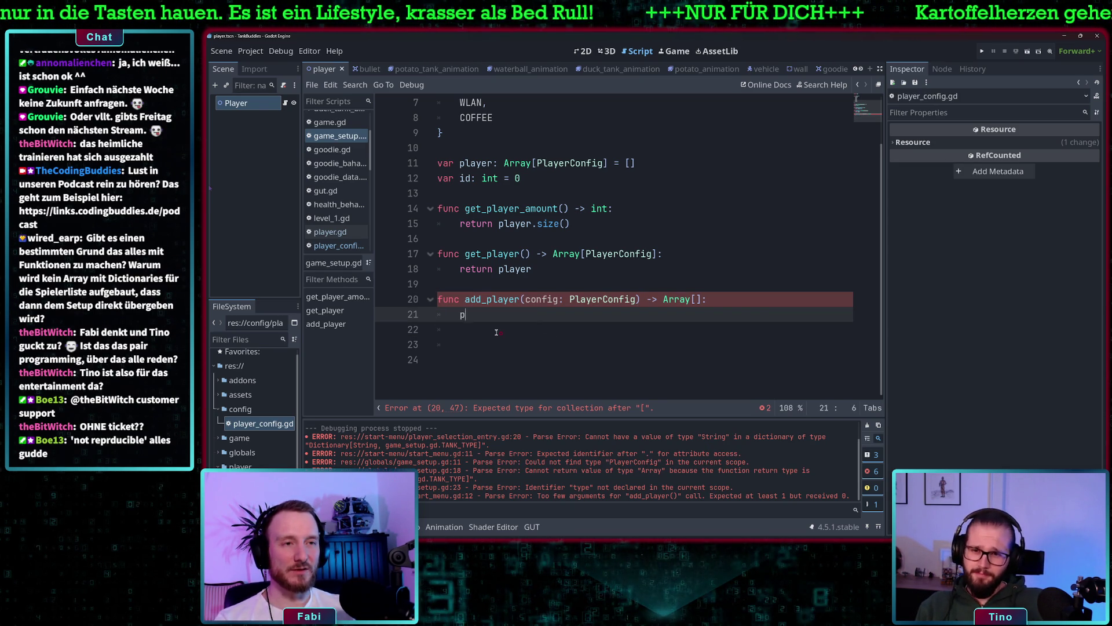
text(layer.pus)
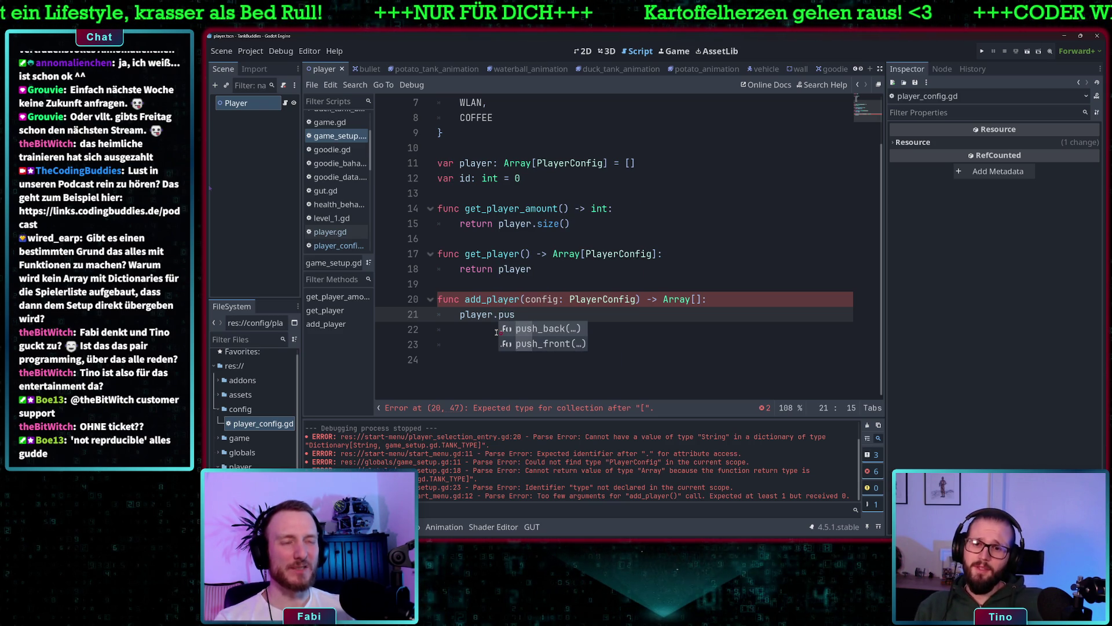
key(BackSpace)
key(BackSpace)
key(BackSpace)
text(ad)
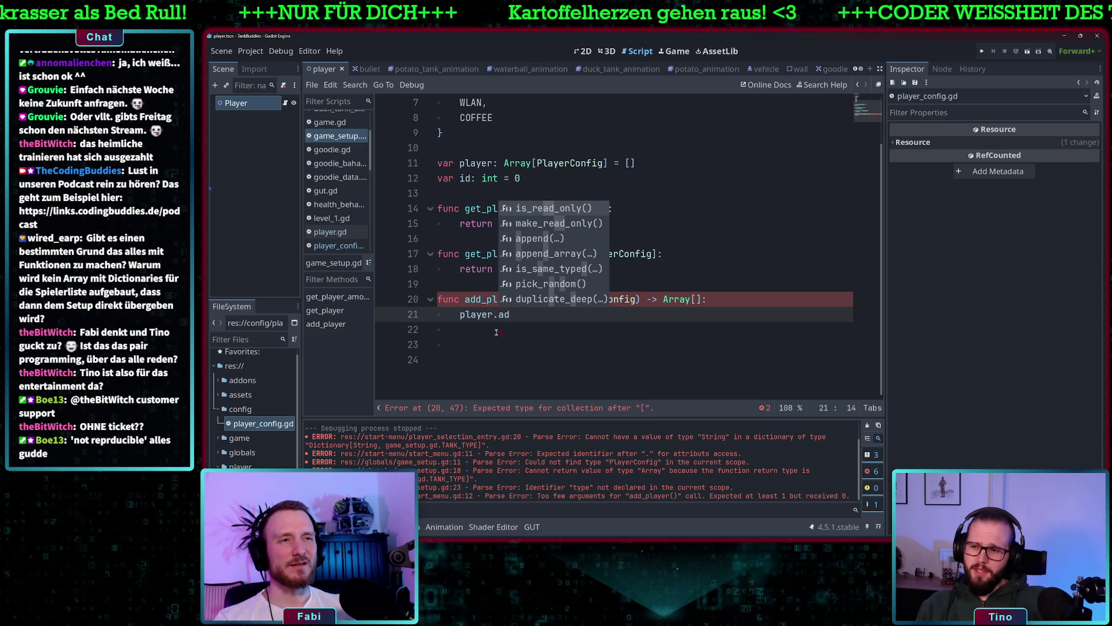
key(Down)
key(Down)
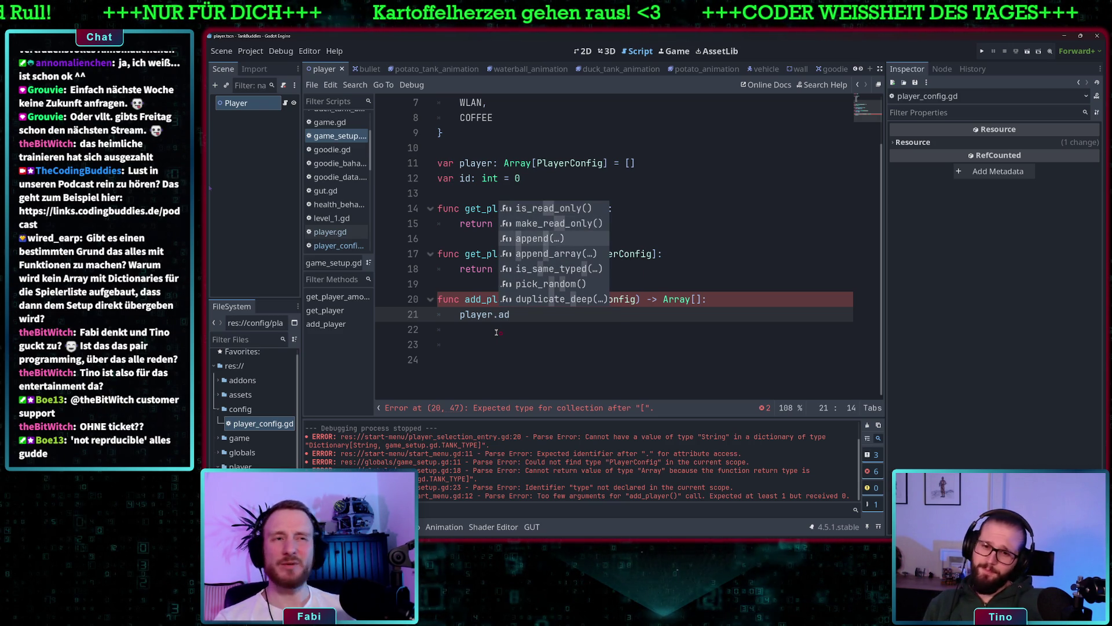
key(Return)
text(config)
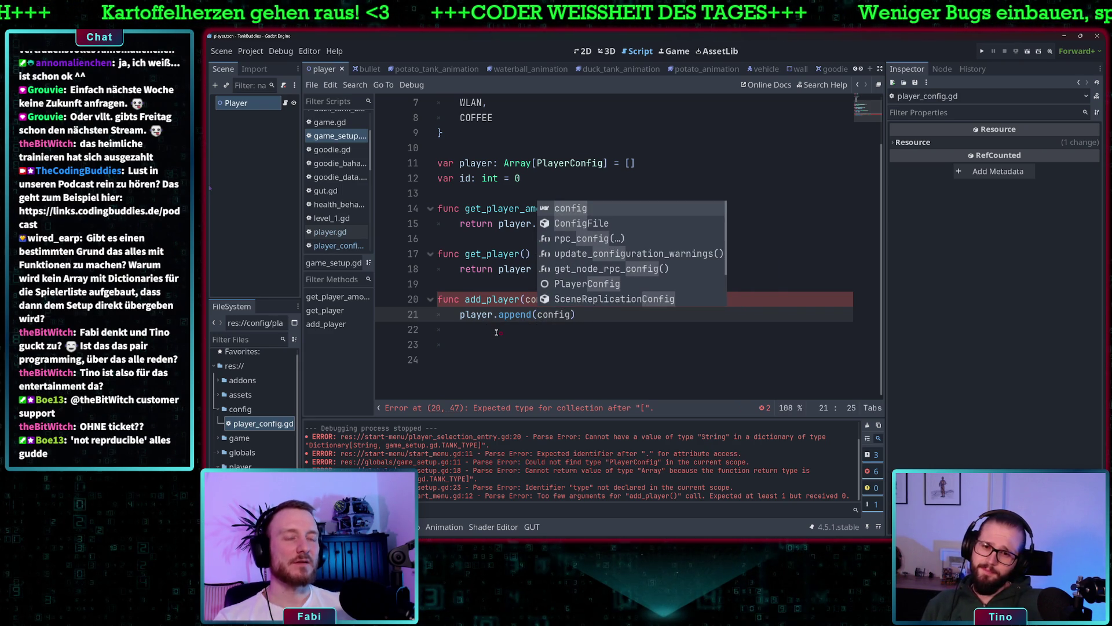
text())
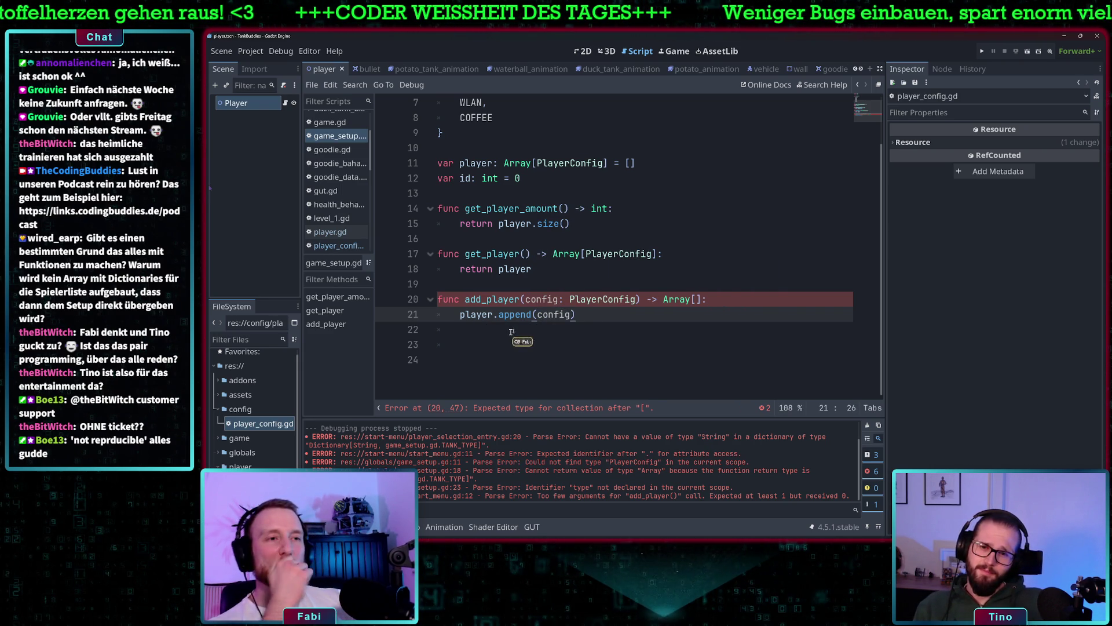
key(Return)
key(BackSpace)
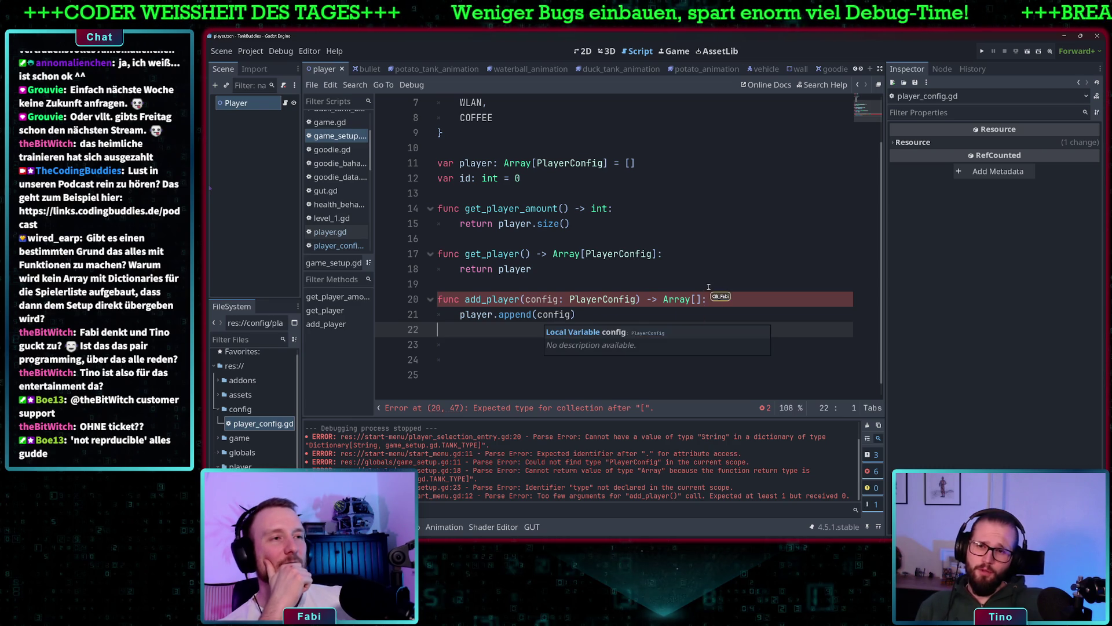
- Delete the broken Array[] return type from add_player on line 20
drag(701, 299, 649, 299)
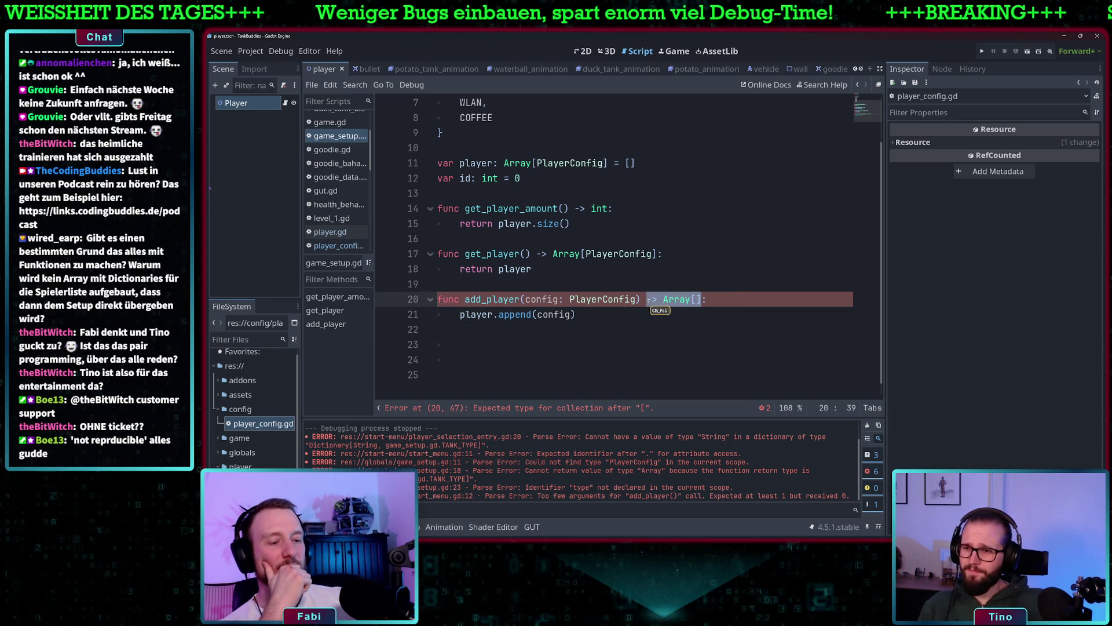
key(BackSpace)
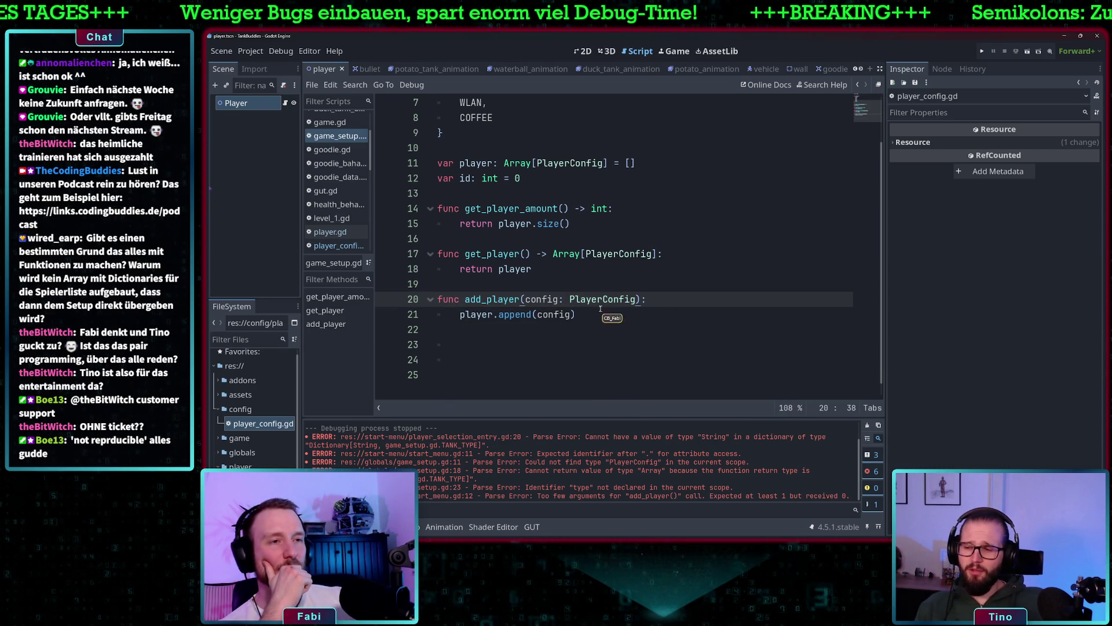
click(608, 314)
click(491, 163)
- Rename the player array variable to player_configs and use it in the size() call
text(_configs)
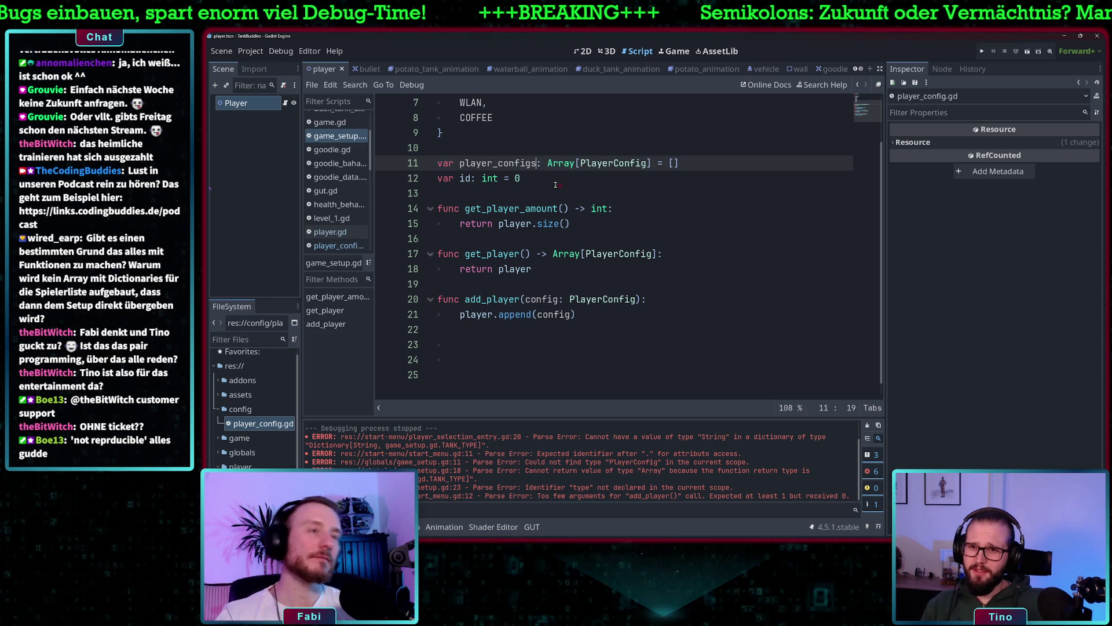
double_click(505, 163)
key(ctrl+c)
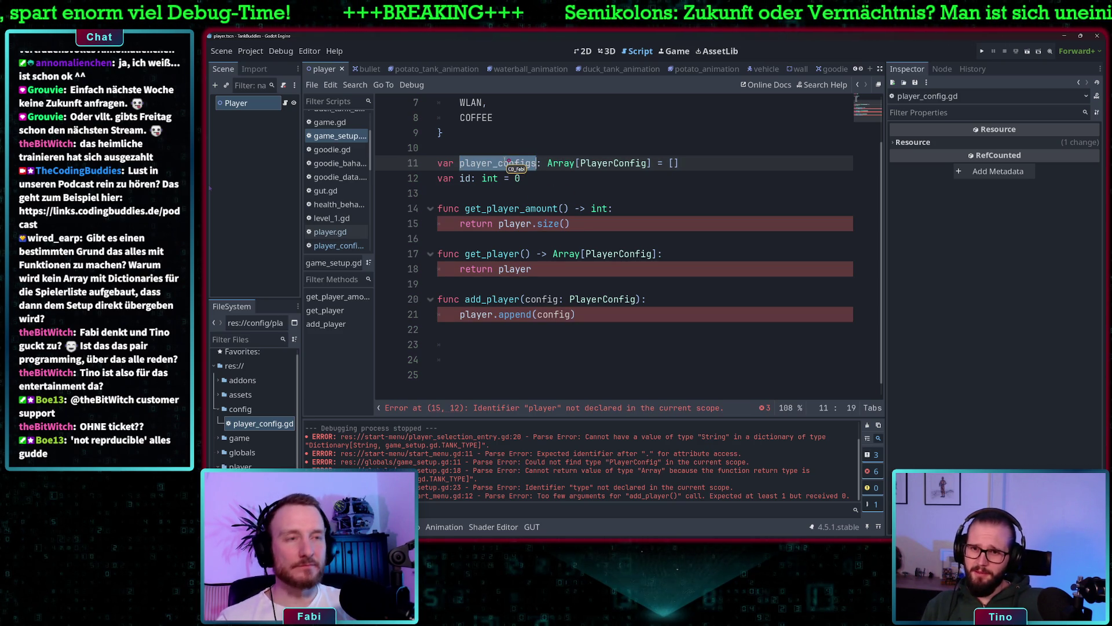
double_click(521, 224)
key(ctrl+v)
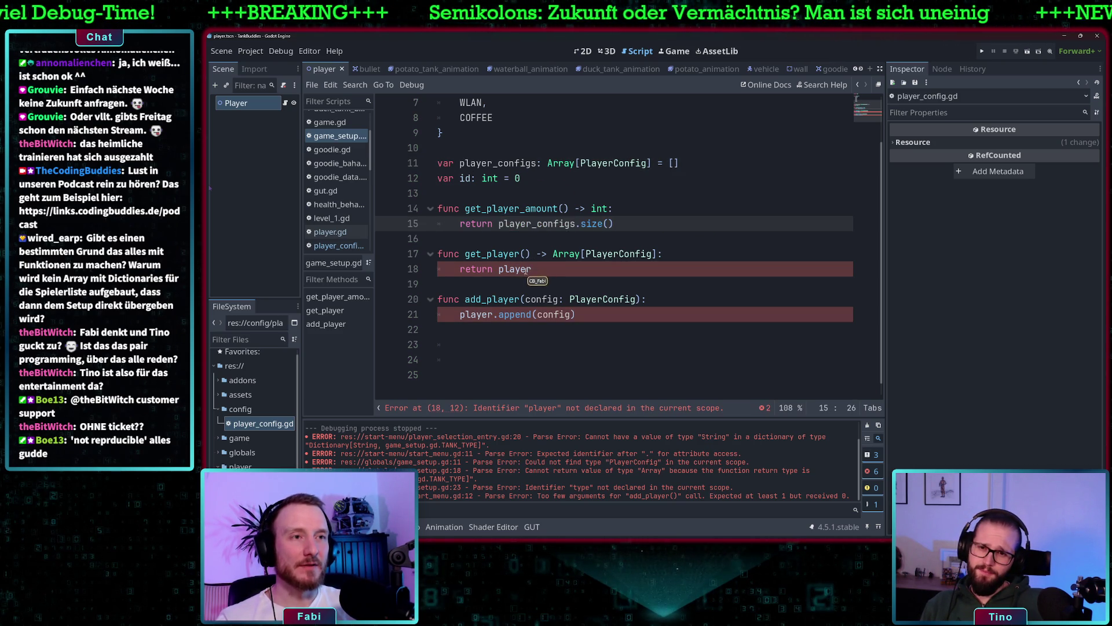
- Make the append call and the return statement use player_configs
double_click(553, 314)
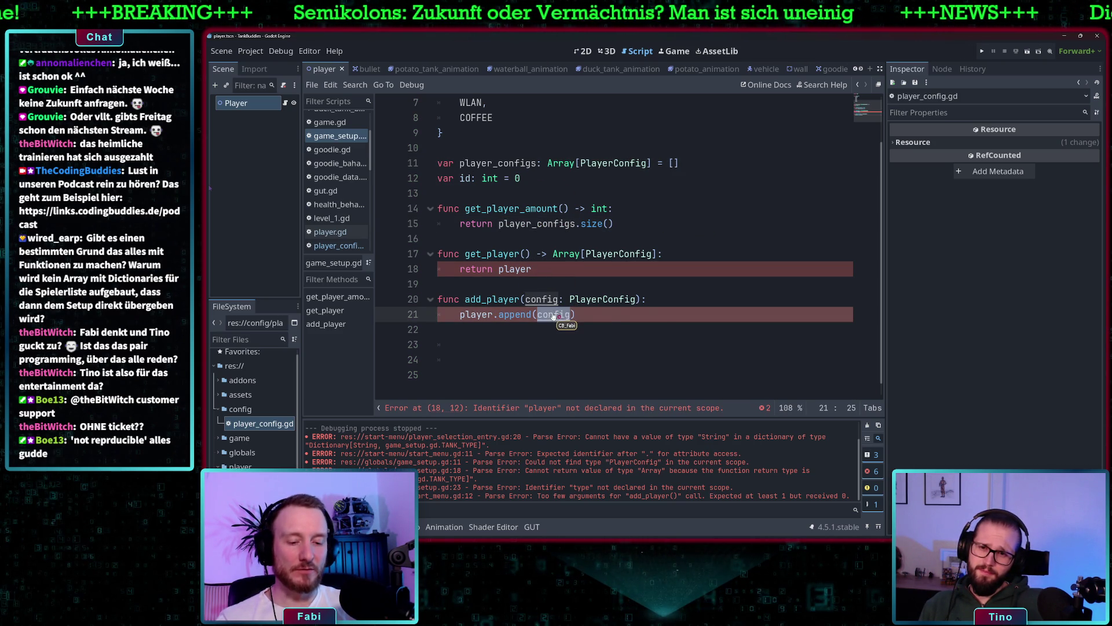
key(ctrl+v)
key(End)
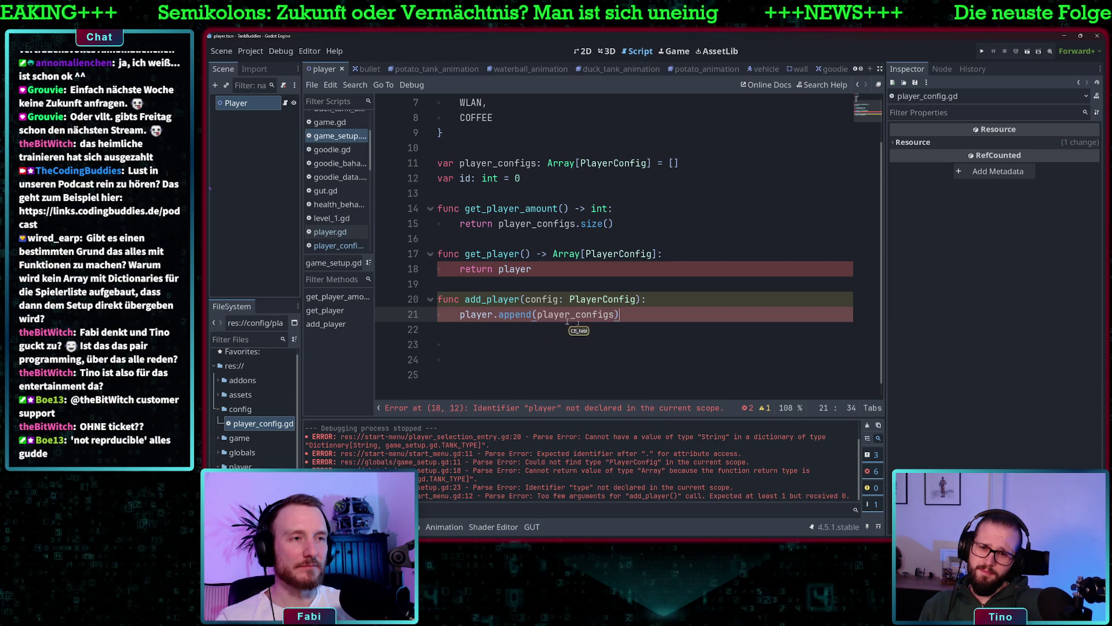
key(ctrl+z)
double_click(475, 314)
key(ctrl+v)
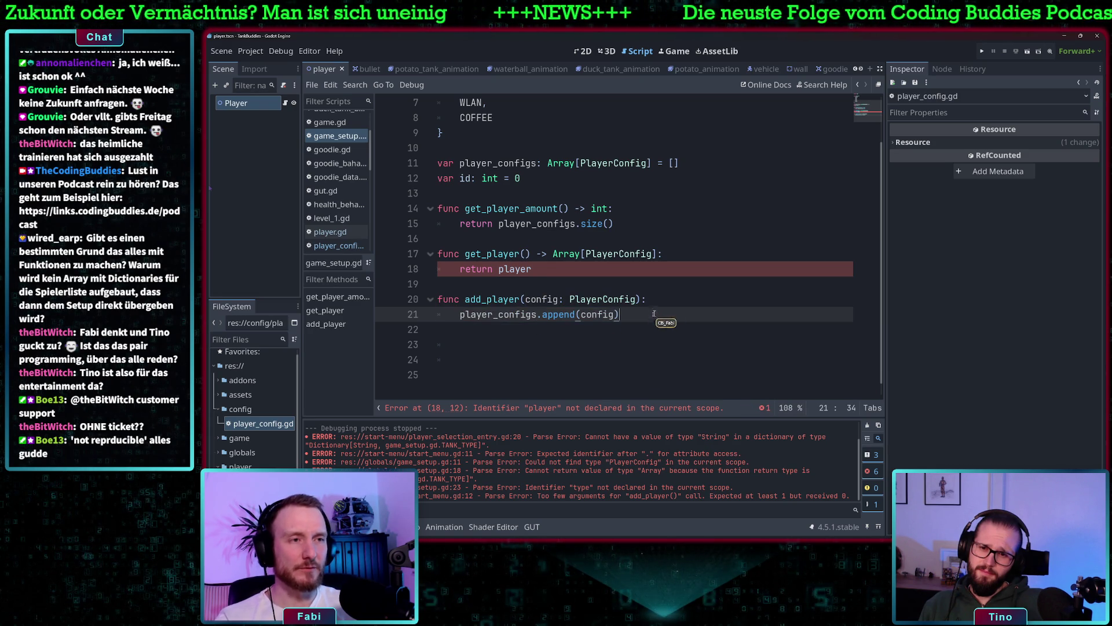
click(547, 274)
text(_configs)
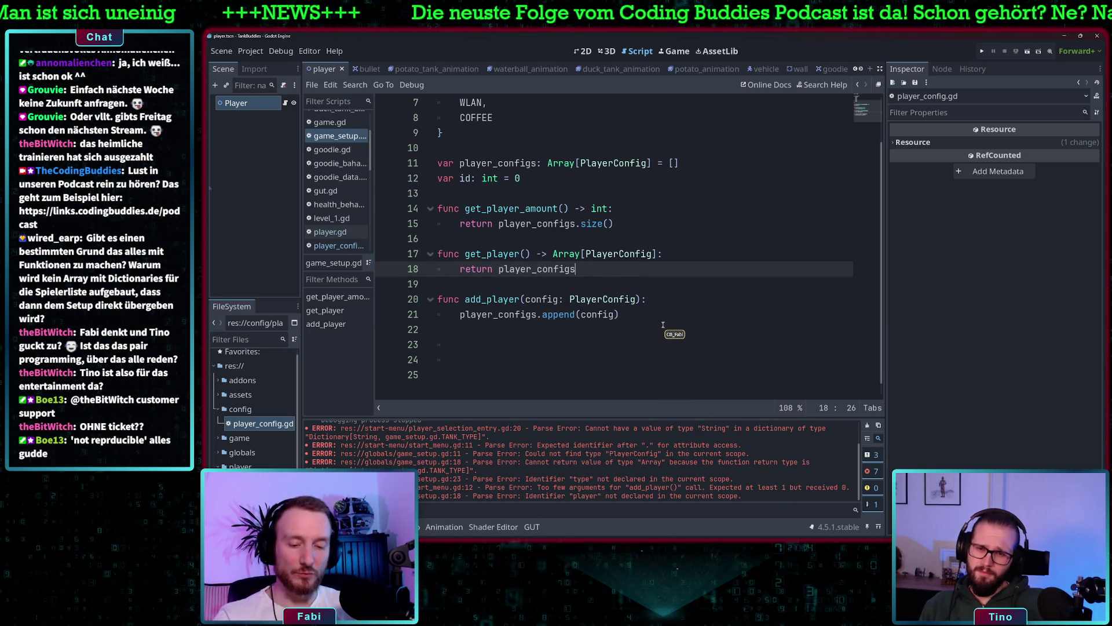
scroll(608, 249, up, 2)
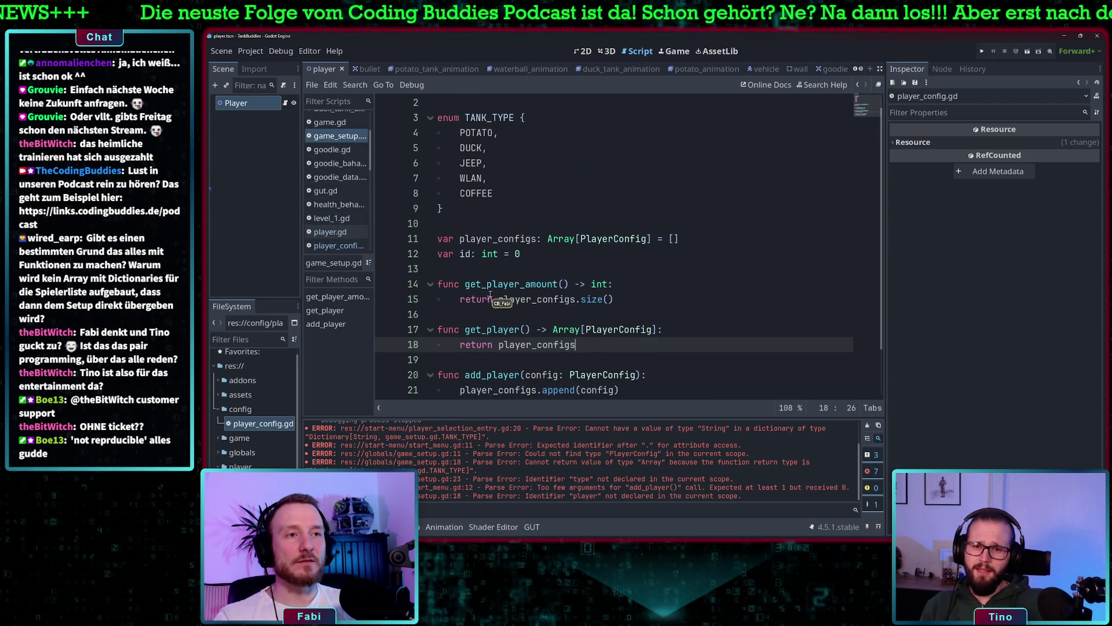
scroll(543, 341, down, 2)
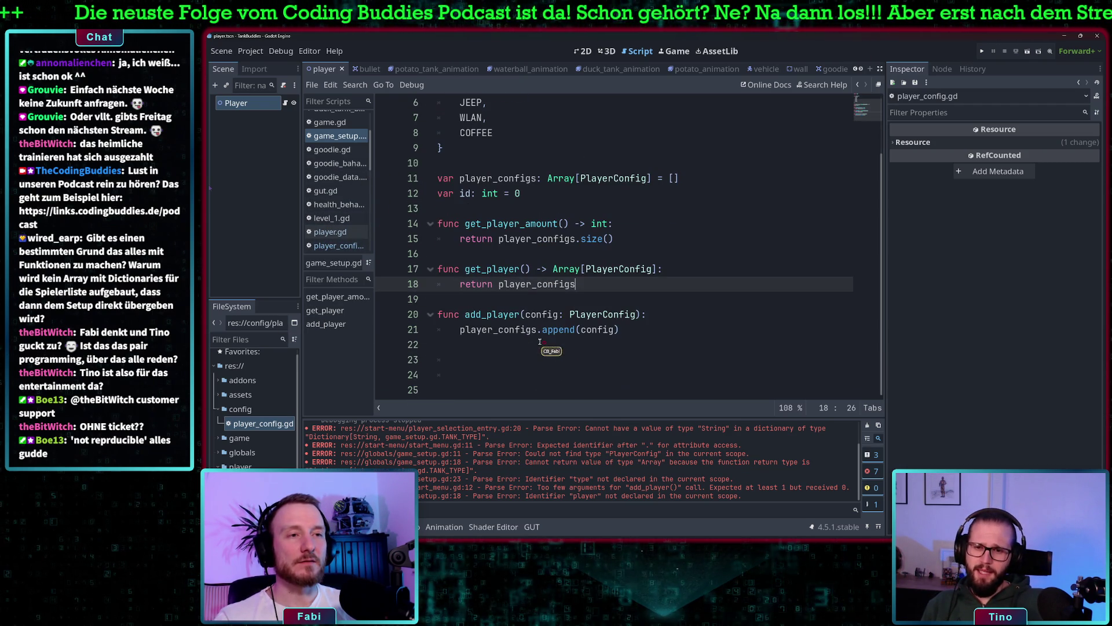
- Rename the get_player function to get_players, then switch to player.gd
click(520, 269)
text(s)
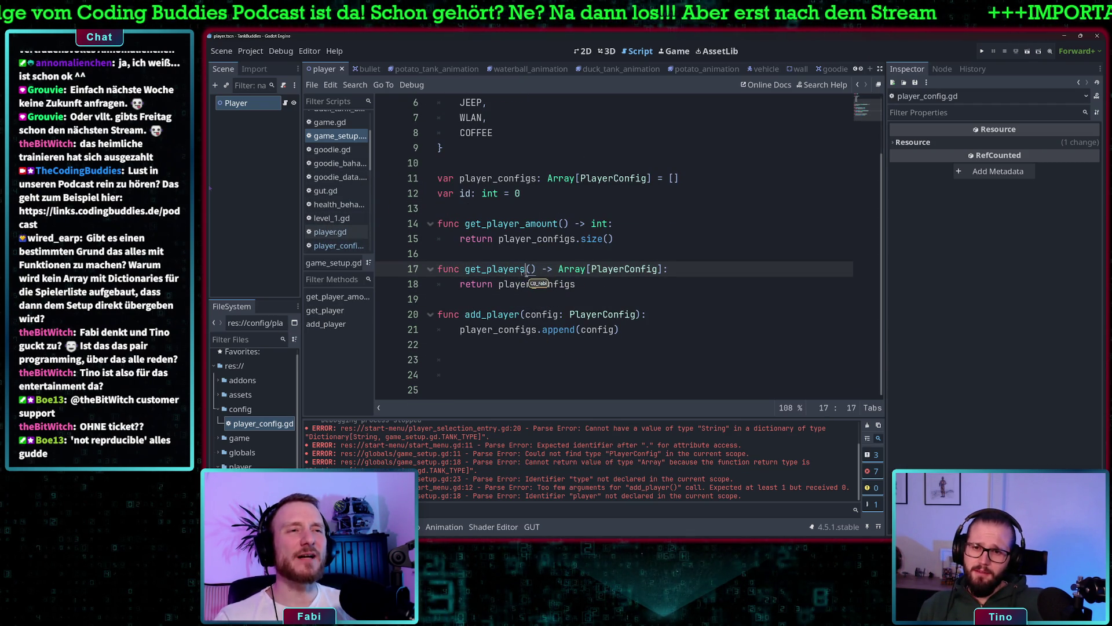
key(ctrl+d)
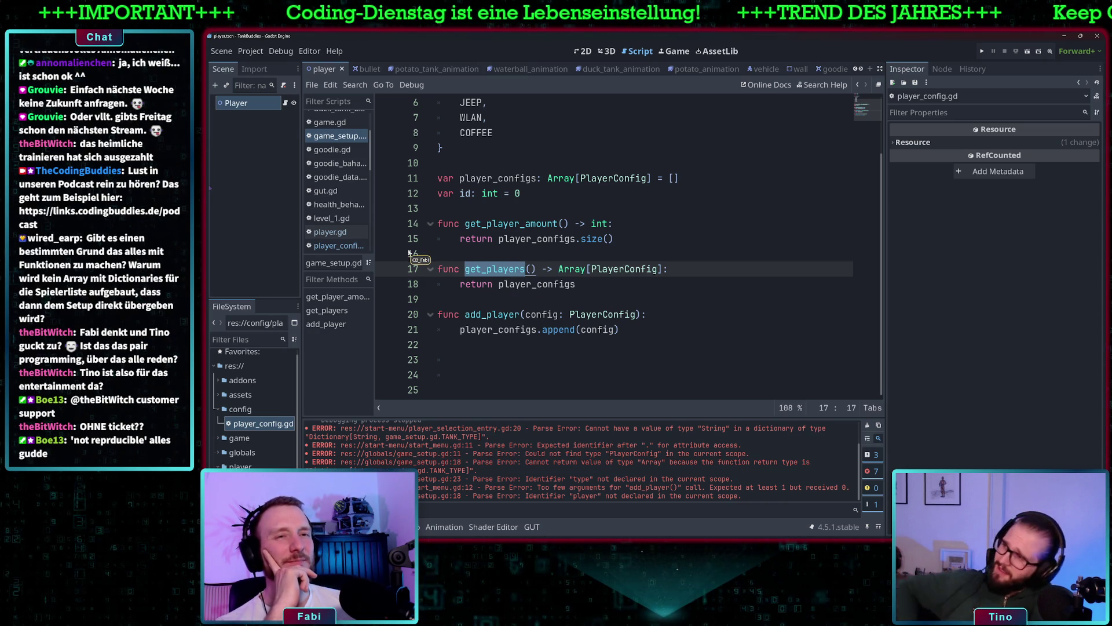
click(347, 233)
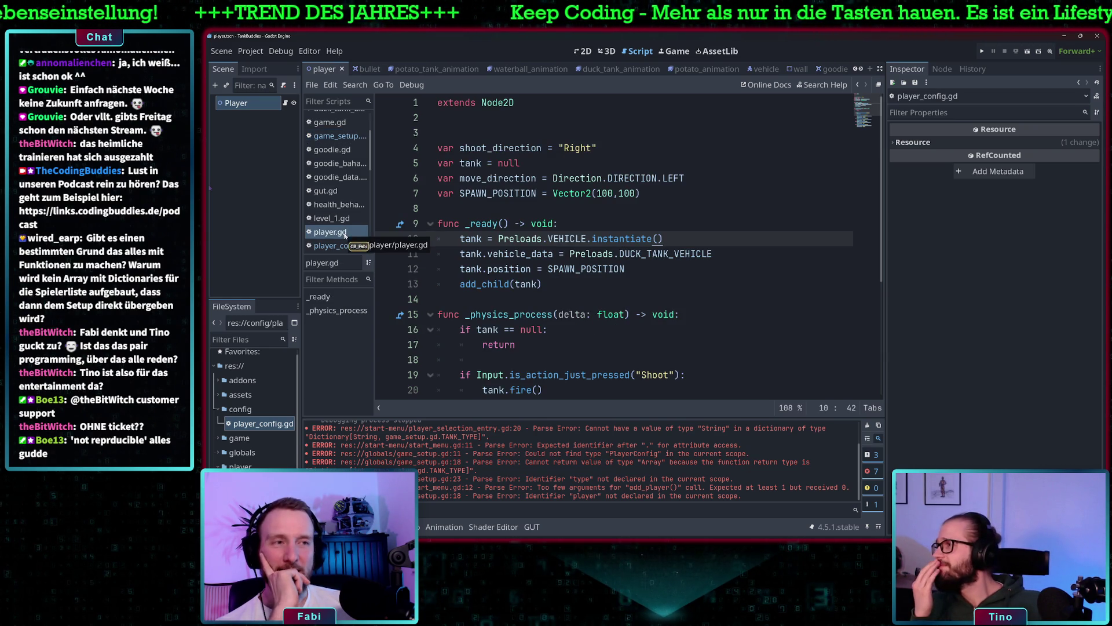
- Open player_config.gd from the Scripts list to inspect PlayerConfig's player_name, type and create
scroll(337, 200, up, 3)
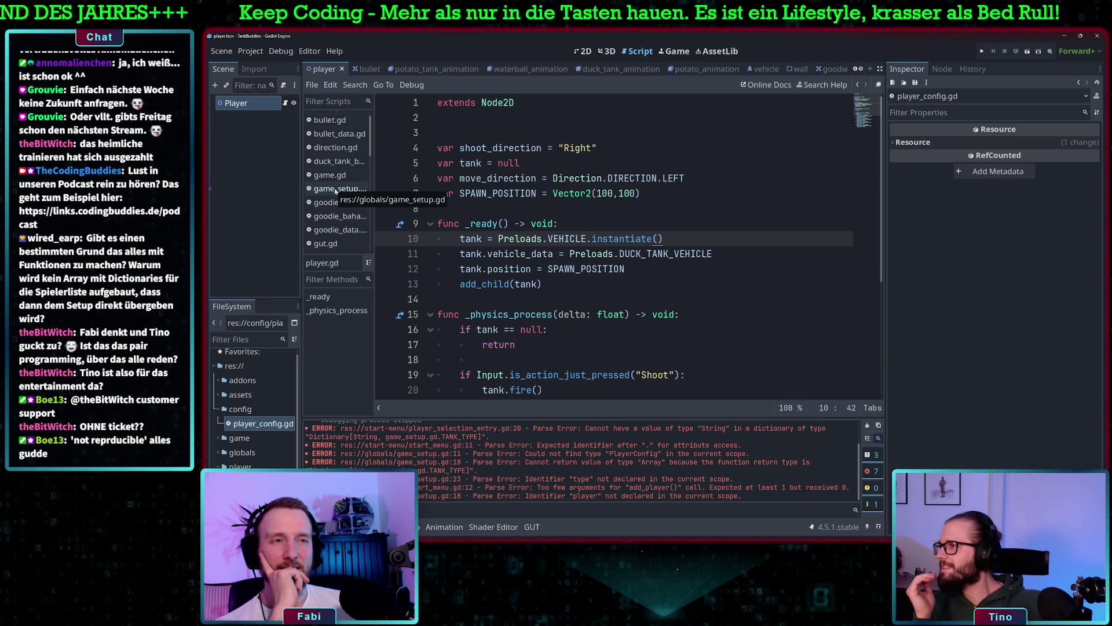
scroll(336, 192, down, 2)
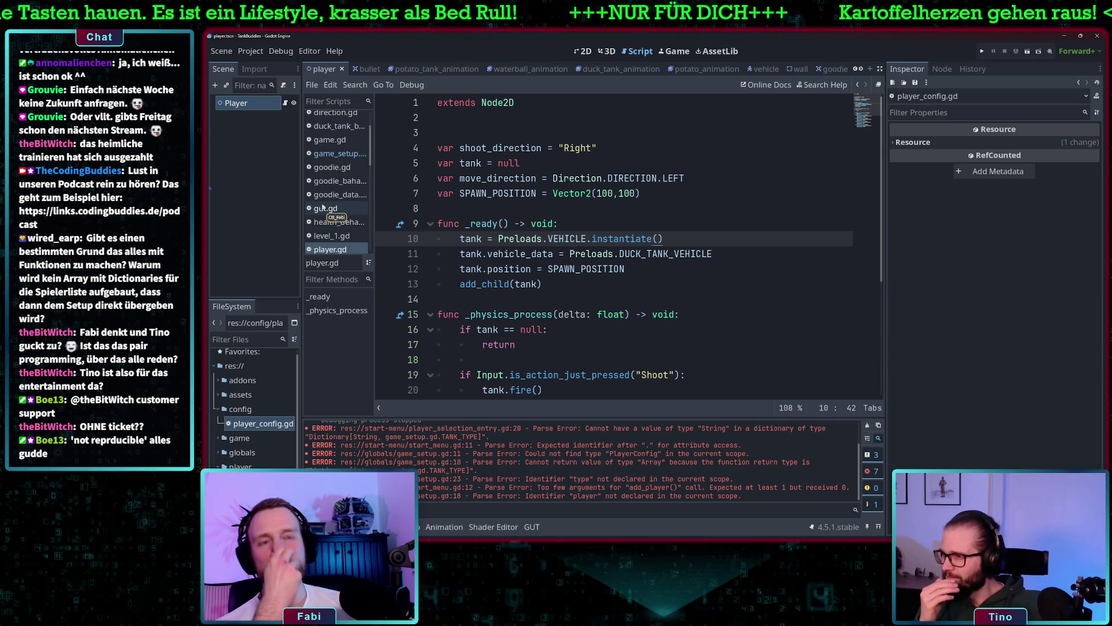
scroll(340, 198, down, 2)
scroll(341, 200, down, 3)
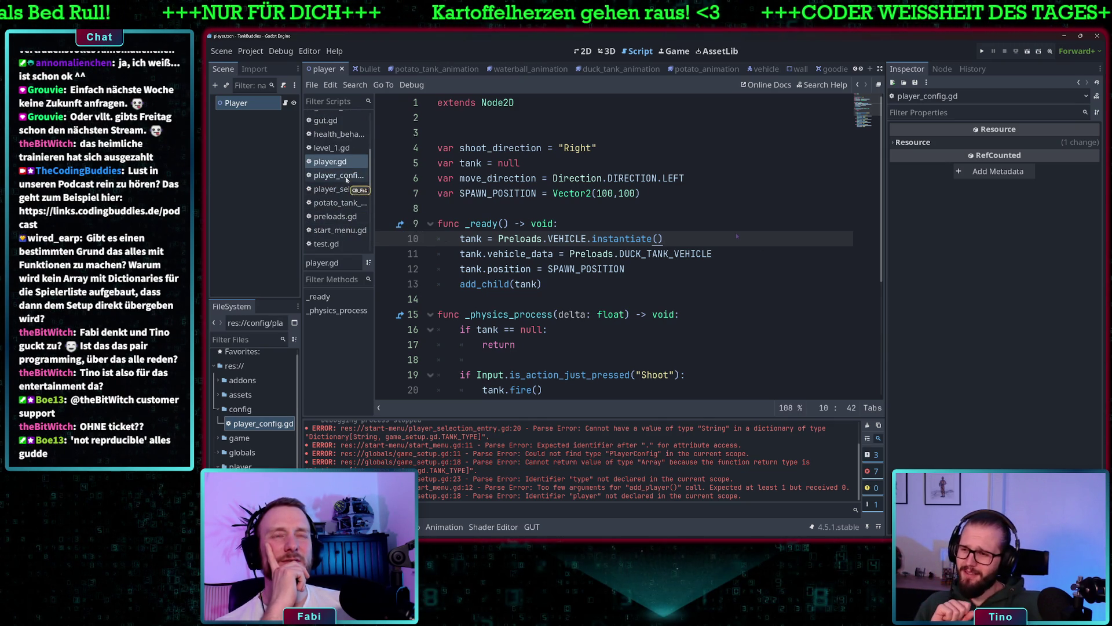
click(346, 177)
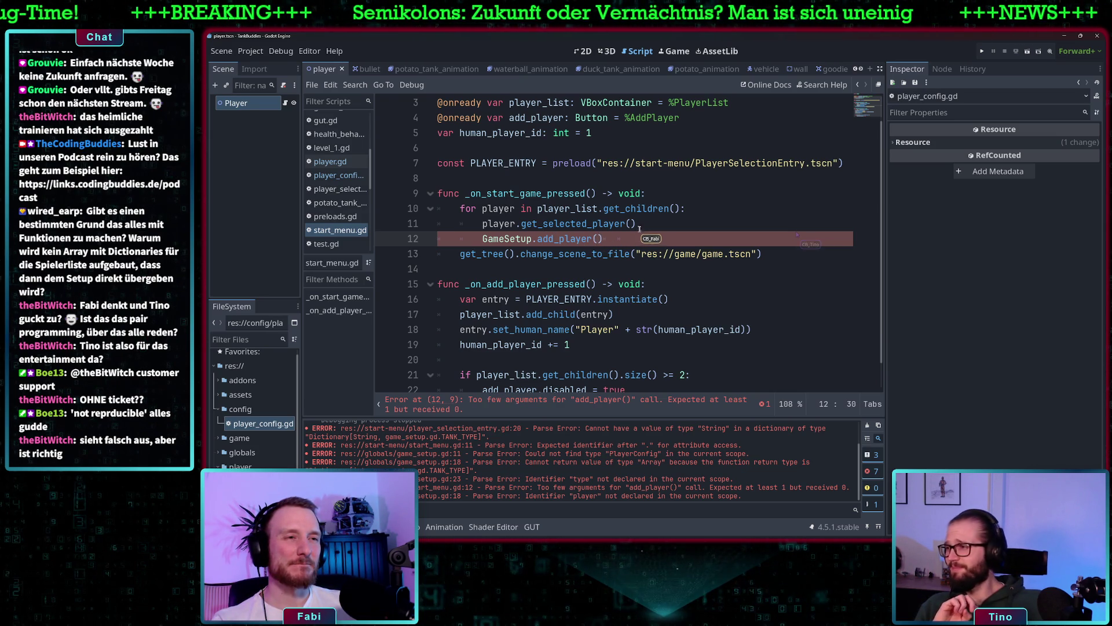
- Inspect how start_menu.gd calls get_selected_player for each player in player_list
click(576, 224)
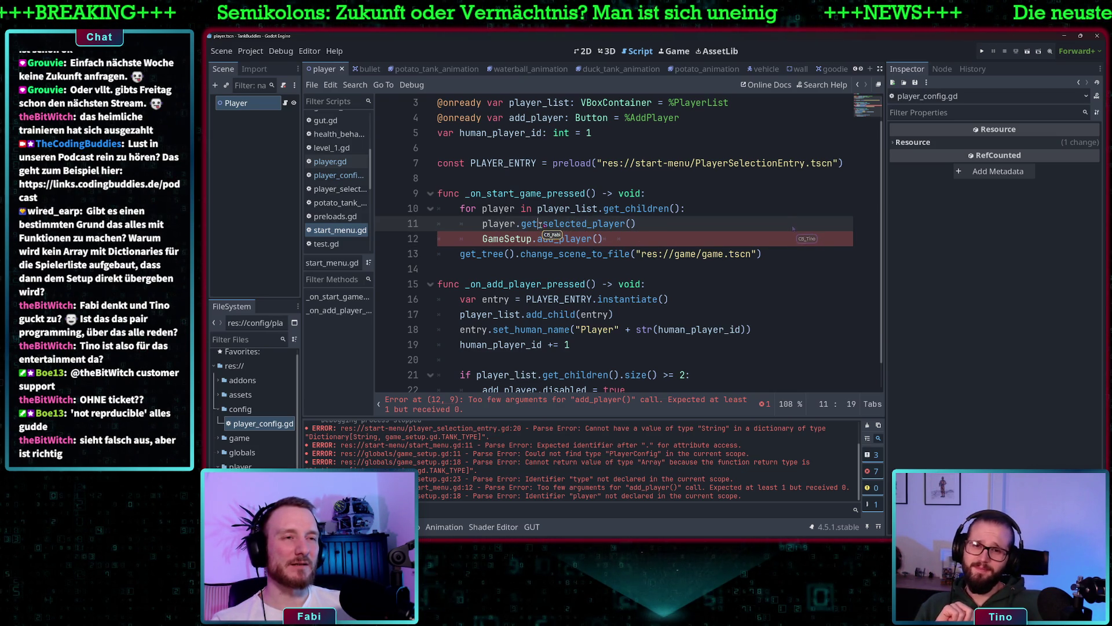
click(554, 223)
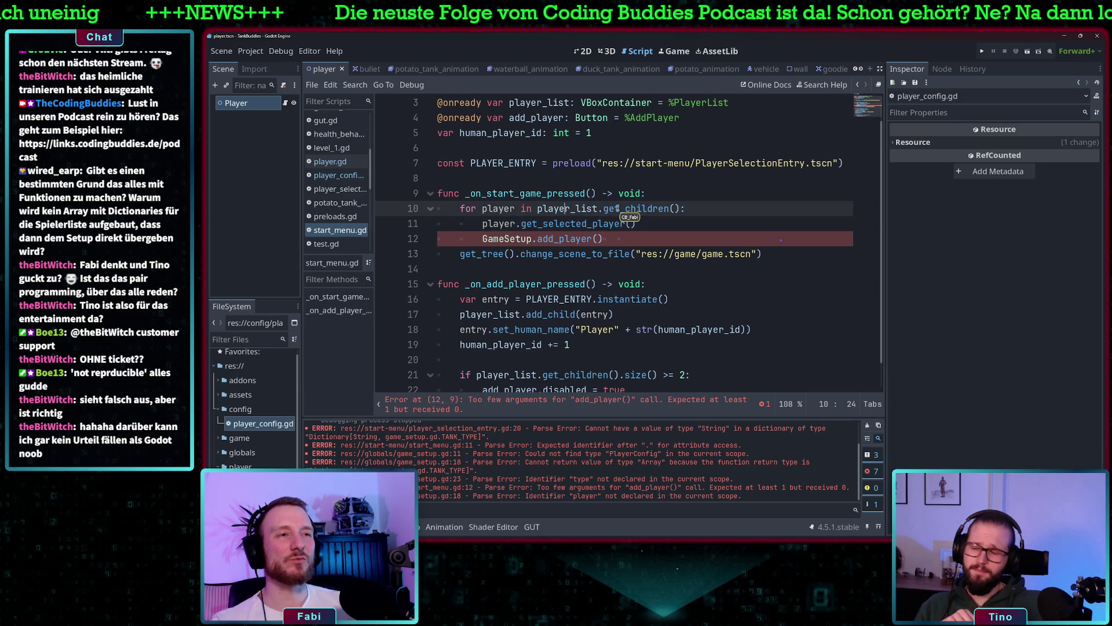
drag(537, 209, 581, 209)
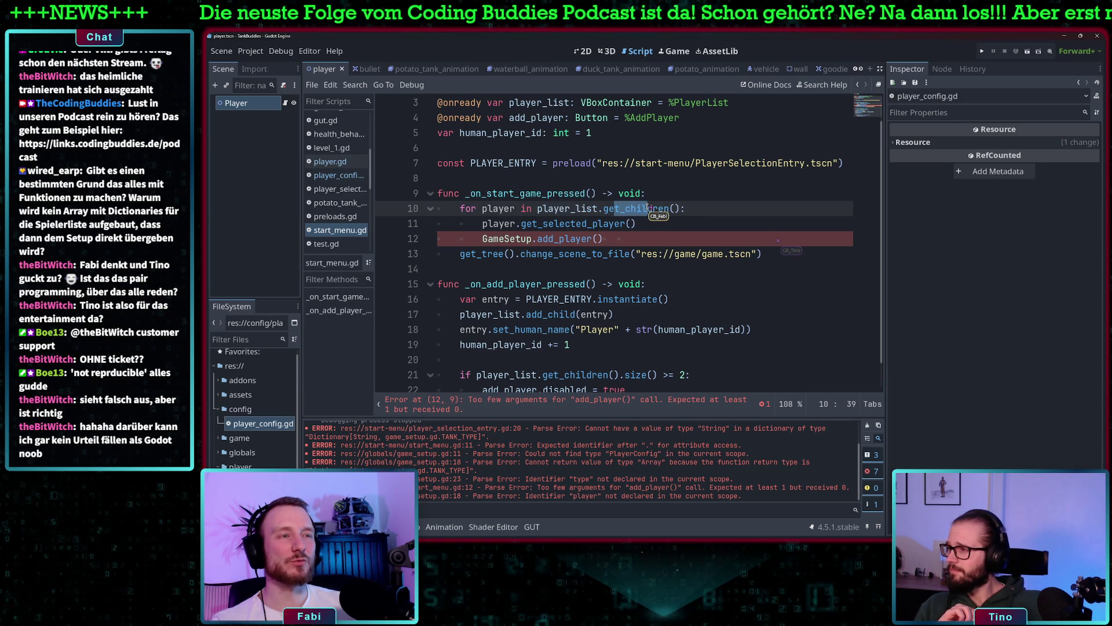
click(490, 210)
key(ctrl+shift+Right)
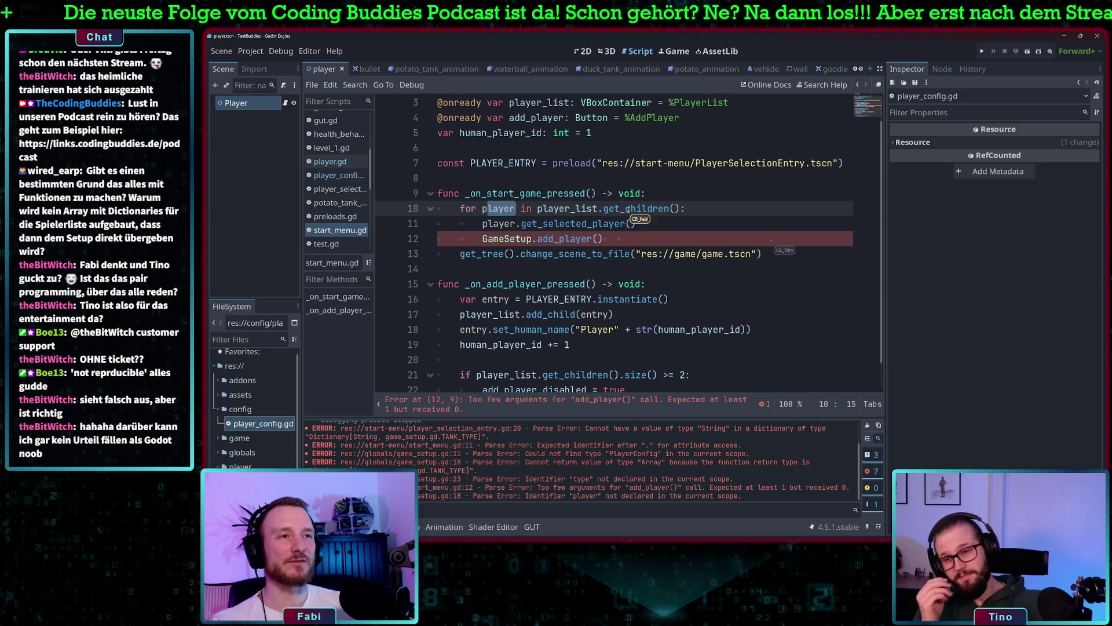
double_click(564, 224)
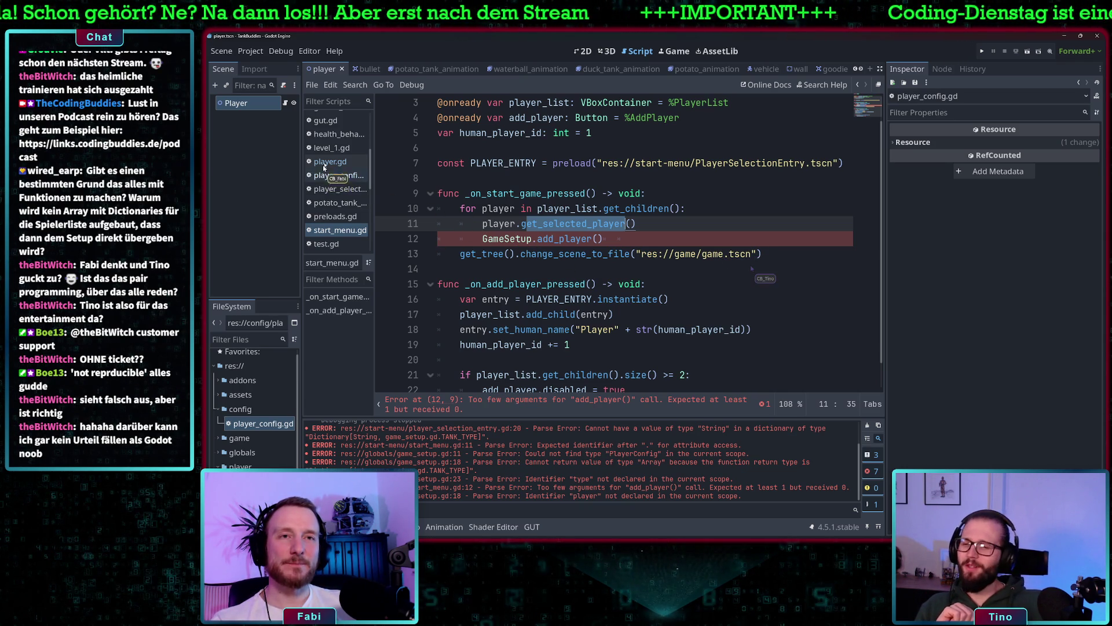
- Open player_selection_entry.gd from the Scripts list
scroll(337, 180, up, 2)
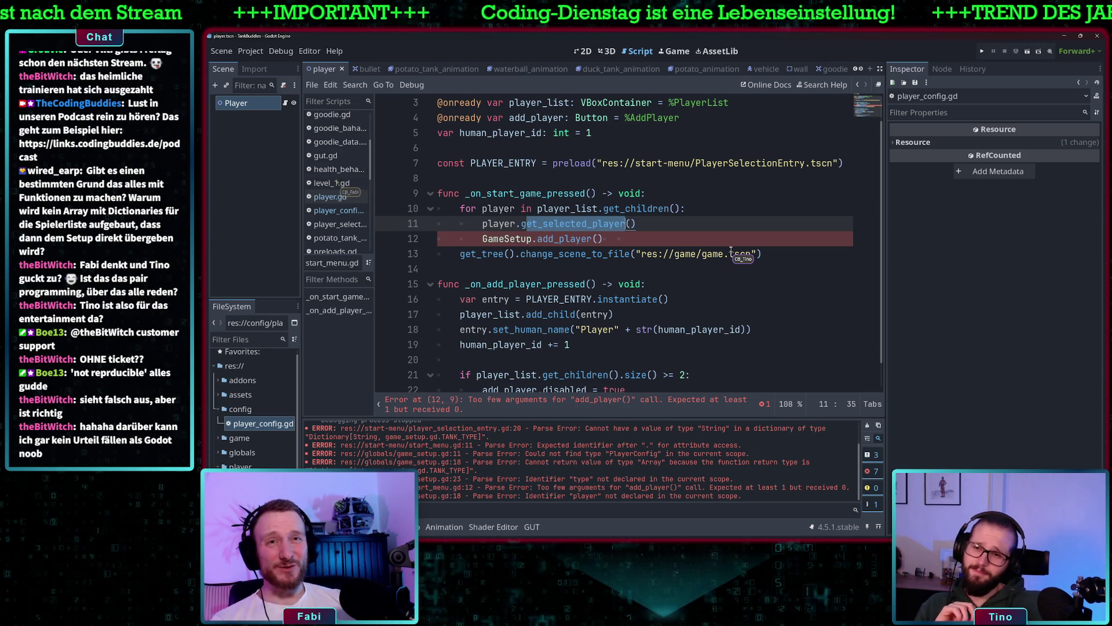
scroll(332, 167, up, 3)
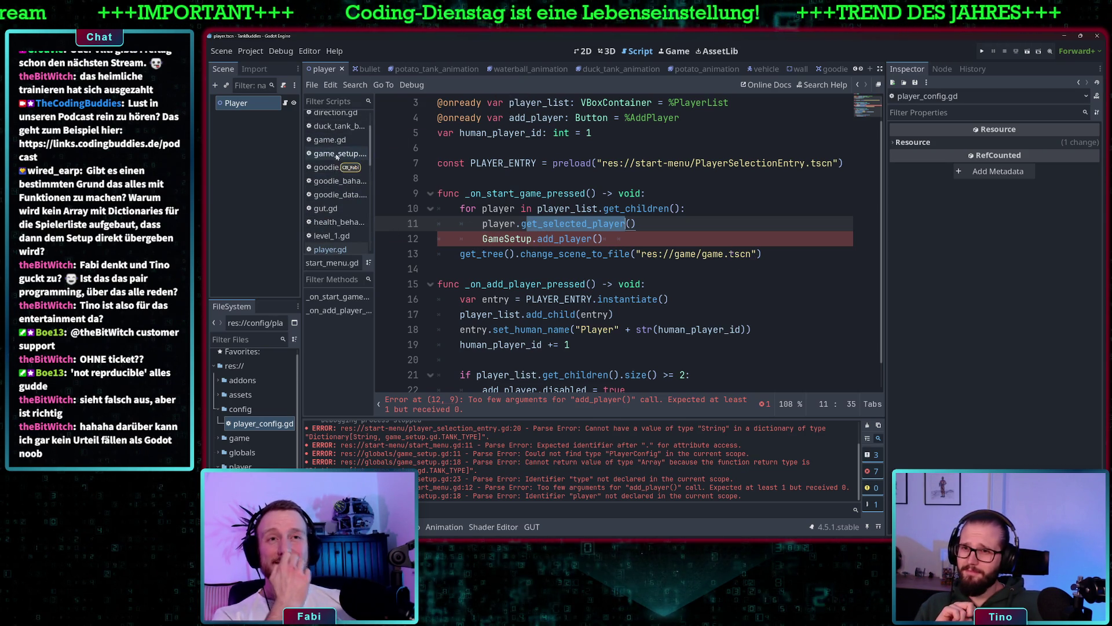
scroll(337, 158, up, 2)
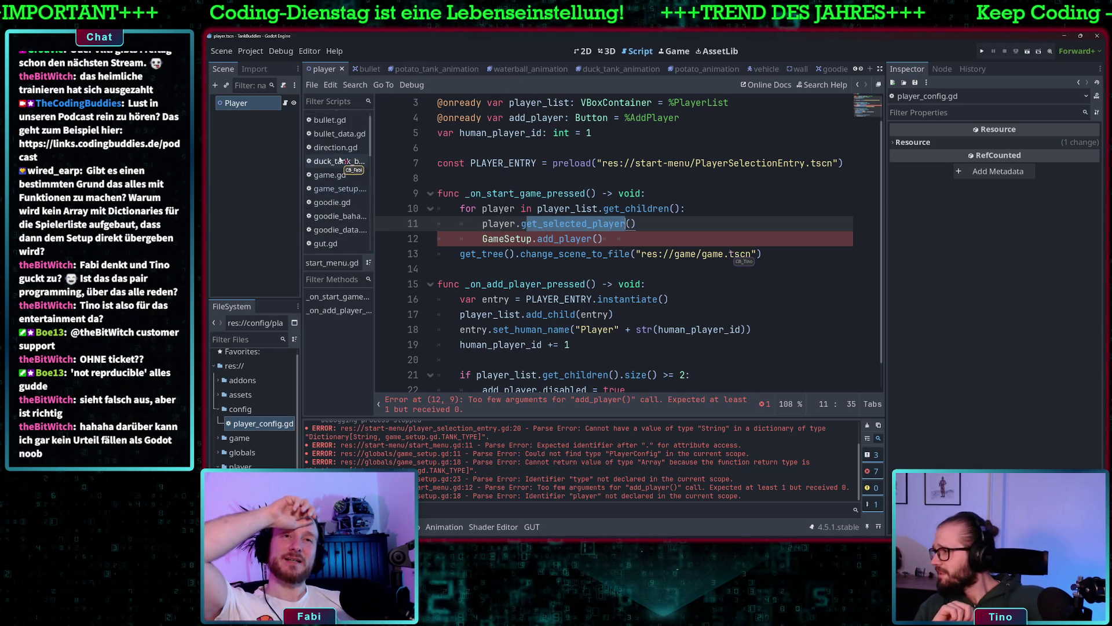
scroll(340, 160, down, 6)
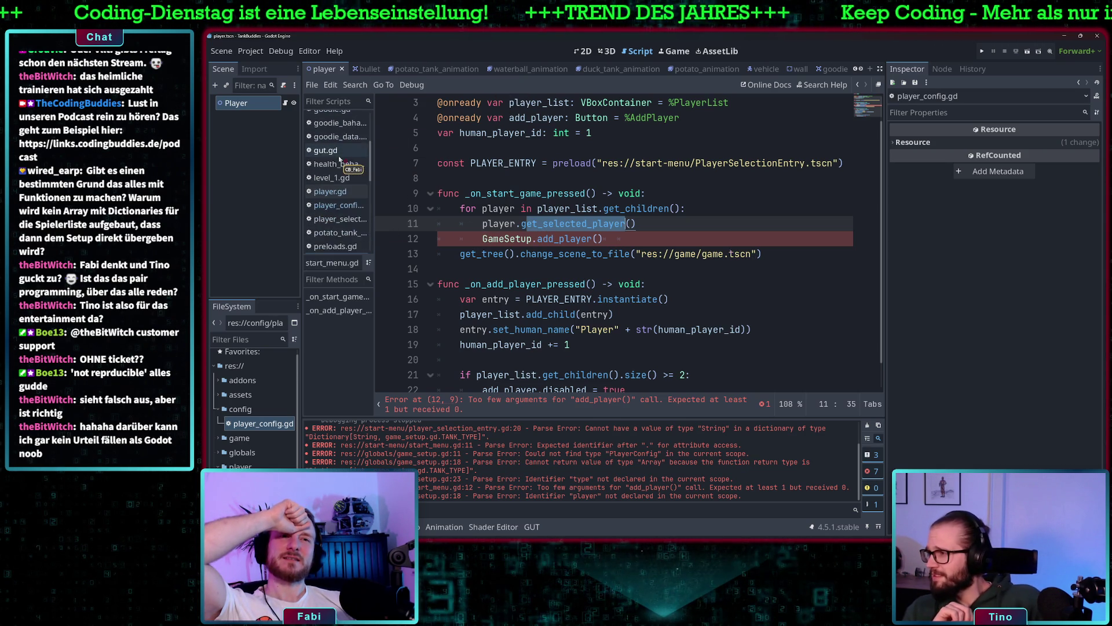
click(356, 202)
click(590, 221)
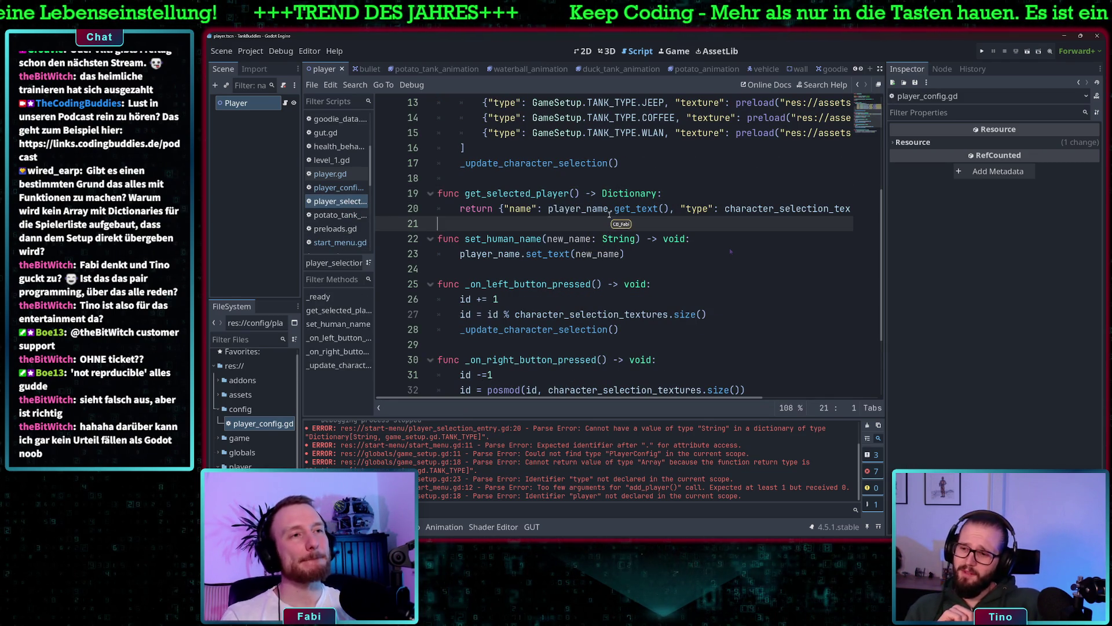
- Change get_selected_player's return type from Dictionary to PlayerConfig and start a new line below
scroll(609, 214, up, 1)
scroll(609, 215, up, 2)
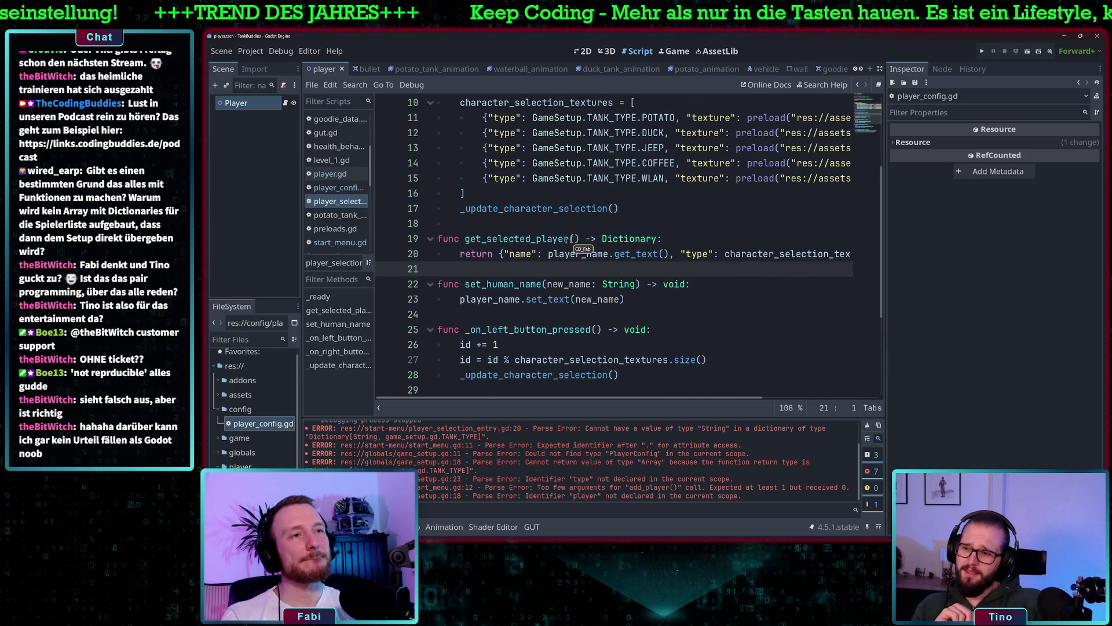
double_click(525, 239)
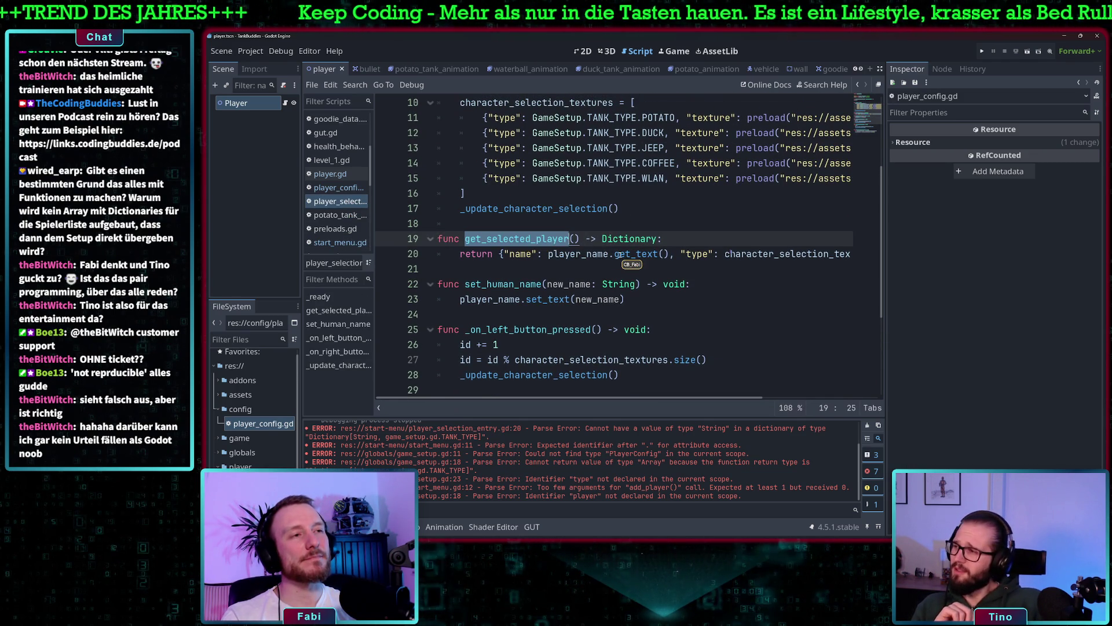
scroll(619, 255, right, 3)
scroll(619, 255, left, 3)
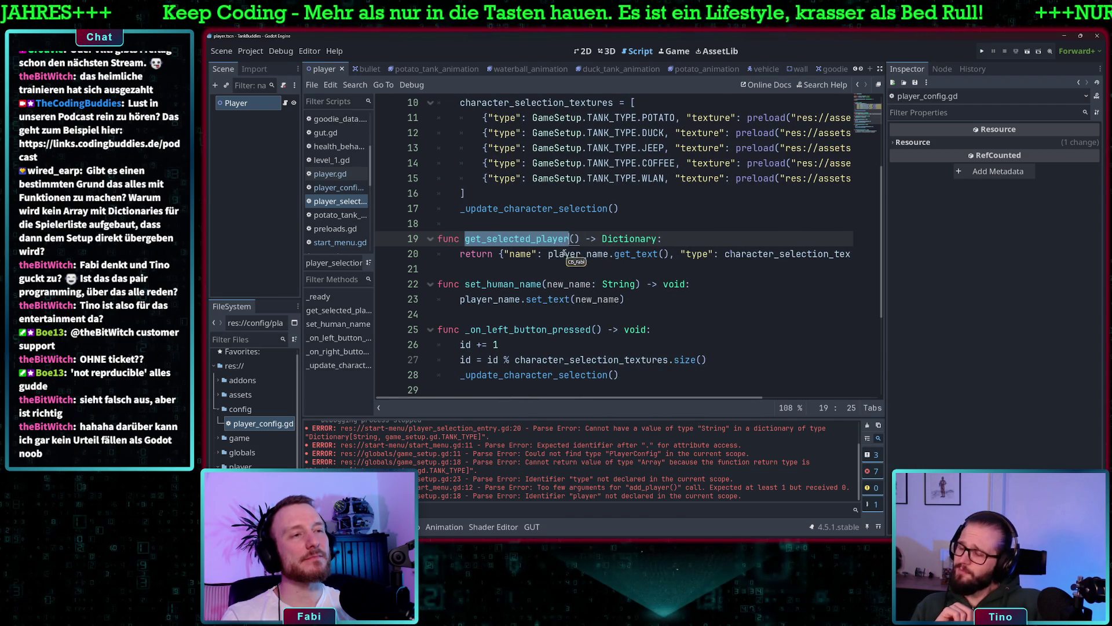
click(671, 239)
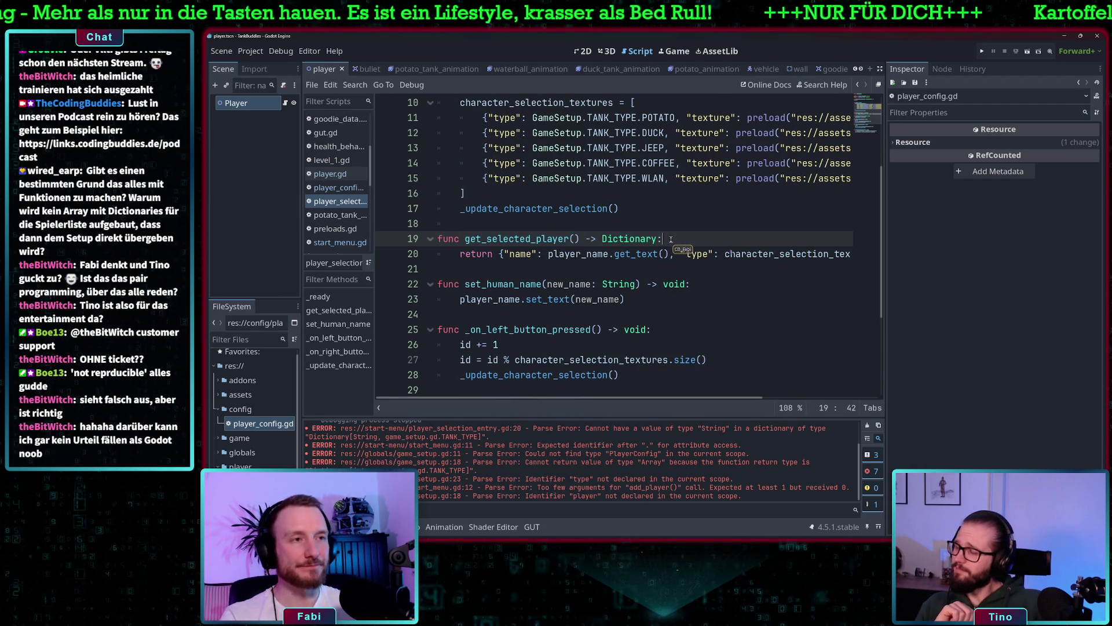
double_click(637, 239)
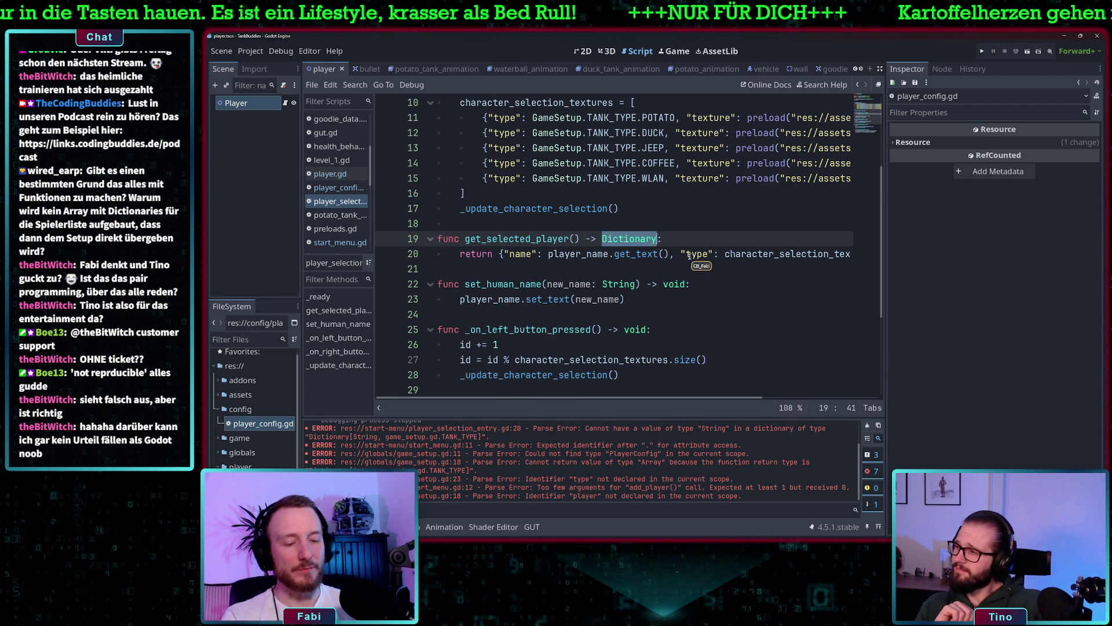
text(Playe)
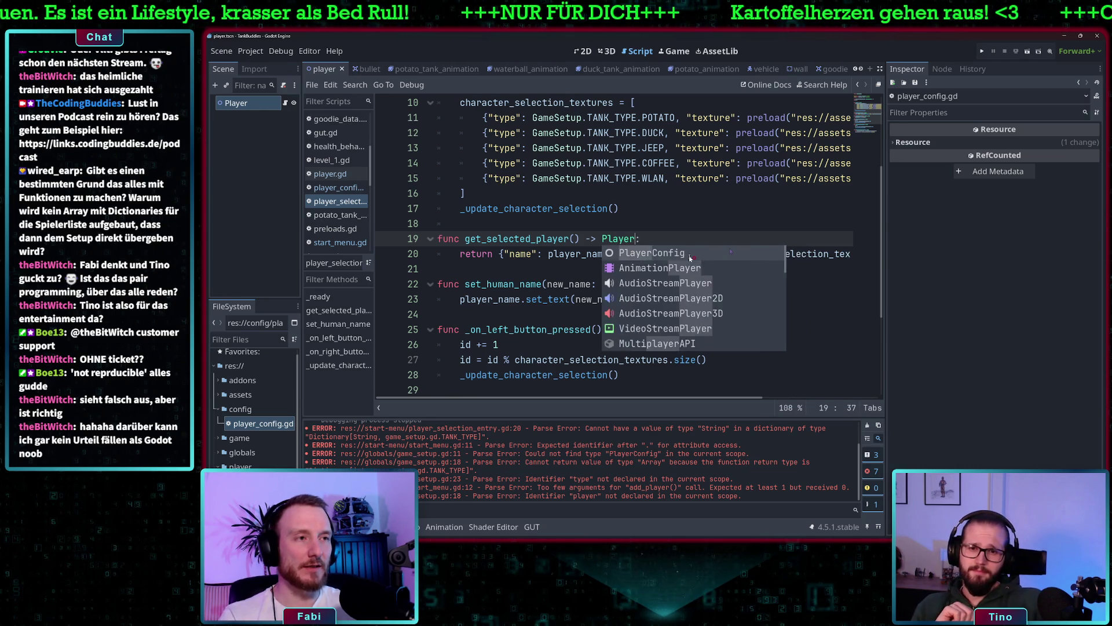
key(Return)
click(697, 239)
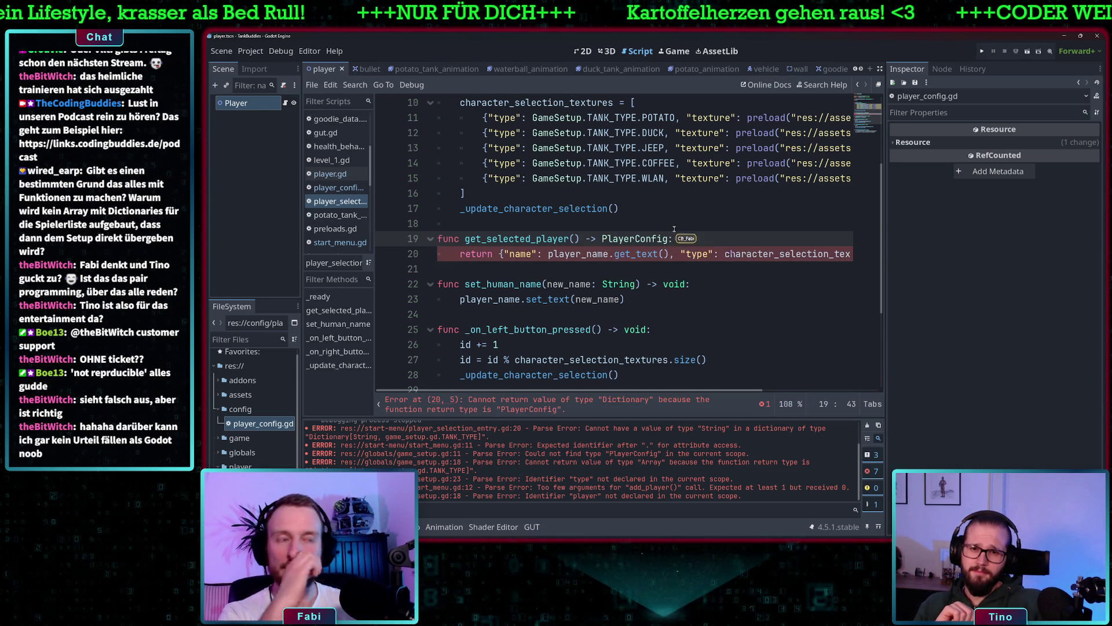
key(Return)
text(return new Play)
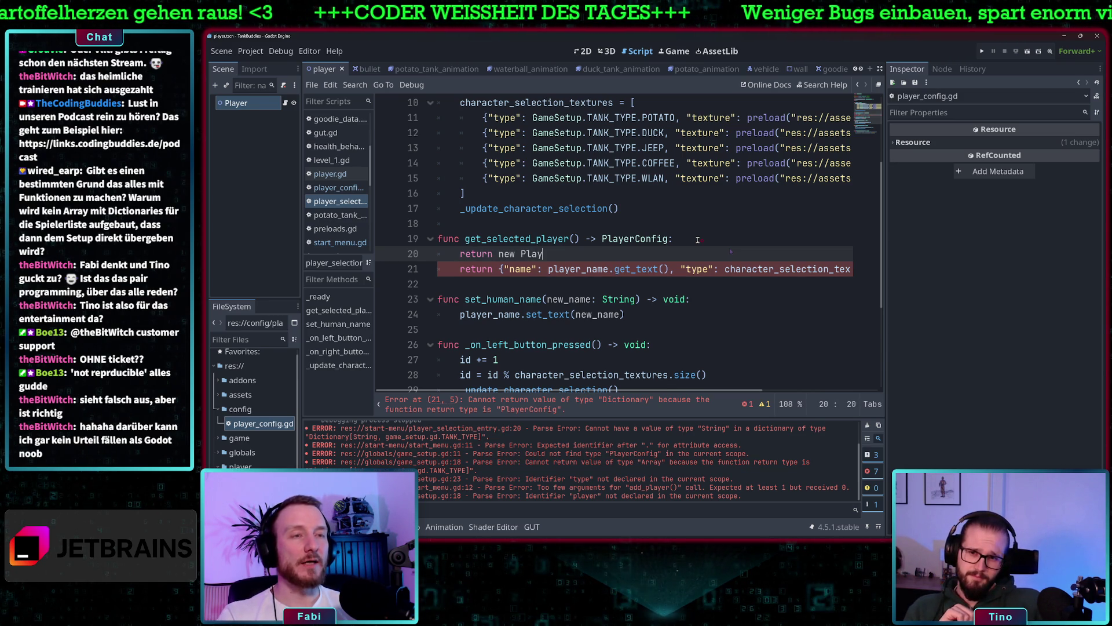
- Write a return of new PlayerConfig().create() using the player_name text as first argument
text(erConfg)
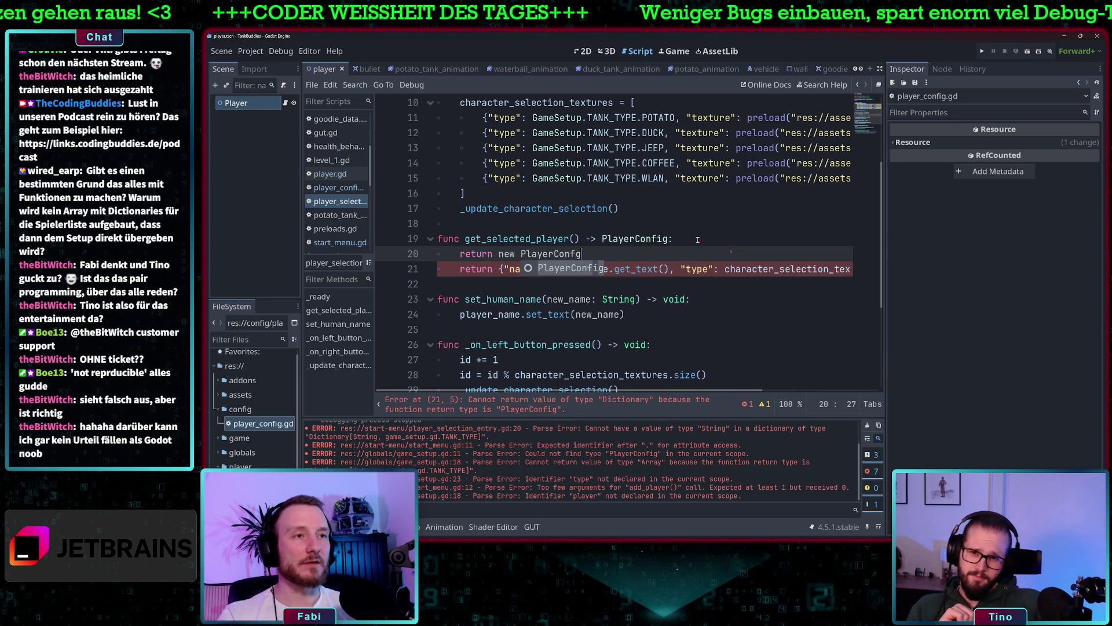
key(Return)
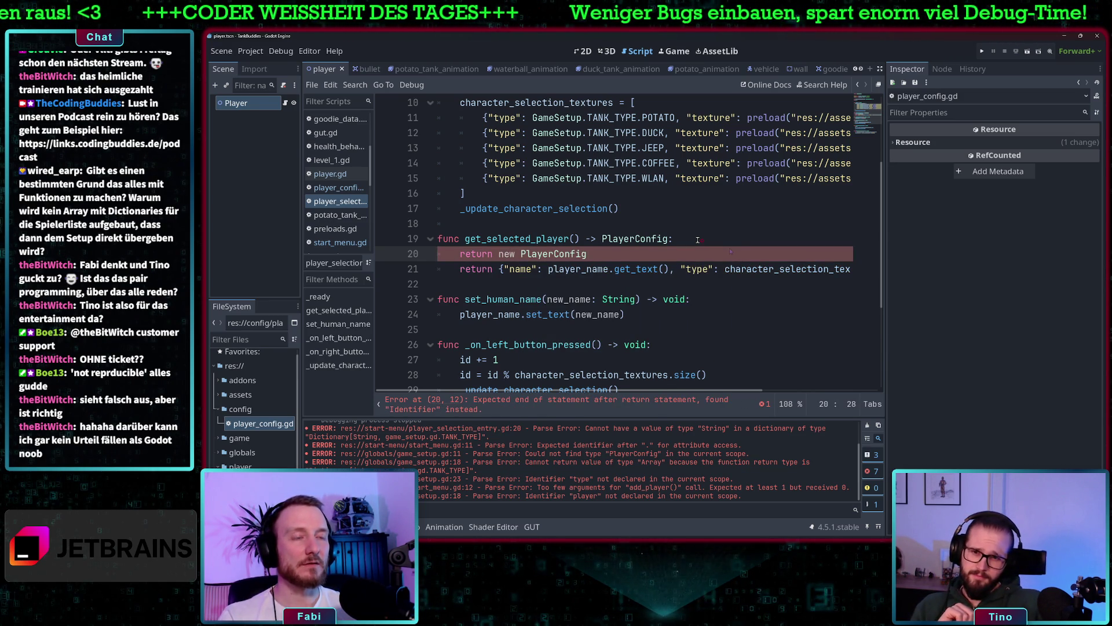
text(.create()
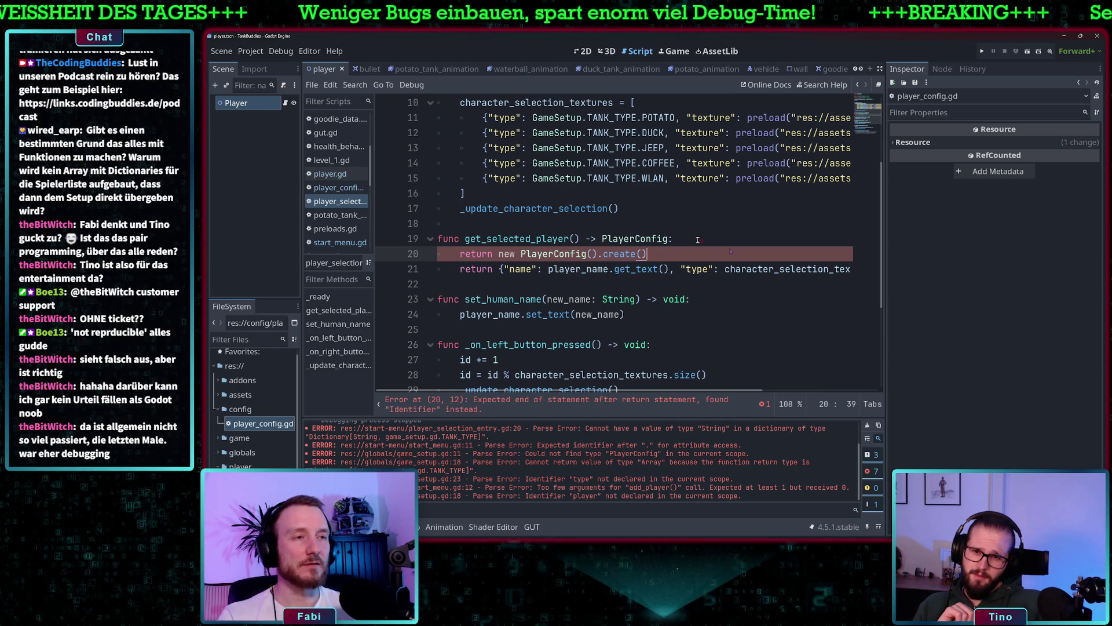
text(player.n)
key(BackSpace)
key(BackSpace)
text(_name.get_text()
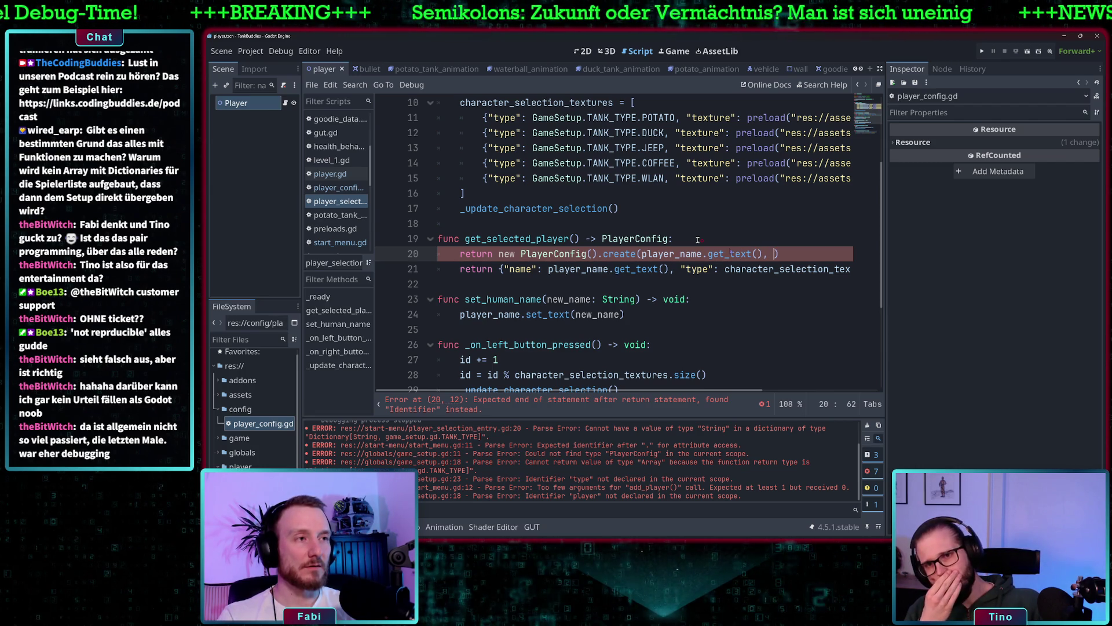
text(, char)
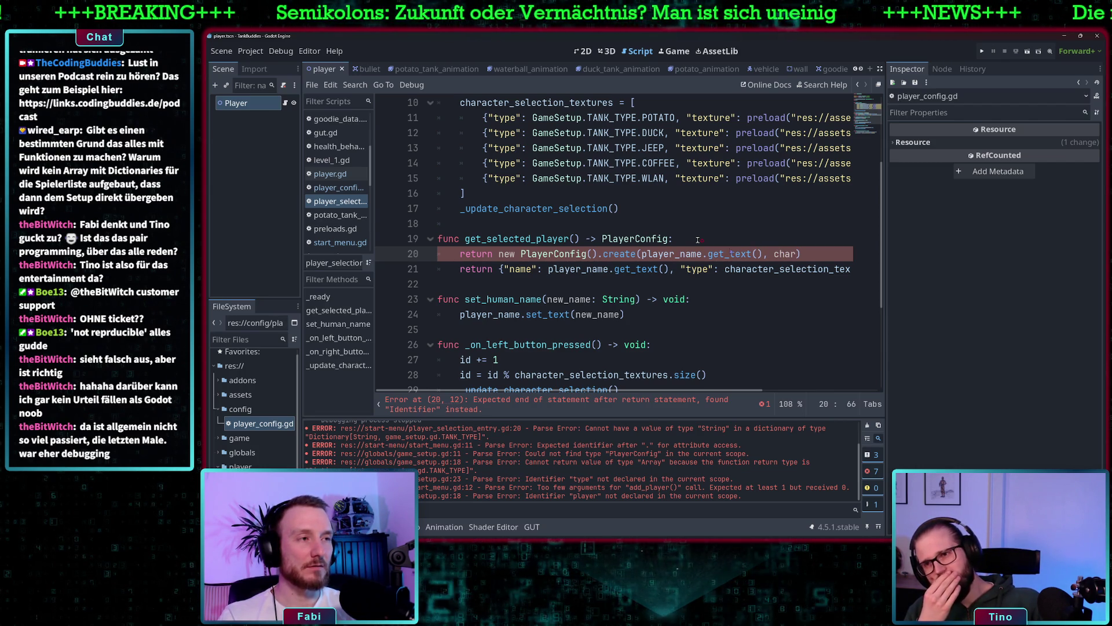
scroll(698, 239, right, 3)
scroll(697, 240, left, 3)
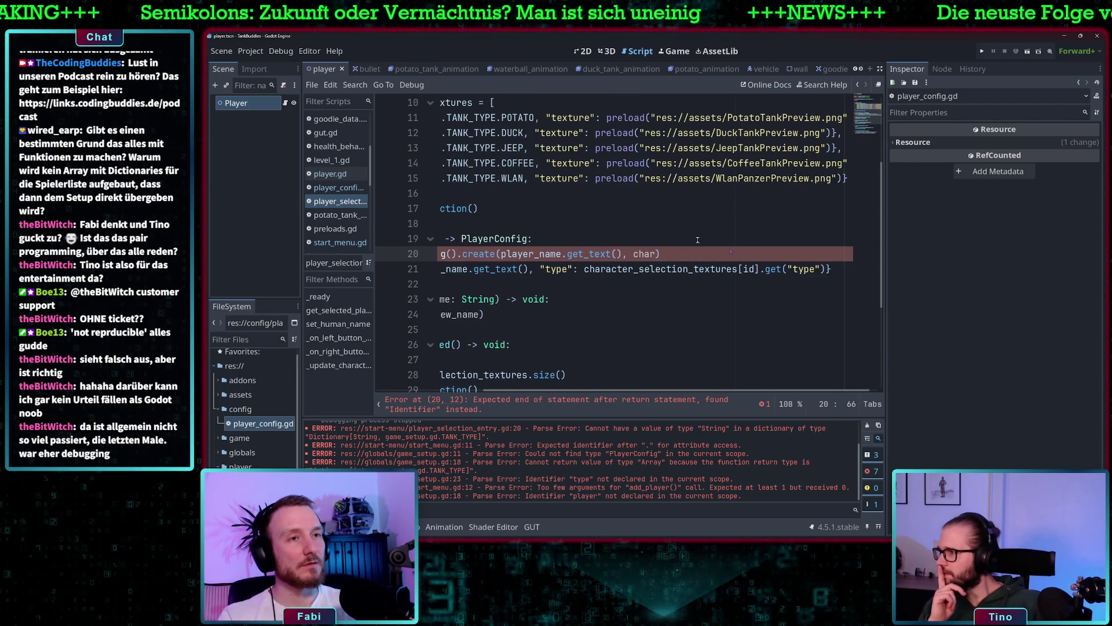
scroll(652, 255, right, 2)
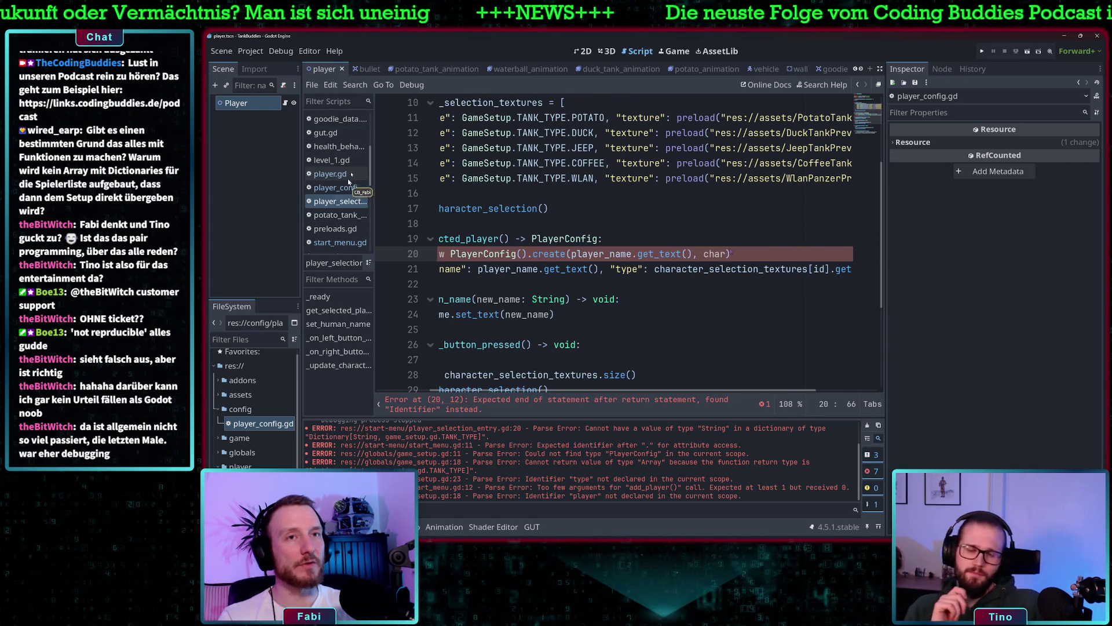
click(583, 51)
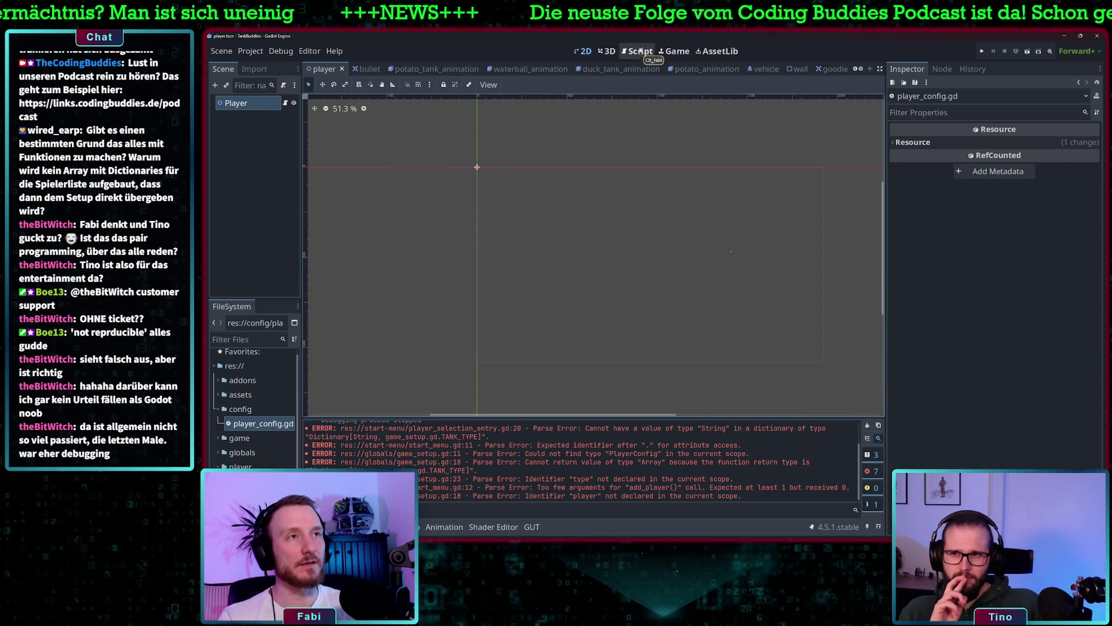
click(637, 51)
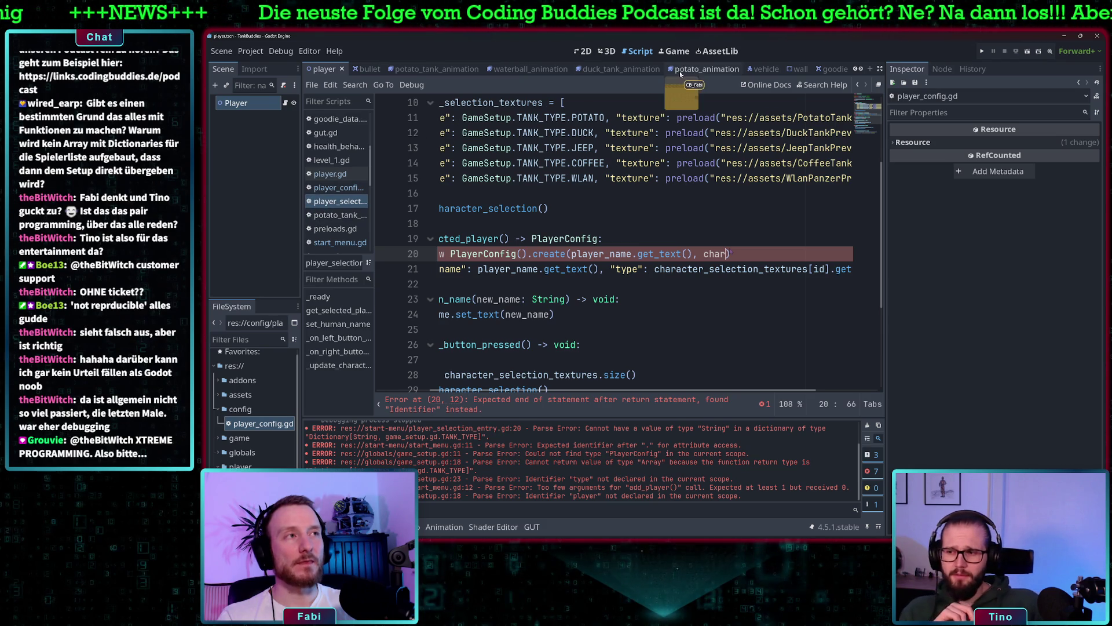
- Move the selected tank type expression into create() and delete the old Dictionary return line
scroll(559, 194, up, 3)
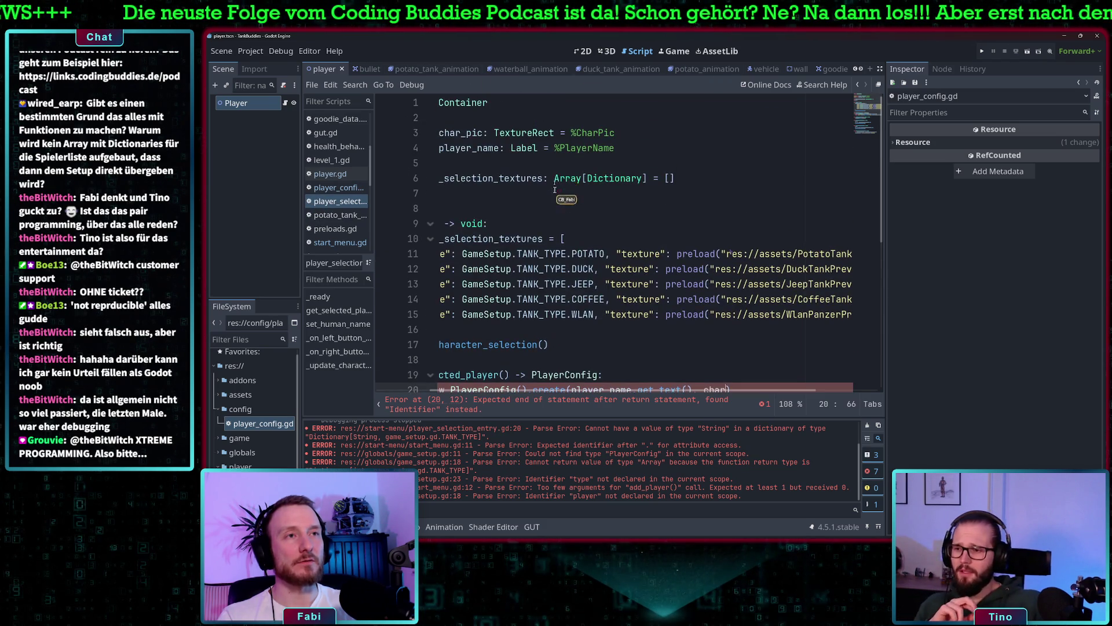
double_click(480, 148)
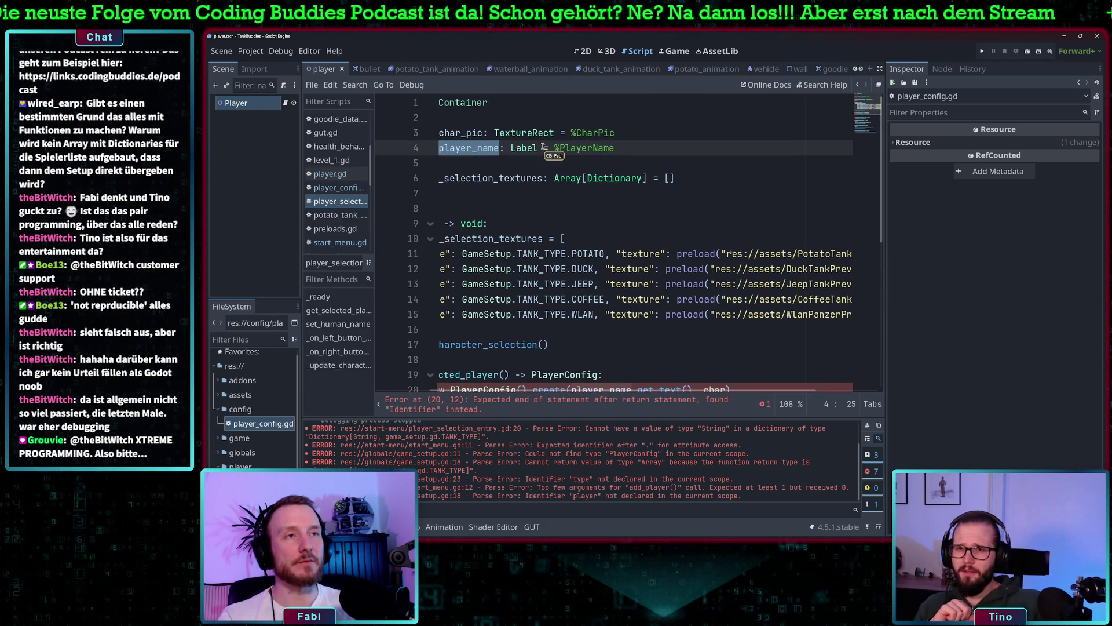
scroll(567, 219, down, 4)
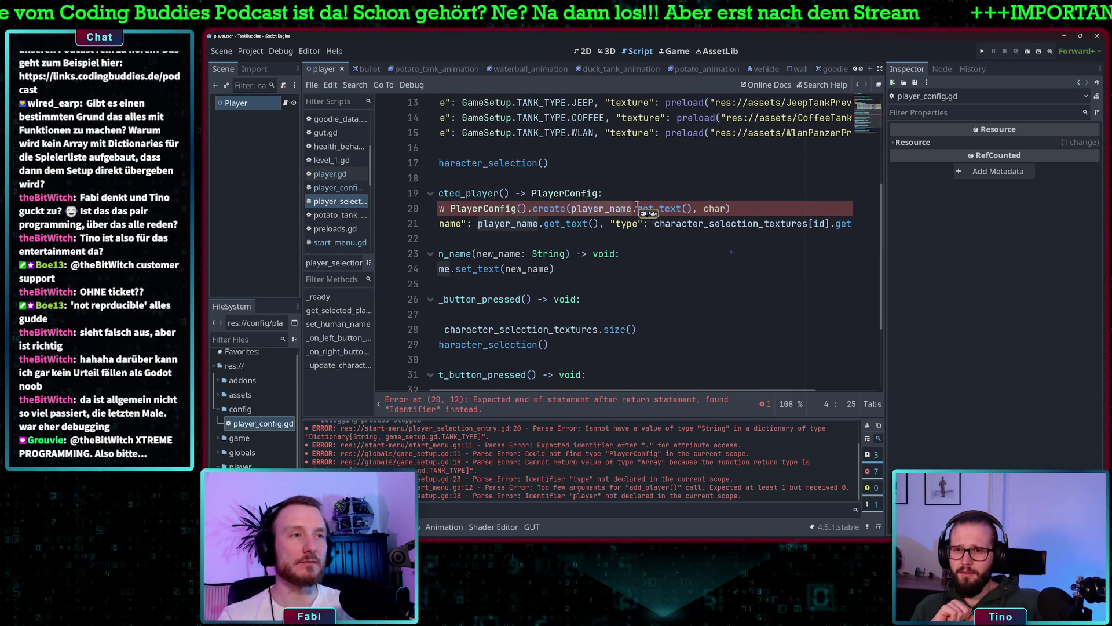
scroll(689, 228, right, 3)
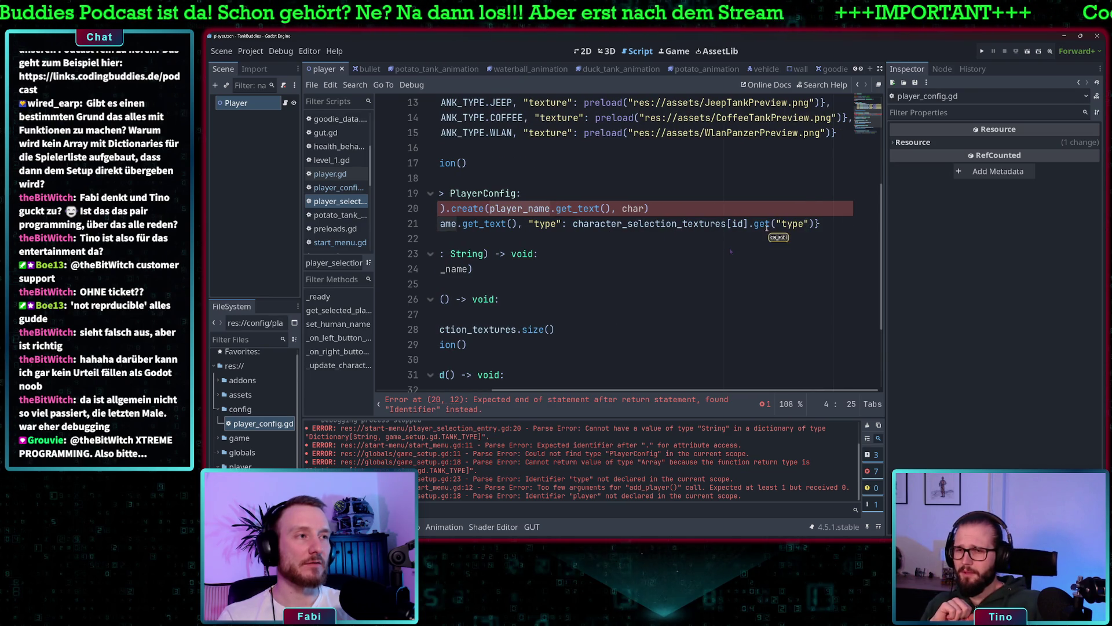
drag(816, 223, 592, 225)
key(ctrl+c)
key(BackSpace)
key(BackSpace)
key(BackSpace)
click(641, 208)
key(ctrl+v)
drag(718, 228, 420, 222)
key(BackSpace)
key(BackSpace)
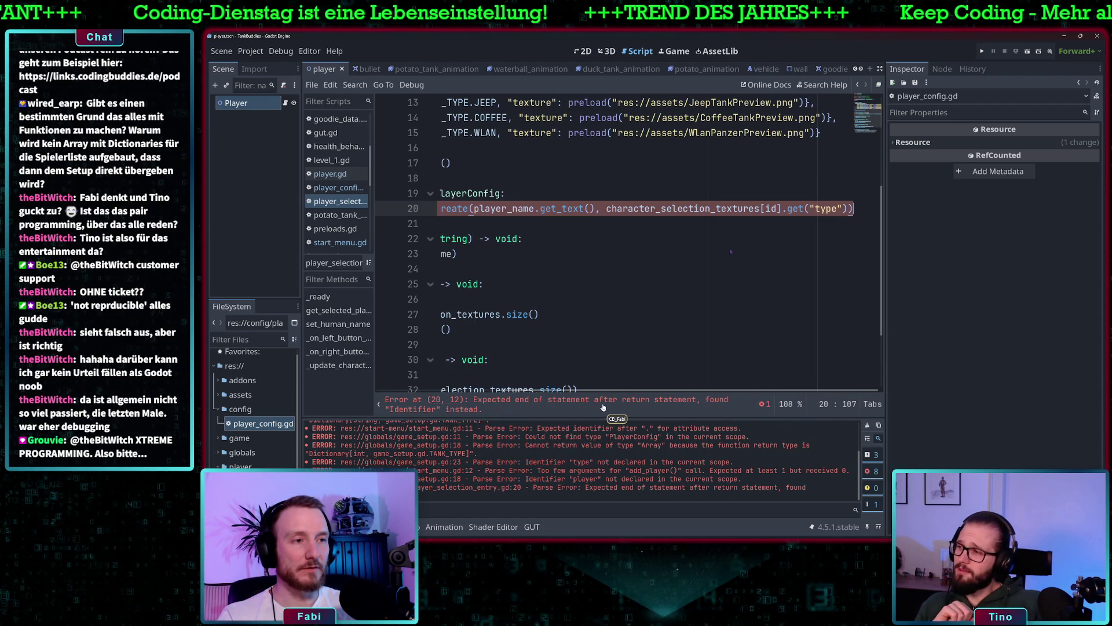
scroll(619, 267, left, 3)
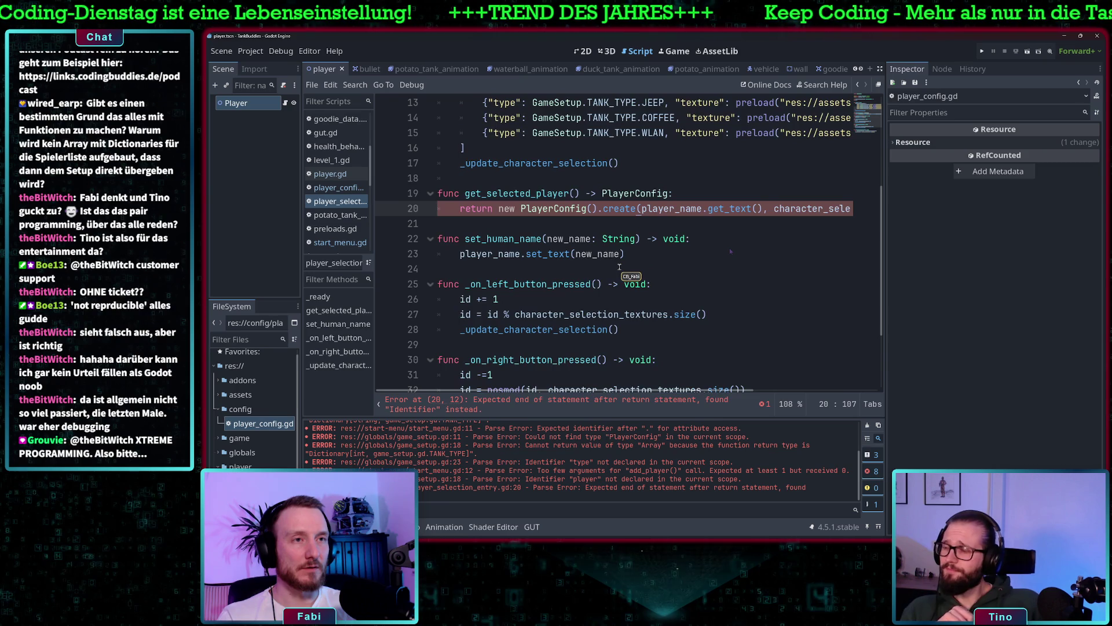
scroll(620, 267, left, 2)
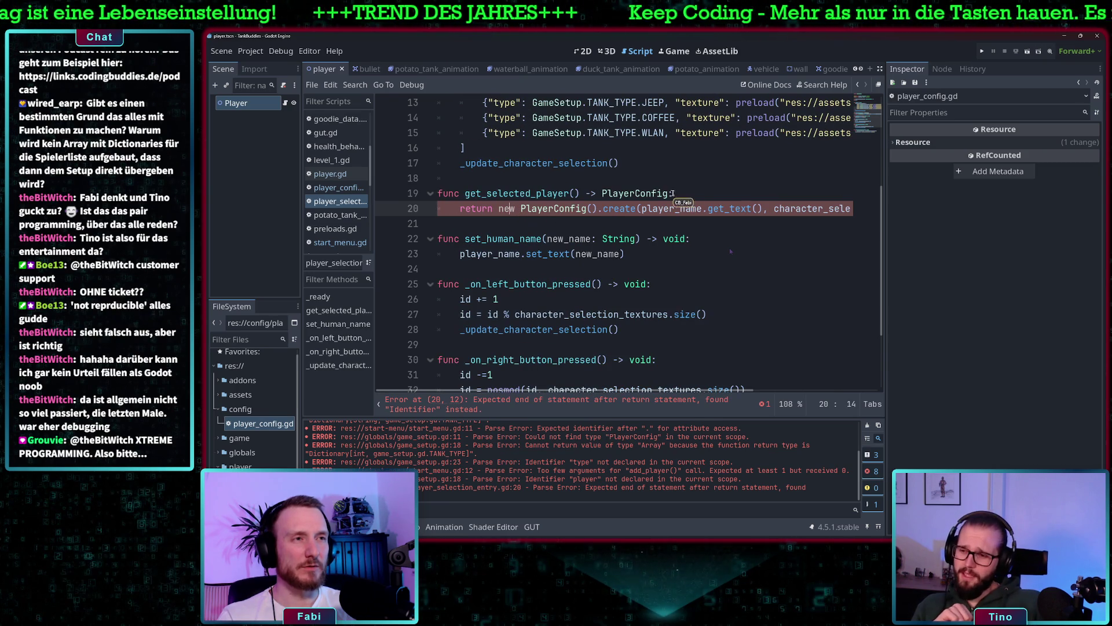
click(689, 193)
- Add var pc = new PlayerConfig() above the return and check create()'s parameters
key(Return)
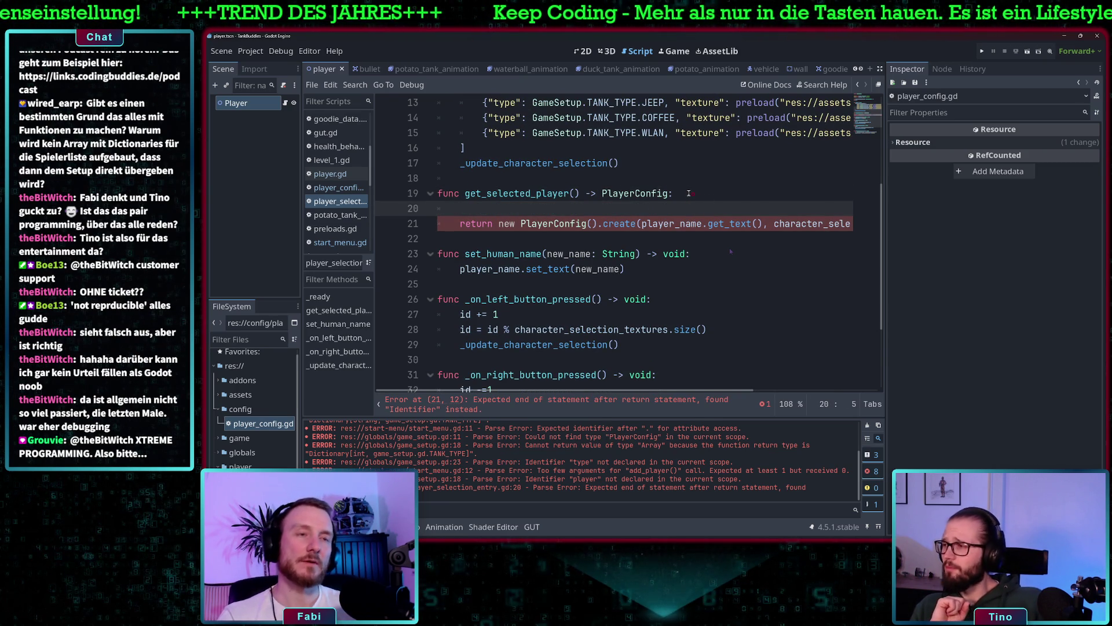
text(var pc = n)
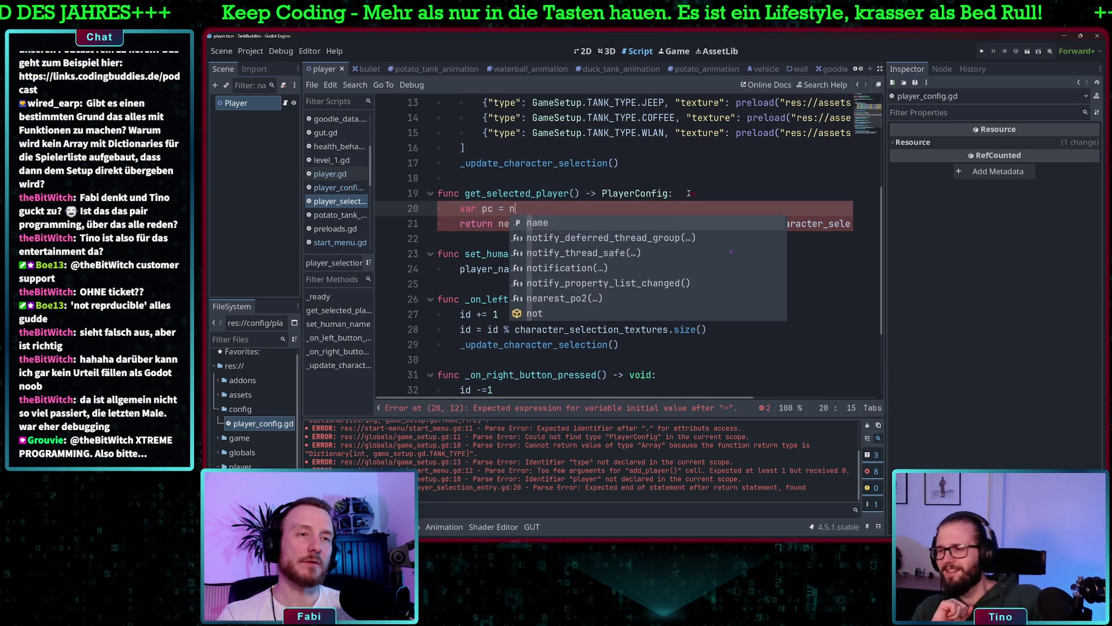
text(ew PlayerConfig())
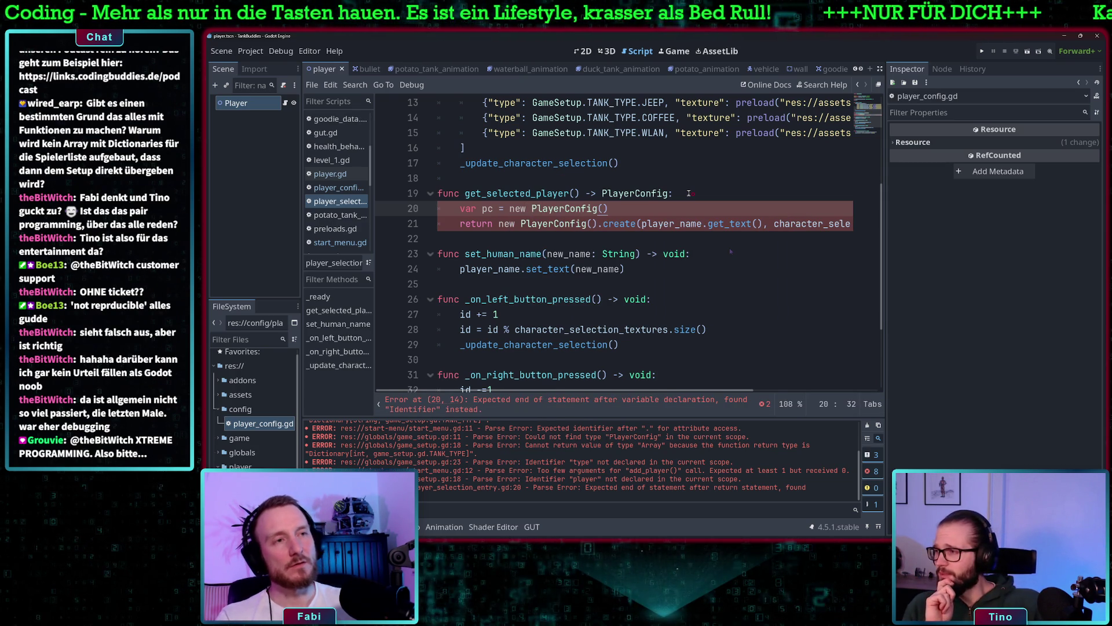
ctrl+click(559, 224)
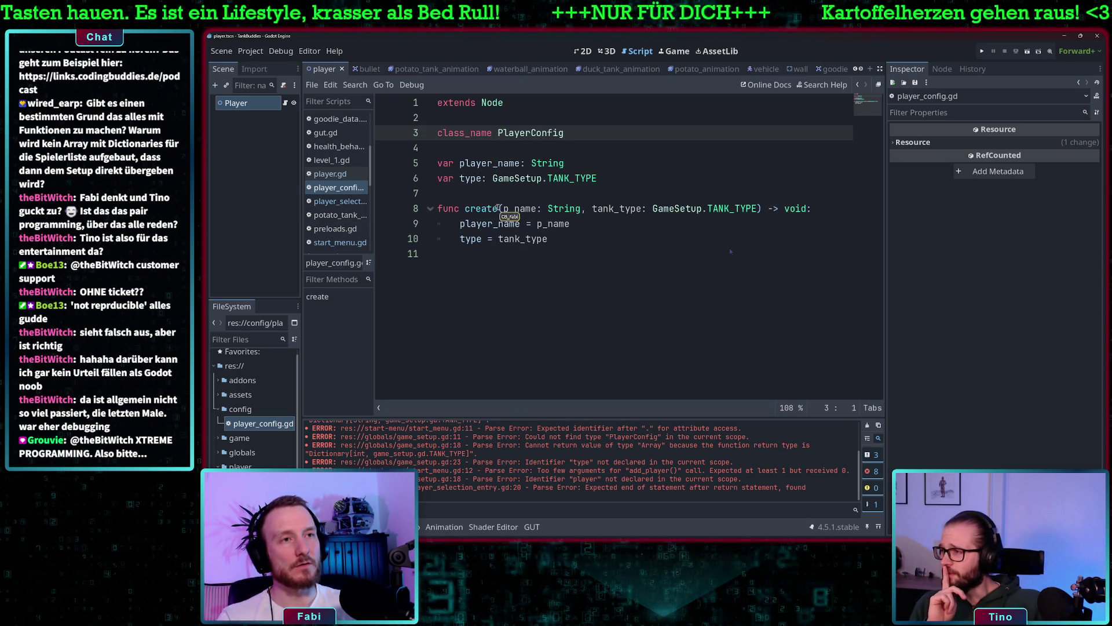
double_click(495, 208)
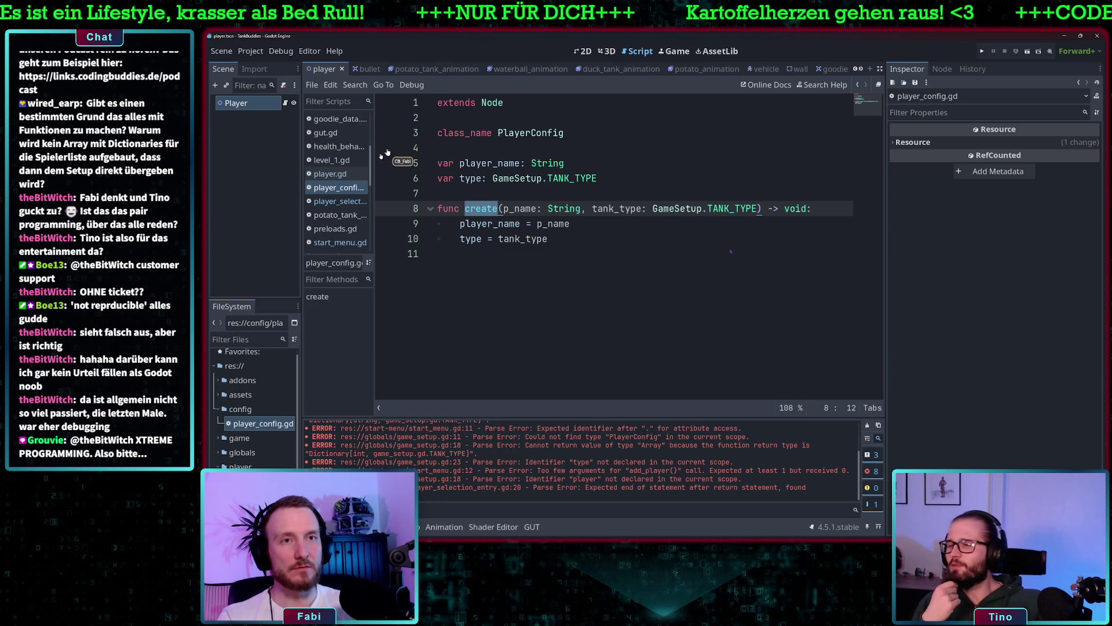
click(340, 201)
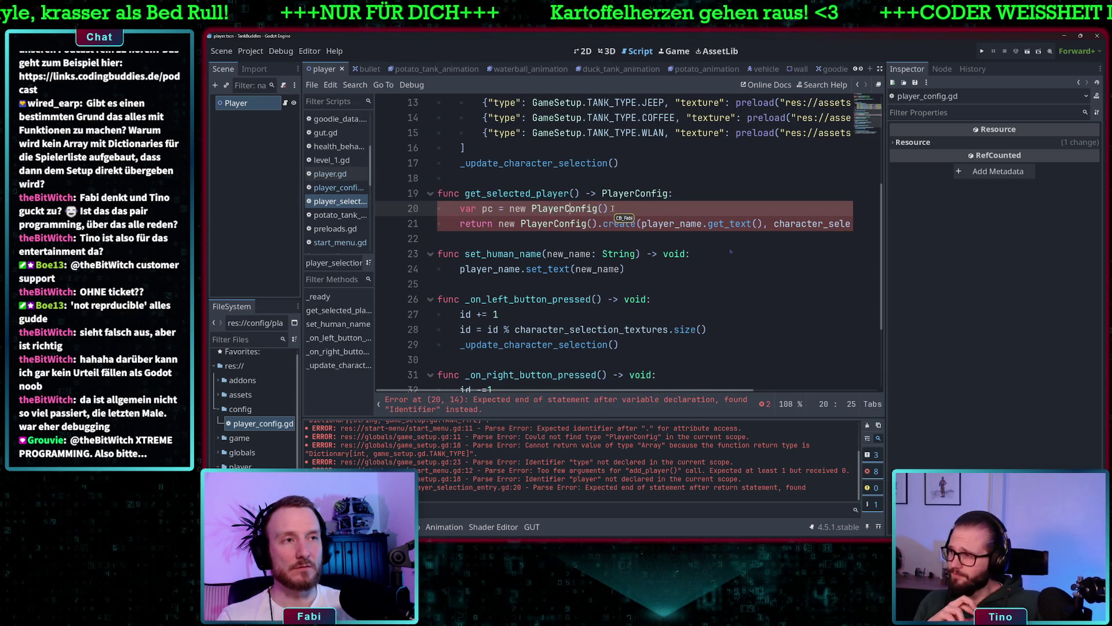
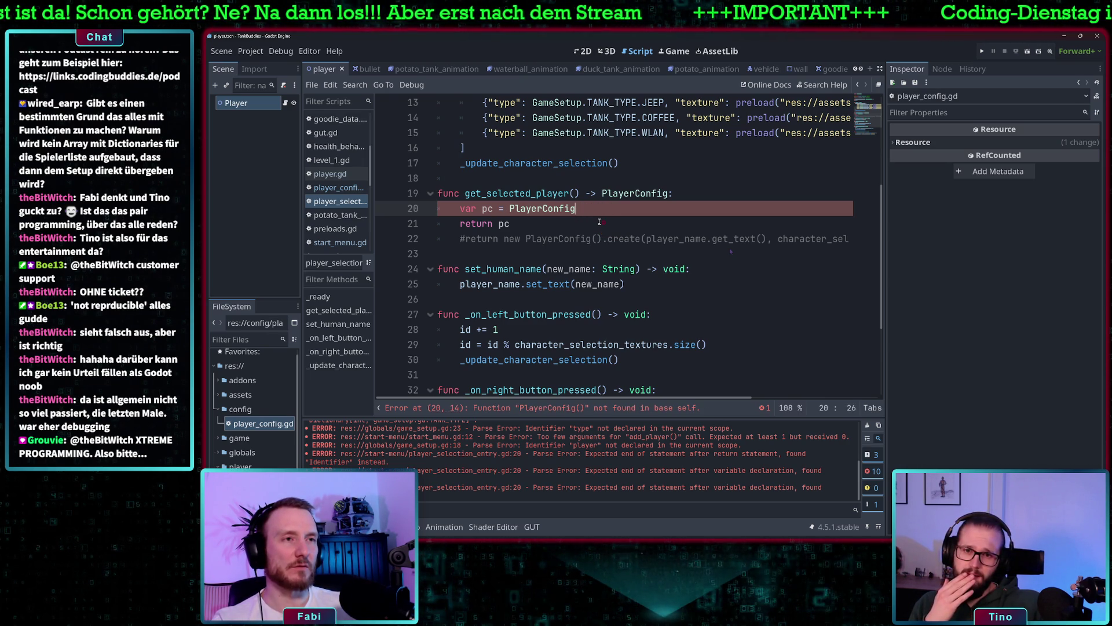
- Replace instantiate() on line 20 with PlayerConfig.new().create() from autocomplete
text(.instan)
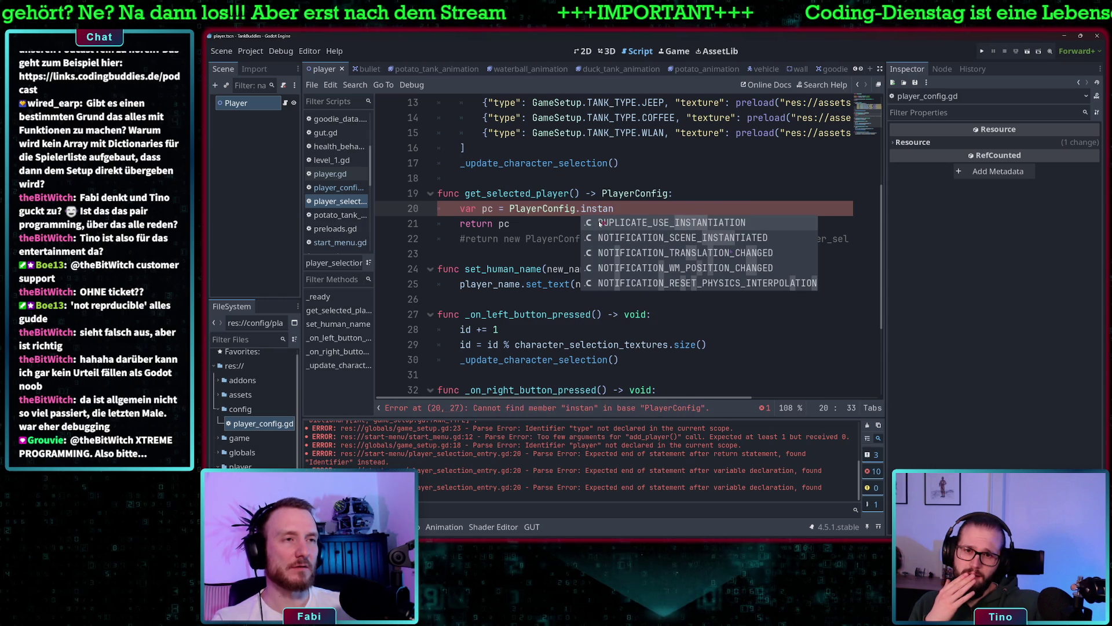
text(tiat)
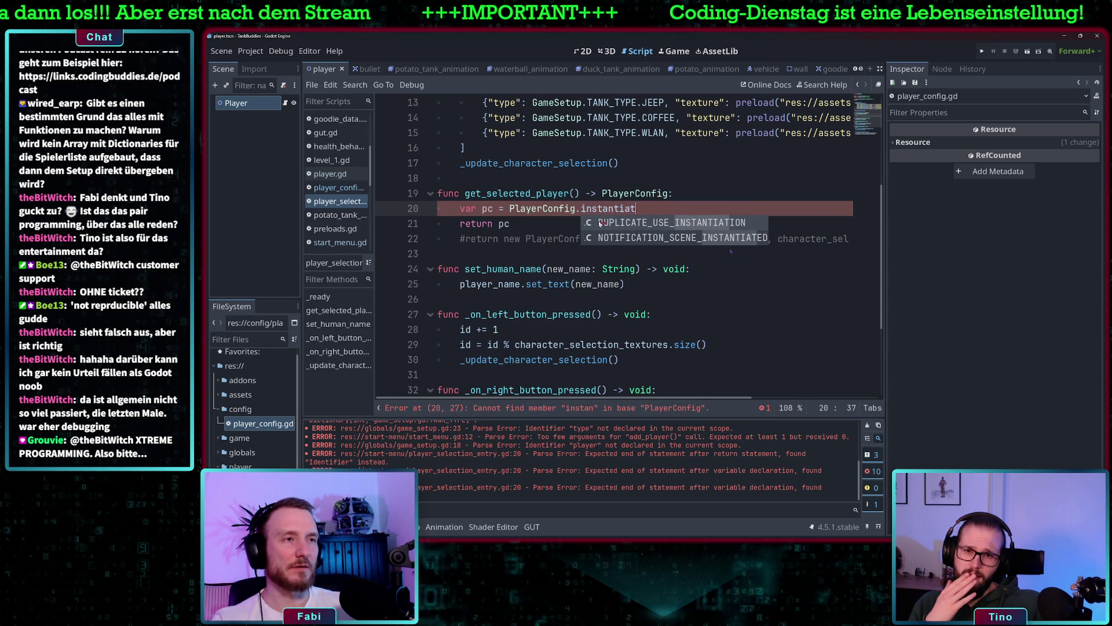
text(e())
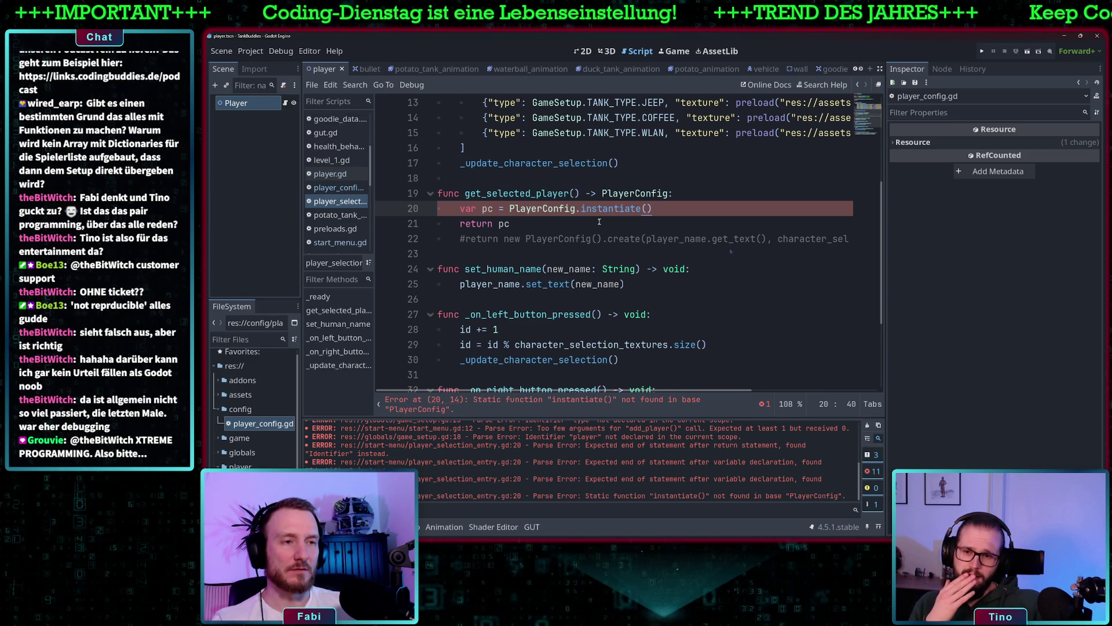
key(BackSpace)
key(BackSpace)
key(BackSpace)
key(BackSpace)
key(BackSpace)
key(BackSpace)
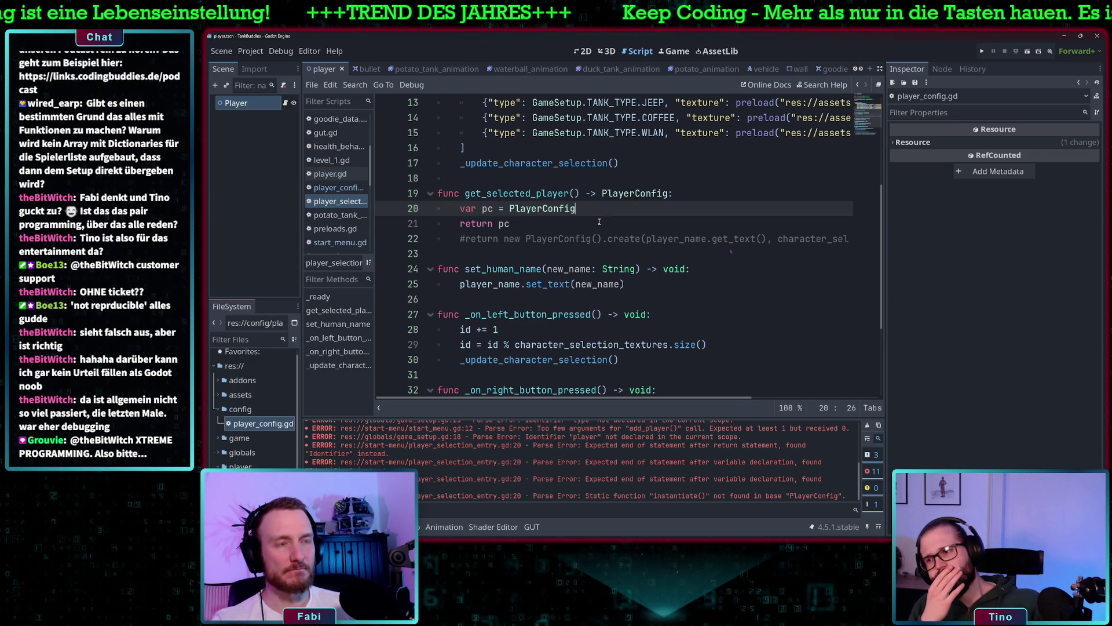
text(.)
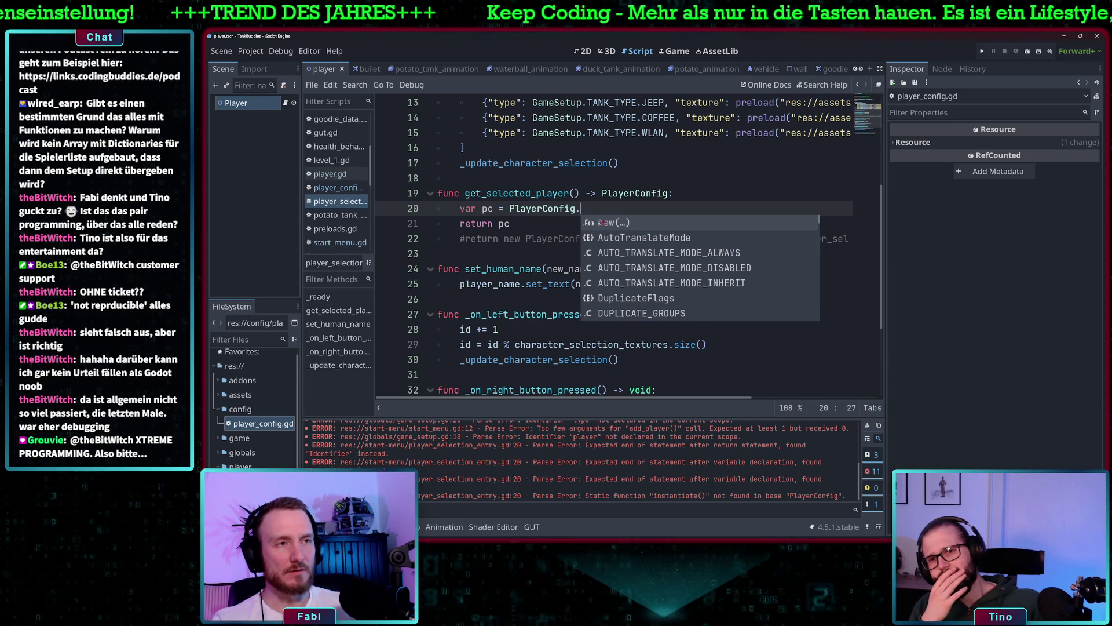
key(Return)
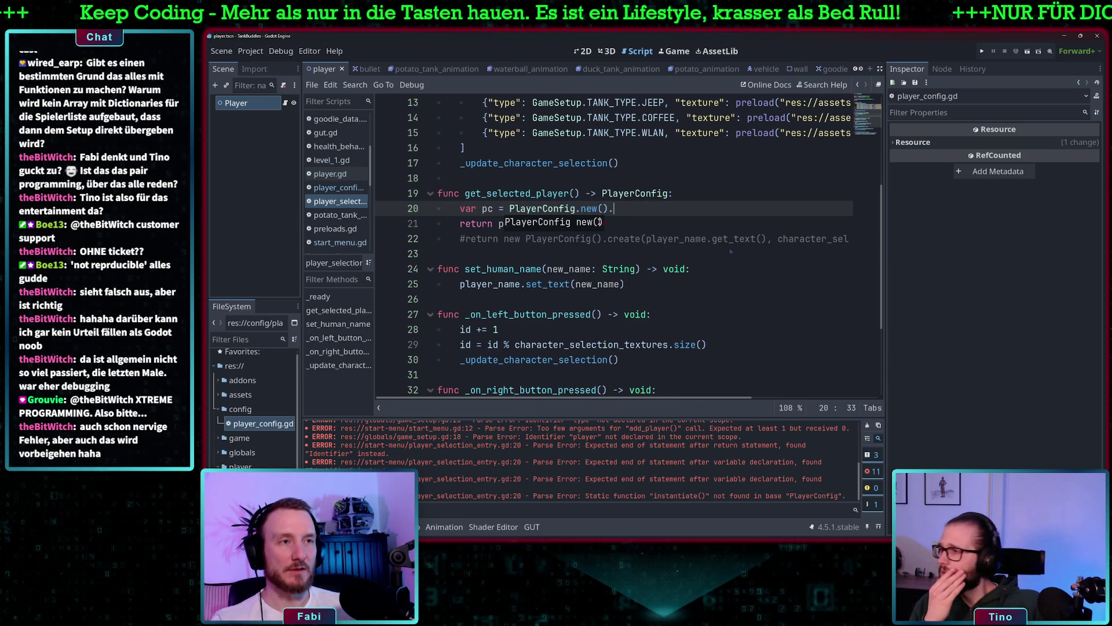
text(c)
key(Return)
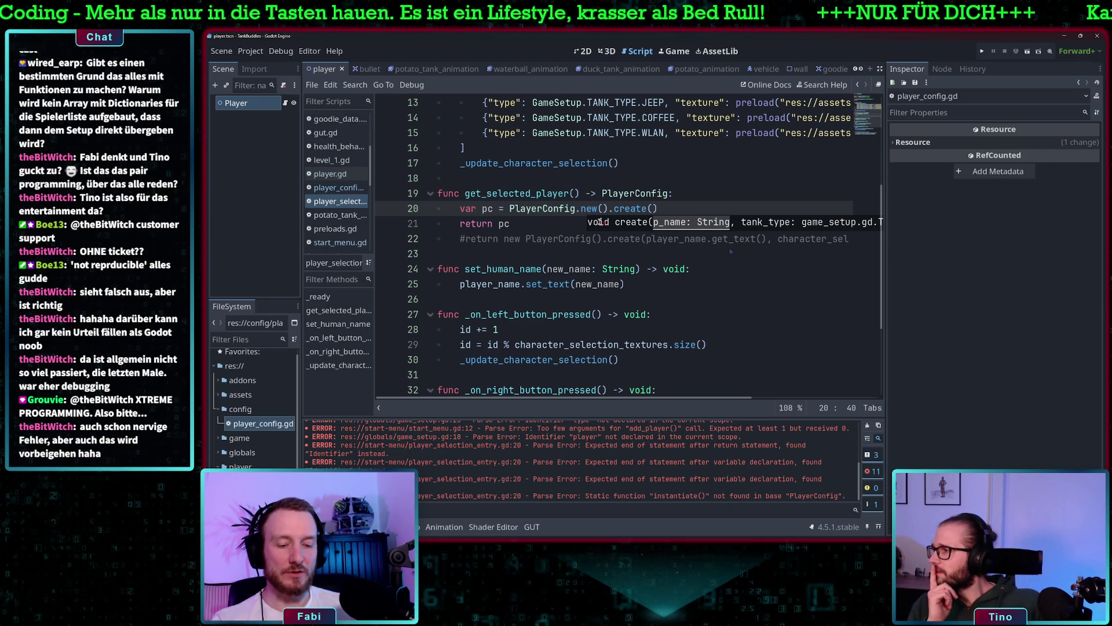
- Move the create arguments, player_name.get_text() and the selected tank type, from the commented line into line 20
click(605, 239)
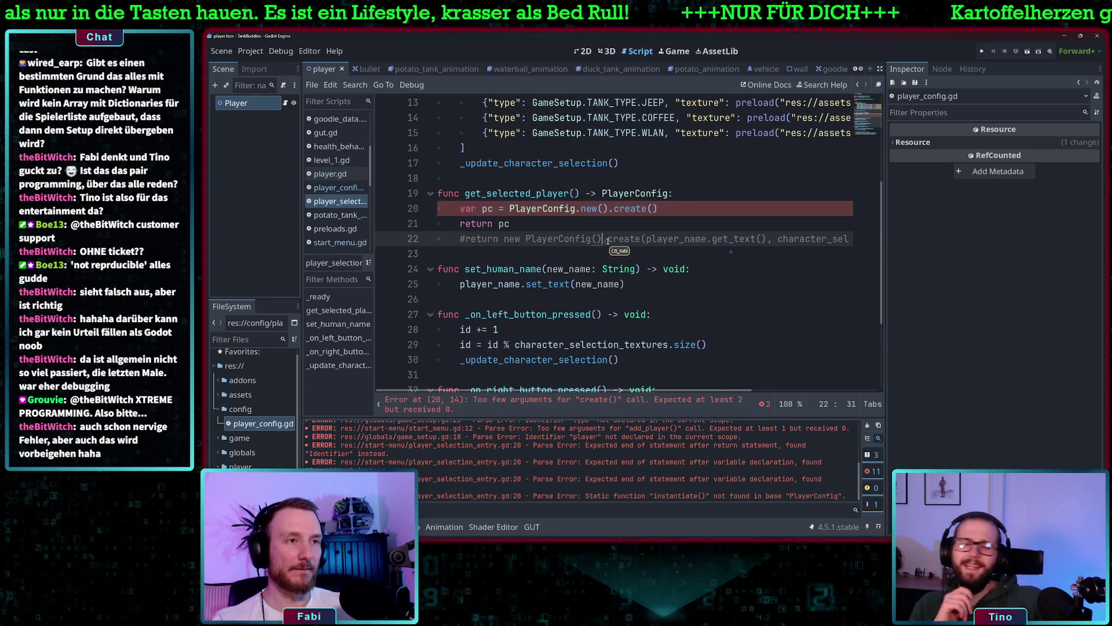
key(shift+End)
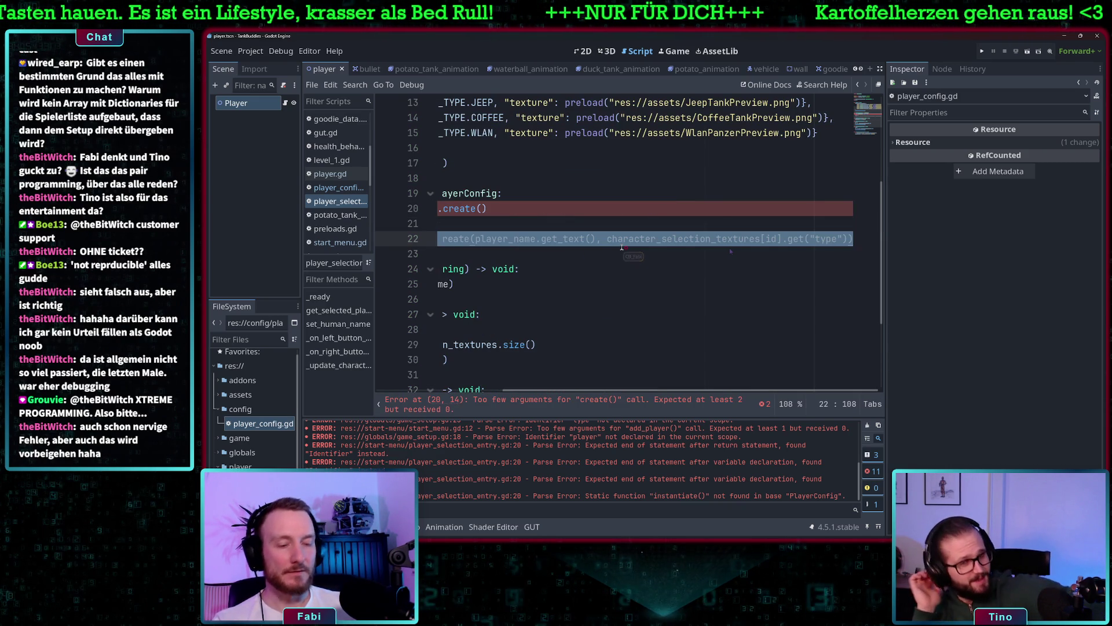
key(ctrl+x)
key(Up)
key(Up)
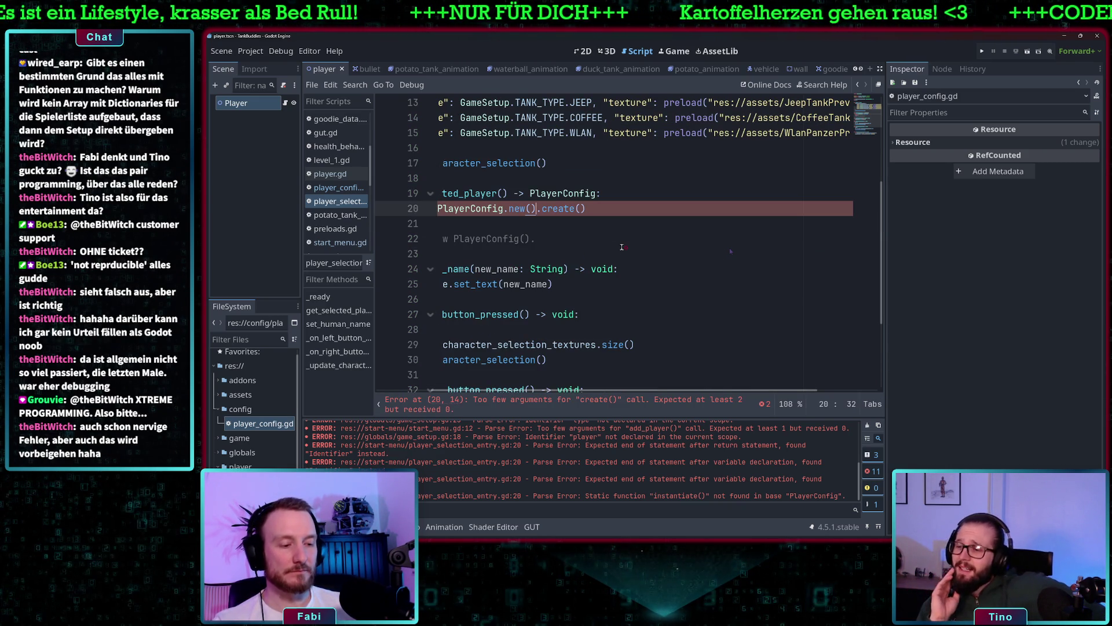
key(shift+End)
key(ctrl+v)
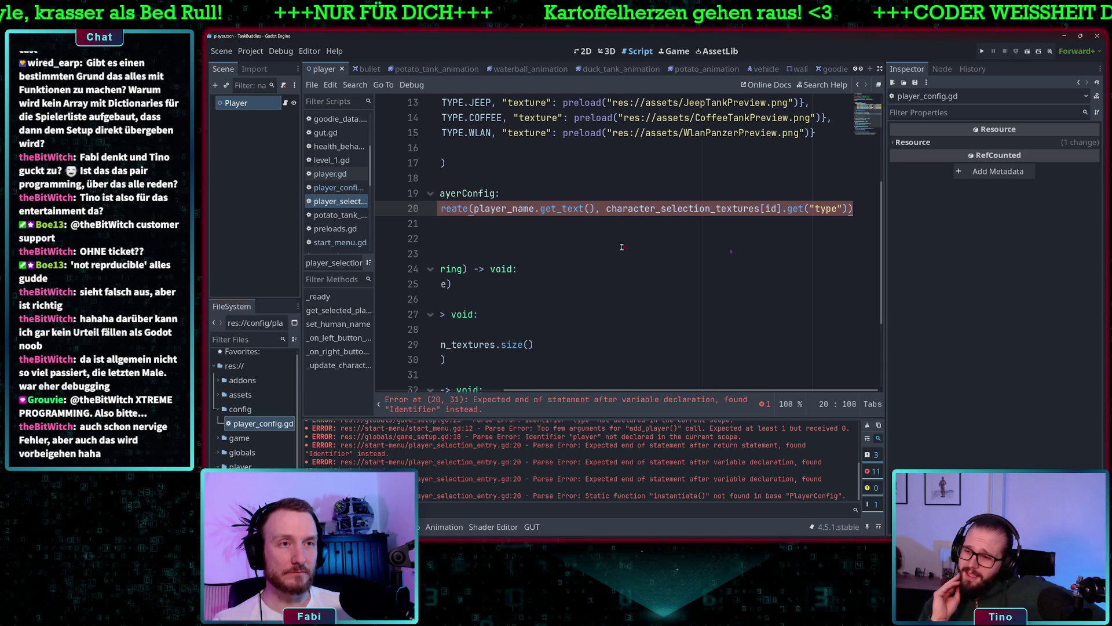
- Make line 20 a return statement and delete the leftover 'return pc' and commented lines
scroll(562, 231, left, 3)
text(.new().c)
click(546, 224)
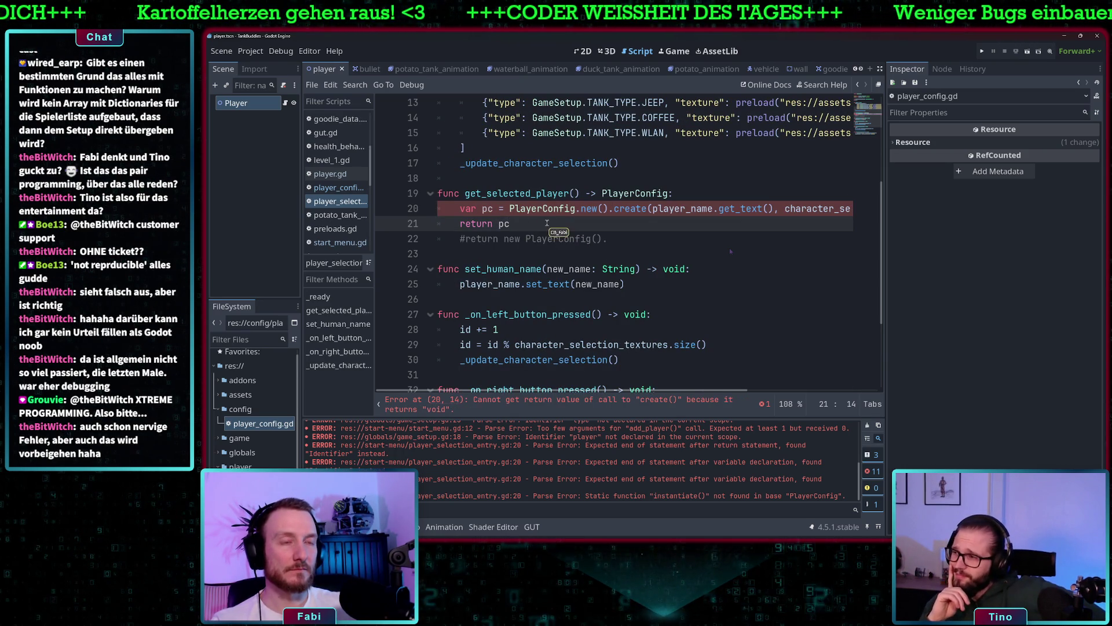
drag(510, 209, 457, 207)
text(return)
drag(632, 238, 423, 228)
key(BackSpace)
key(BackSpace)
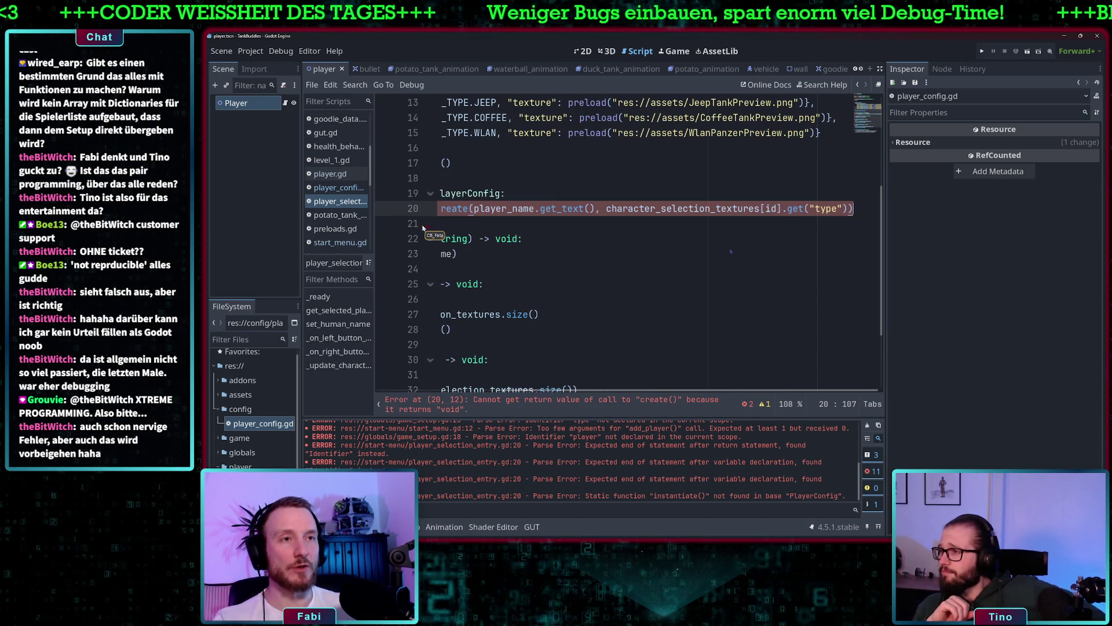
click(689, 208)
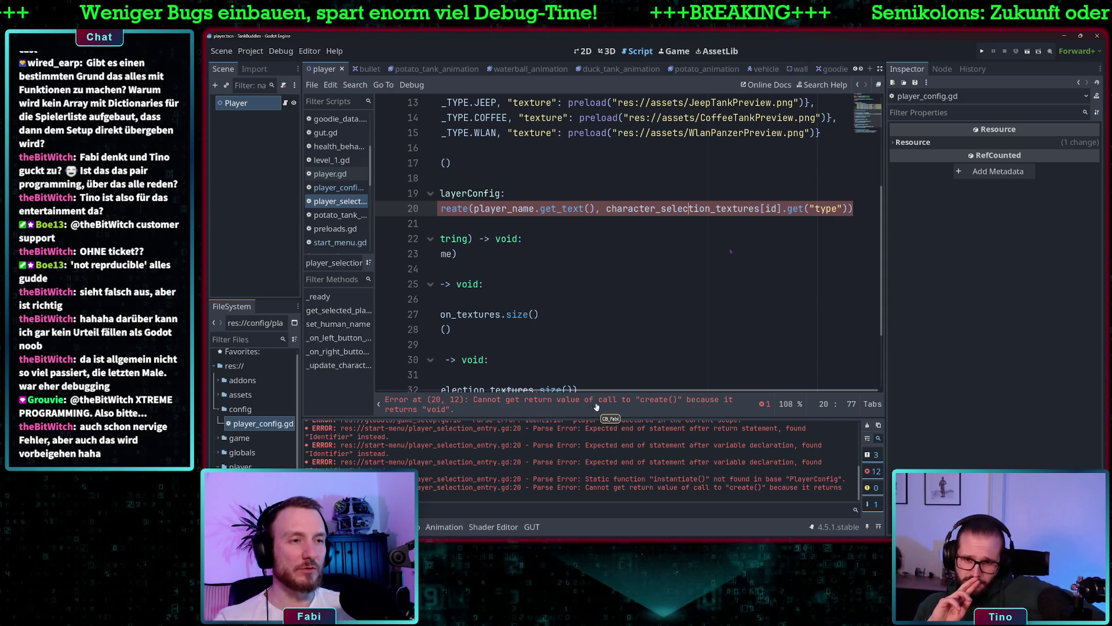
scroll(582, 339, left, 2)
scroll(582, 339, left, 5)
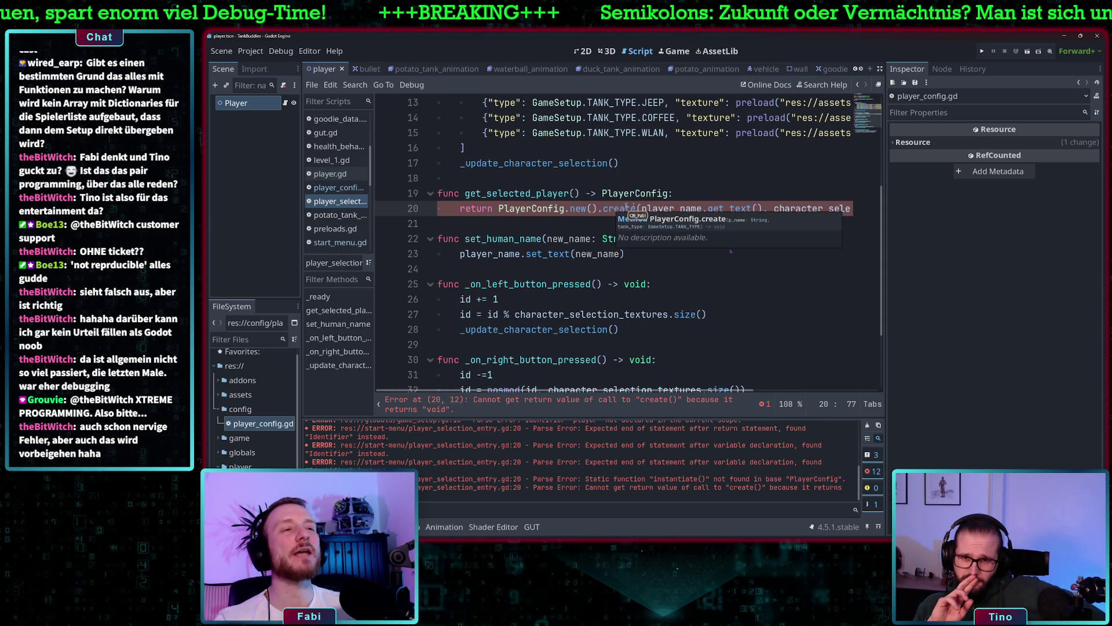
drag(497, 208, 457, 207)
- Turn line 20 into 'var config = PlayerConfig.new()', cutting off the create call
text(var )
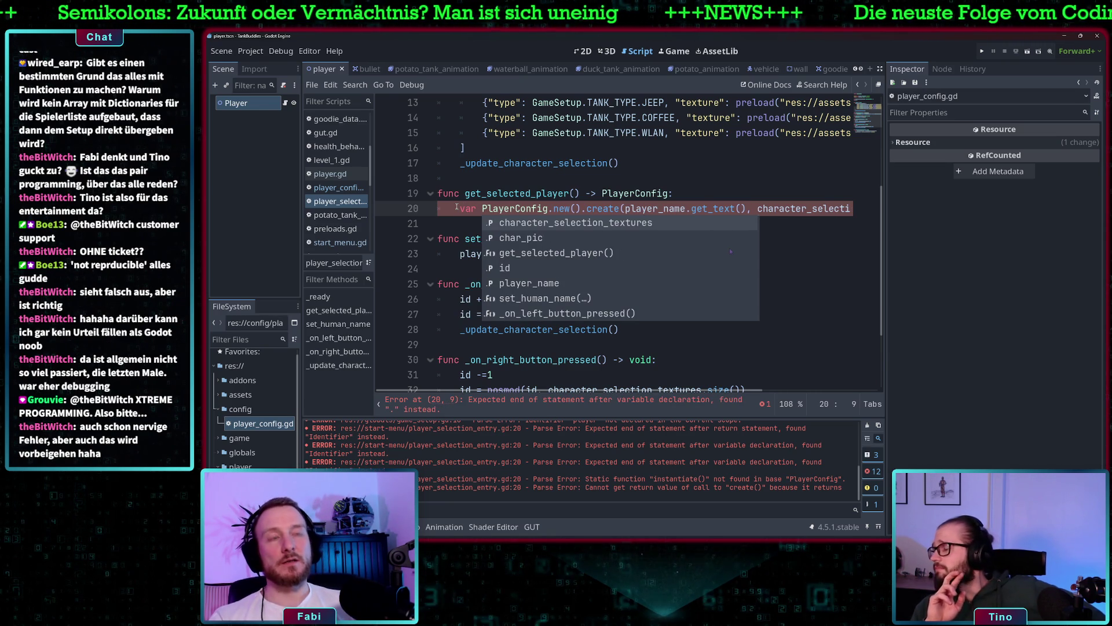
text(pla)
key(BackSpace)
key(BackSpace)
key(BackSpace)
text(config =)
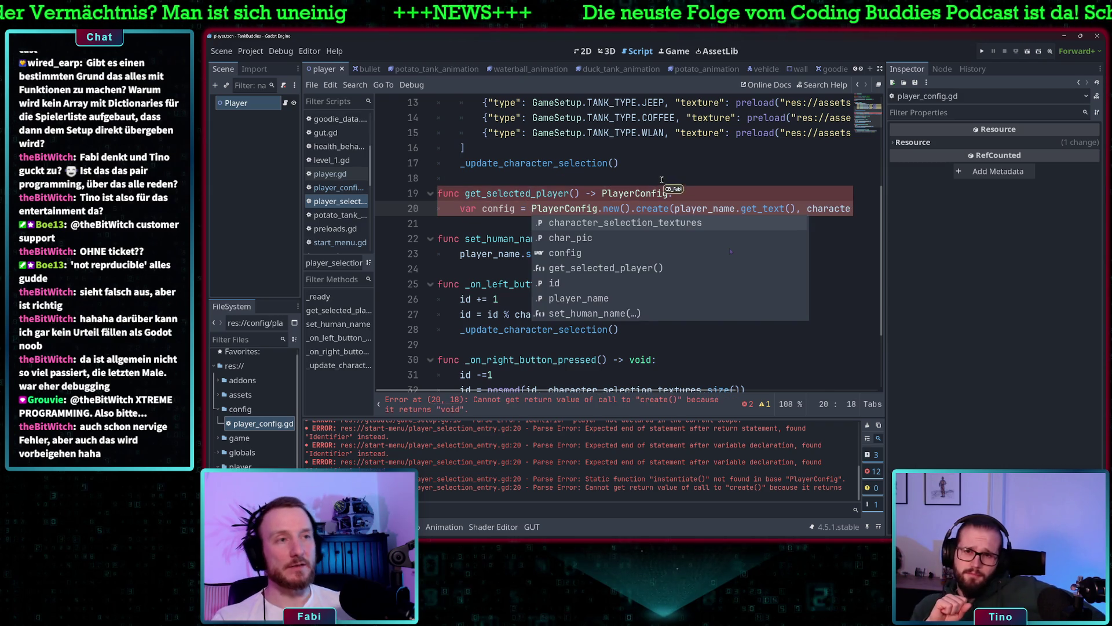
click(631, 209)
key(shift+End)
key(Delete)
- Add config.create(...) on the next line, followed by 'return config'
key(Return)
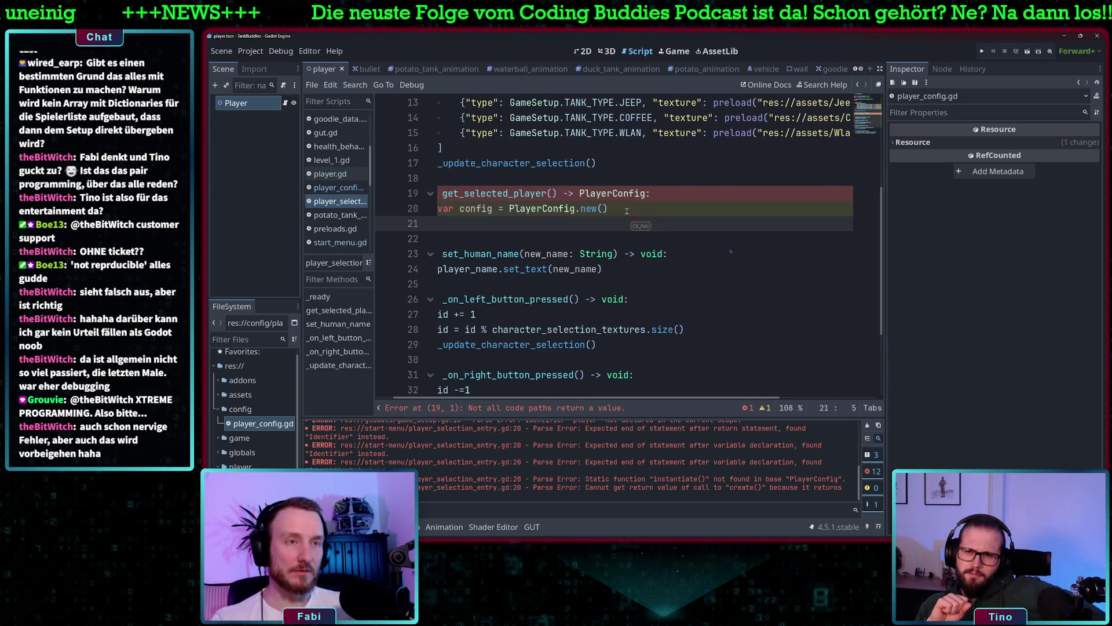
text(config)
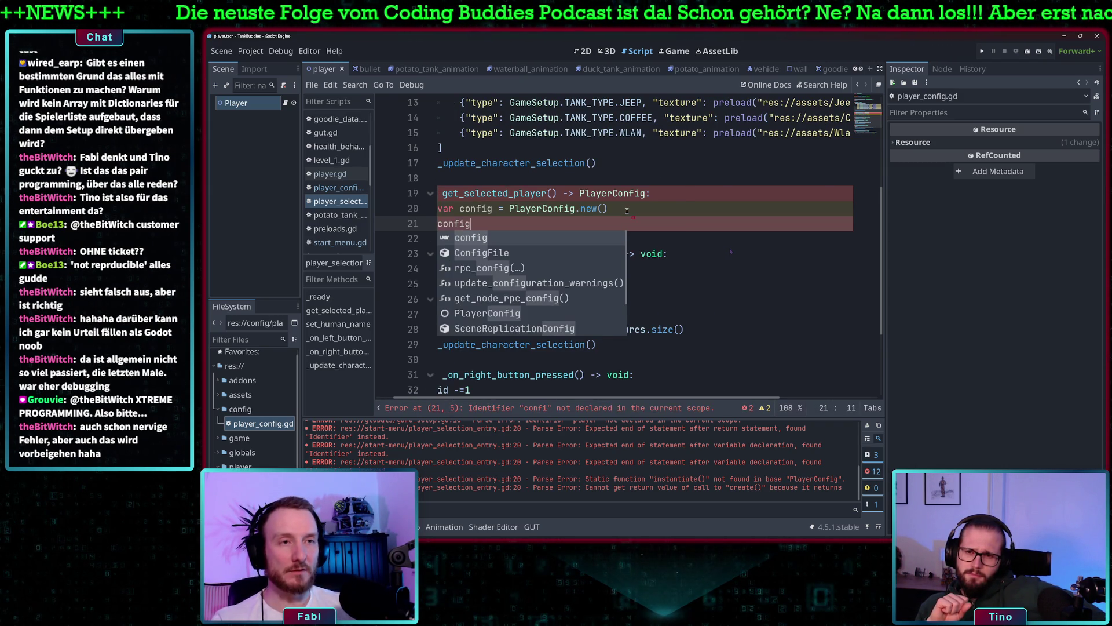
key(ctrl+v)
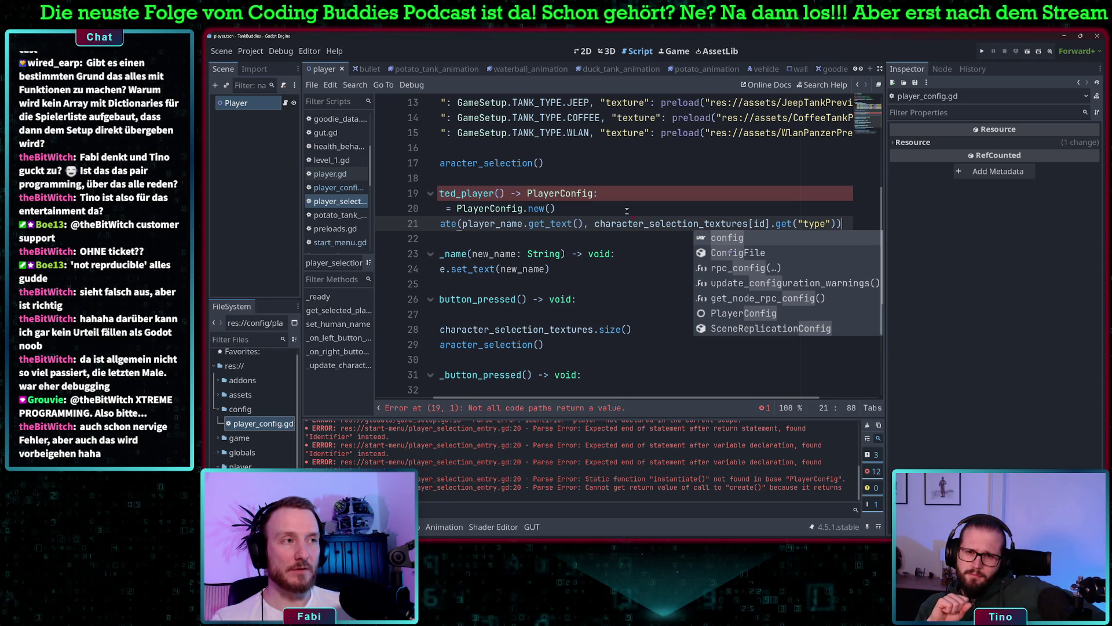
key(Tab)
key(ctrl+z)
key(Down)
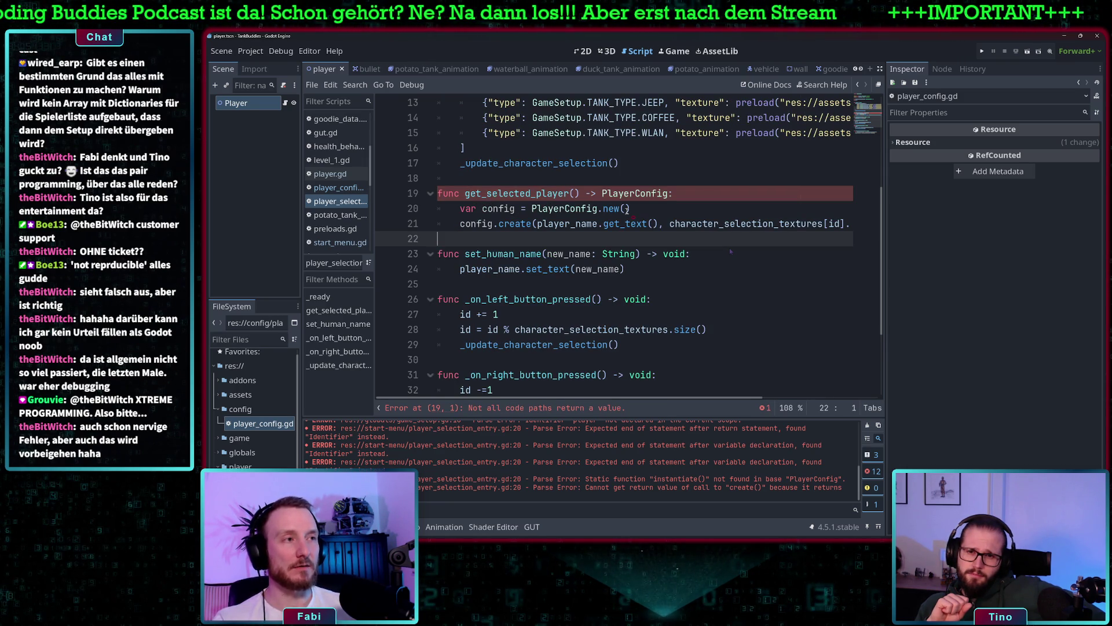
key(Up)
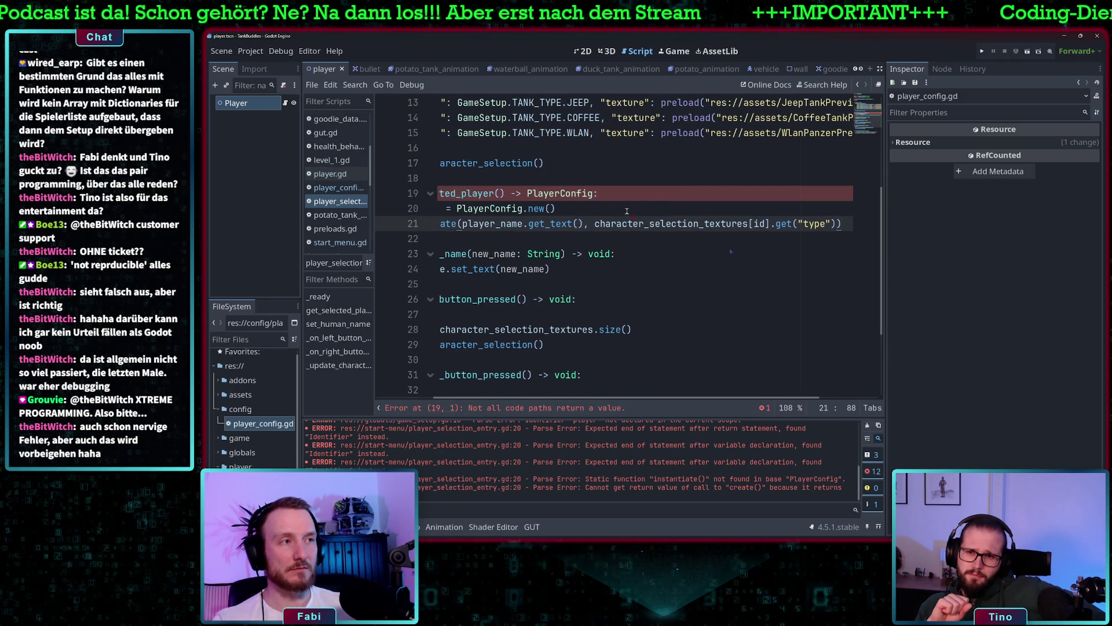
key(Return)
text(urn c)
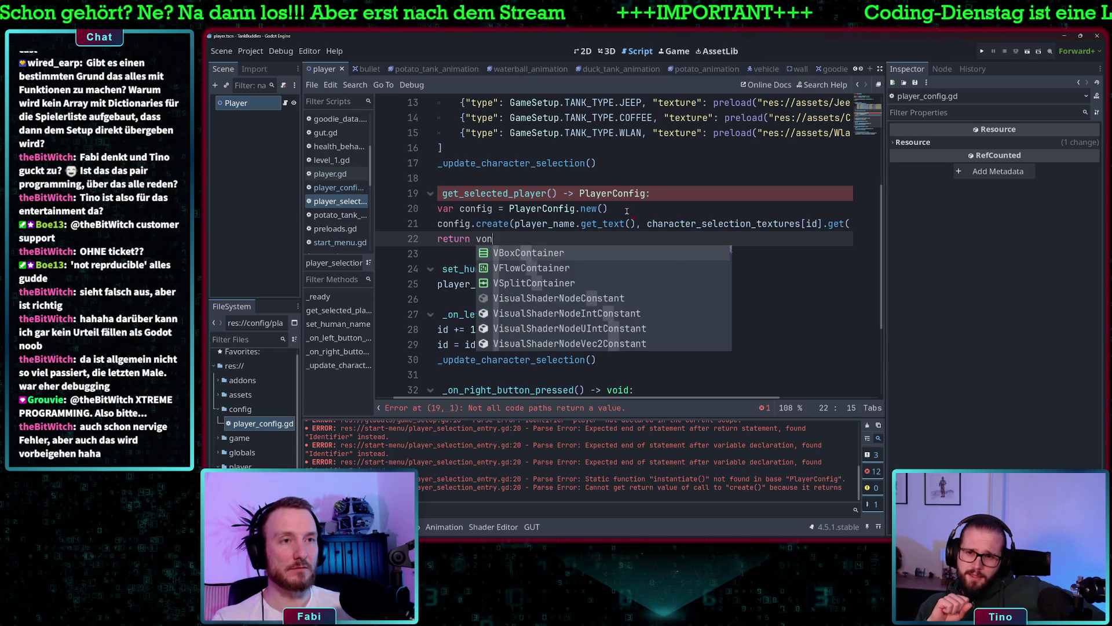
text(onfig)
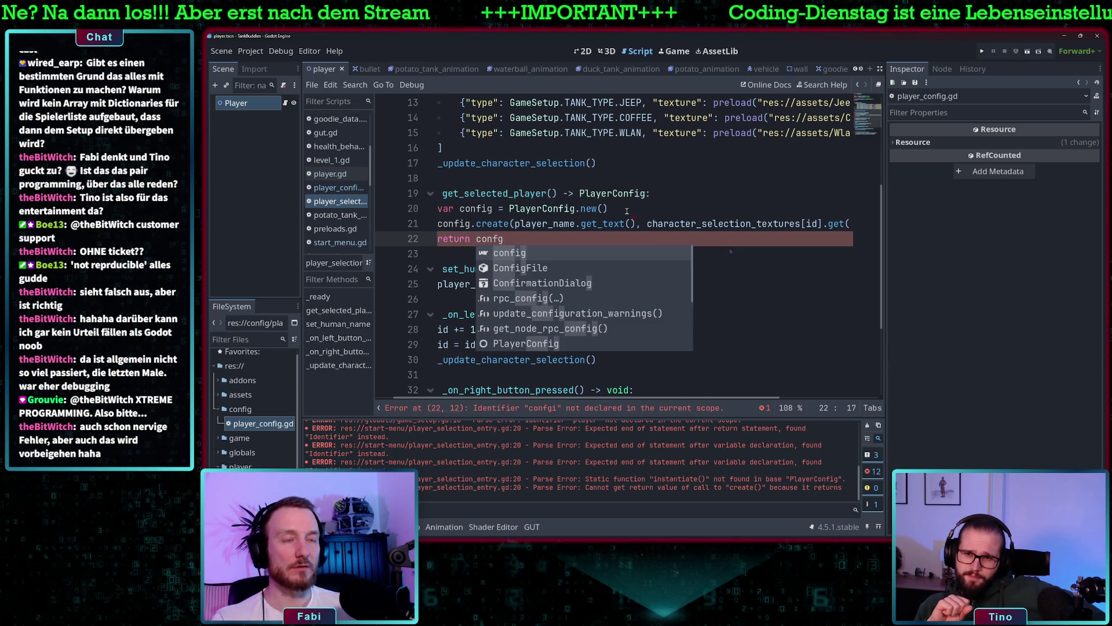
- Open the create function's definition in player_config.gd
click(627, 210)
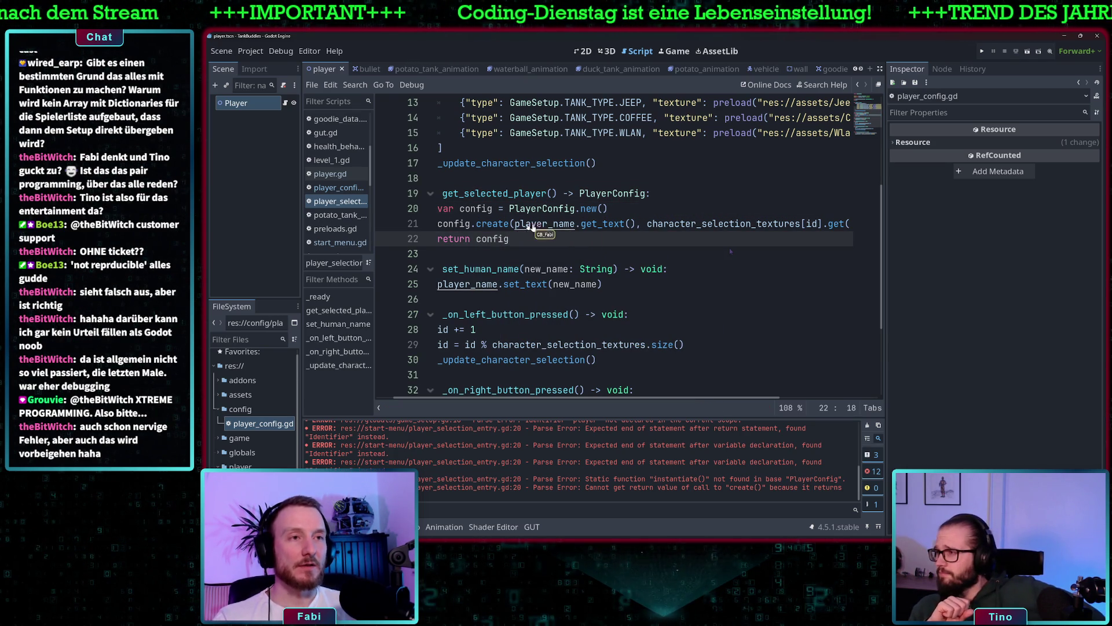
click(494, 225)
ctrl+click(494, 224)
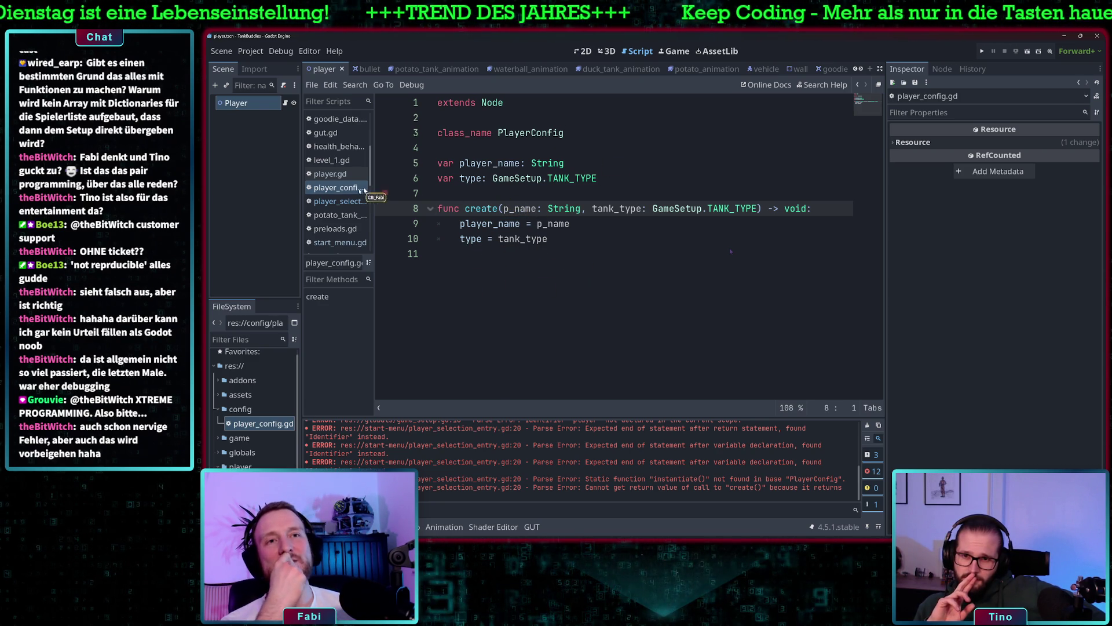
- Save the selection script, then rename the create function to init in player_config.gd
click(342, 201)
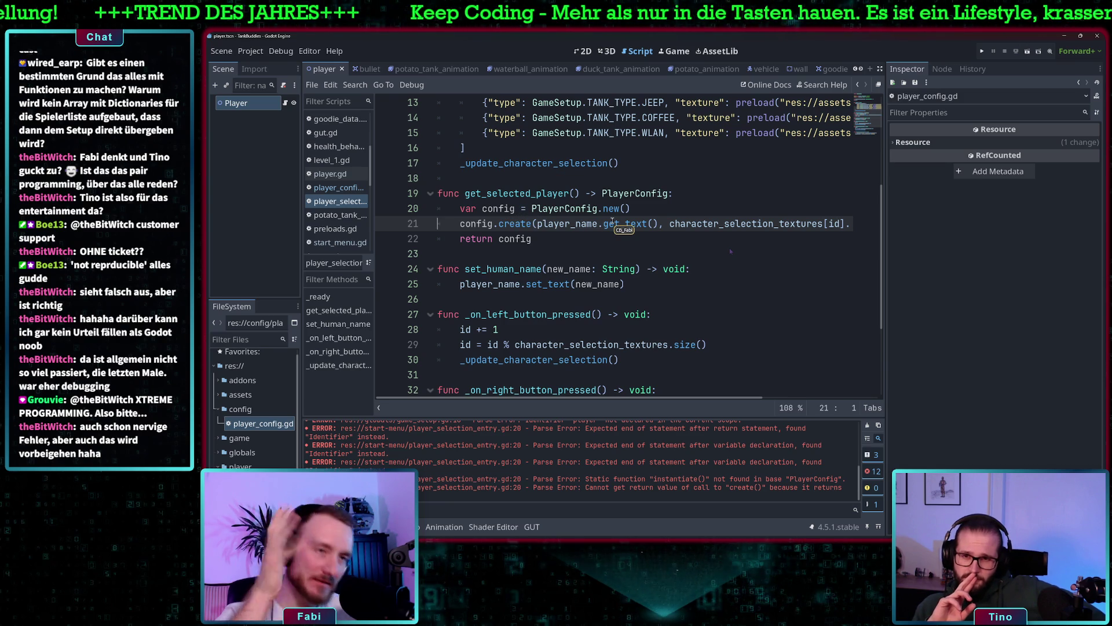
click(554, 224)
key(ctrl+s)
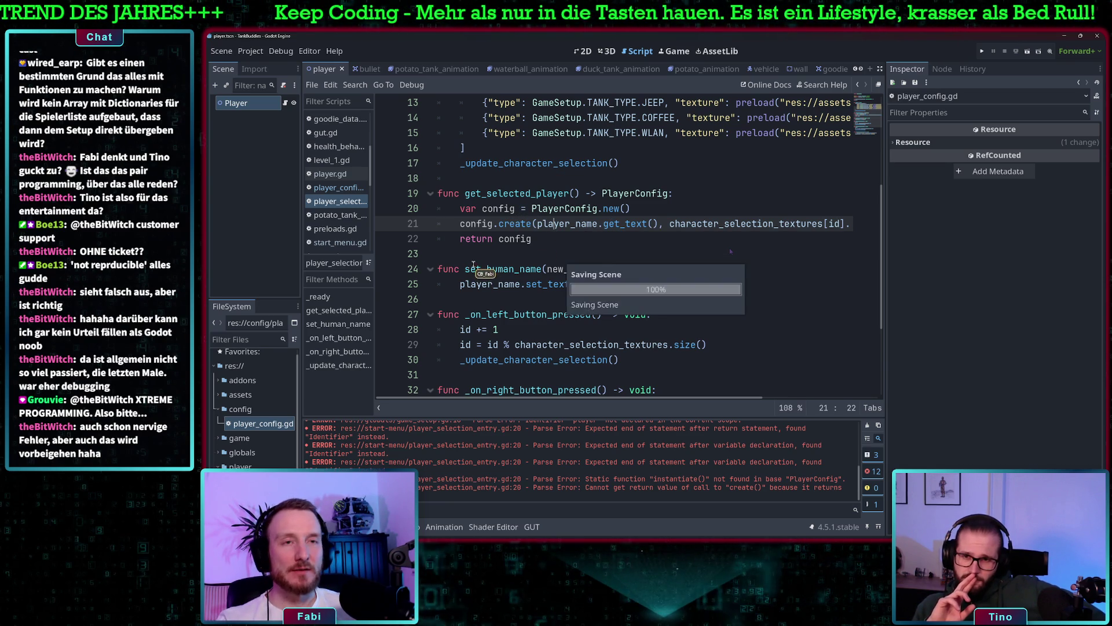
click(339, 187)
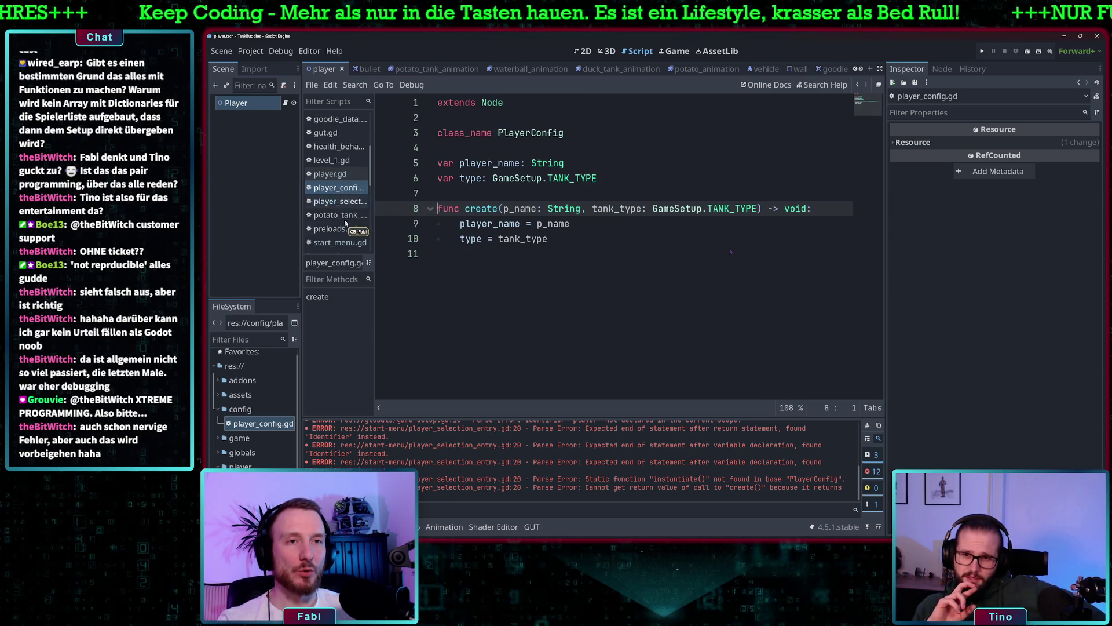
double_click(469, 208)
text(init)
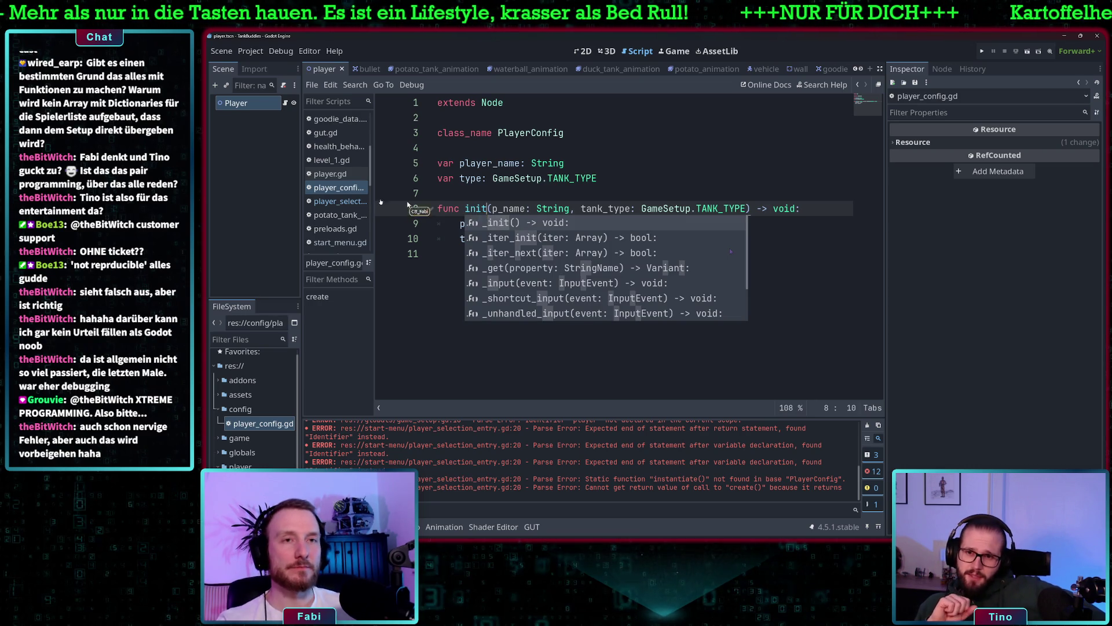
- Change the config.create call to config.init in get_selected_player
click(339, 201)
text(init(player_name.get_text(), character_selection_textures[id].ge)
click(571, 194)
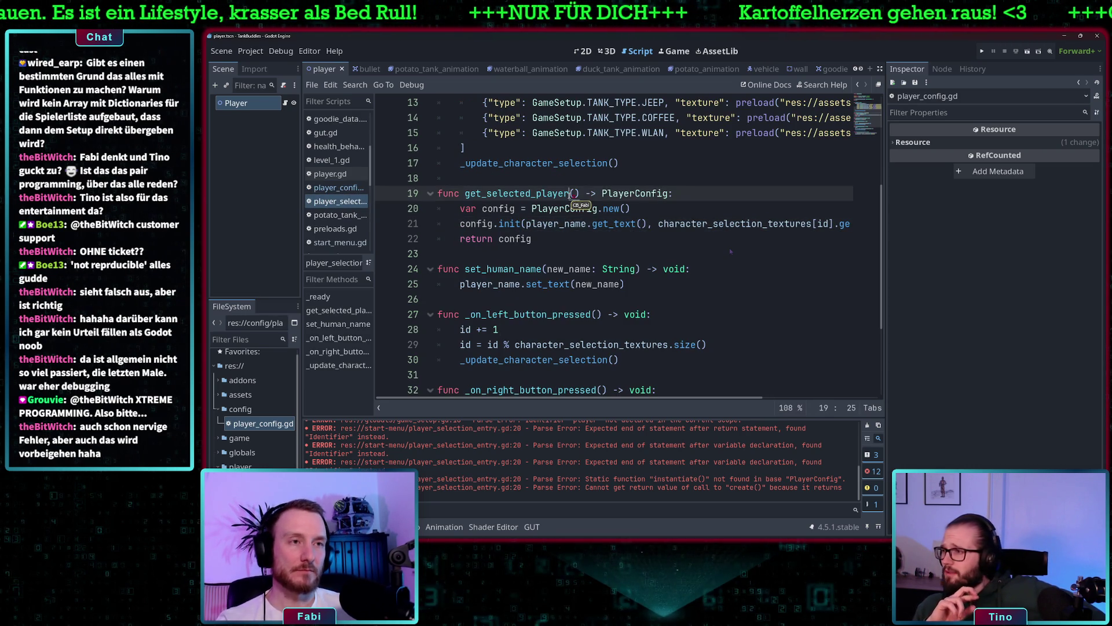
click(515, 224)
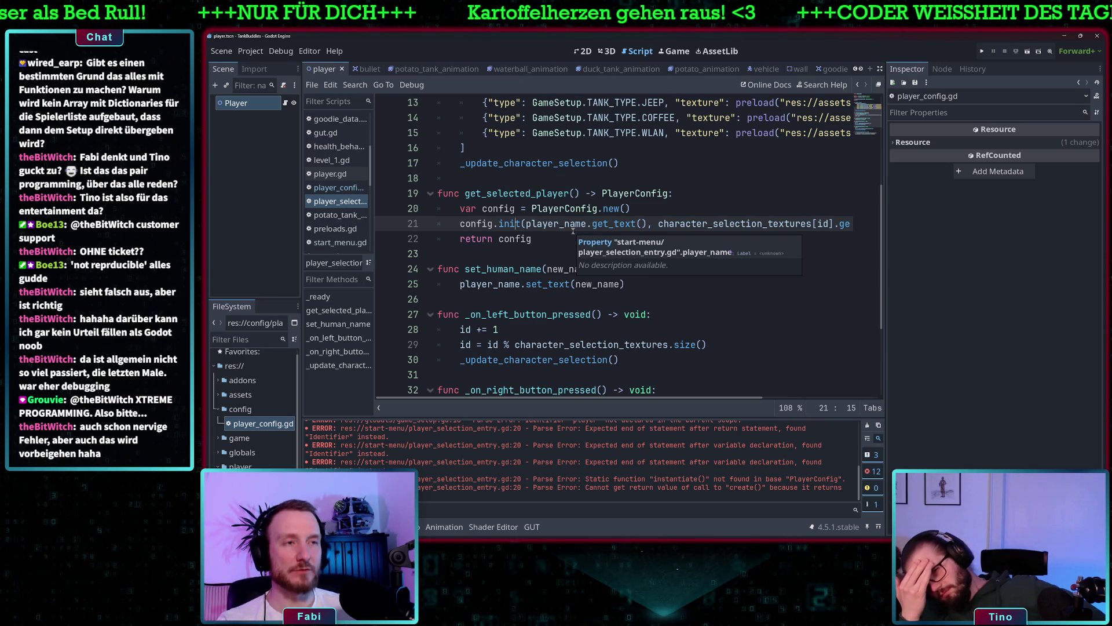
- Review the init function in player_config.gd
click(342, 188)
click(614, 193)
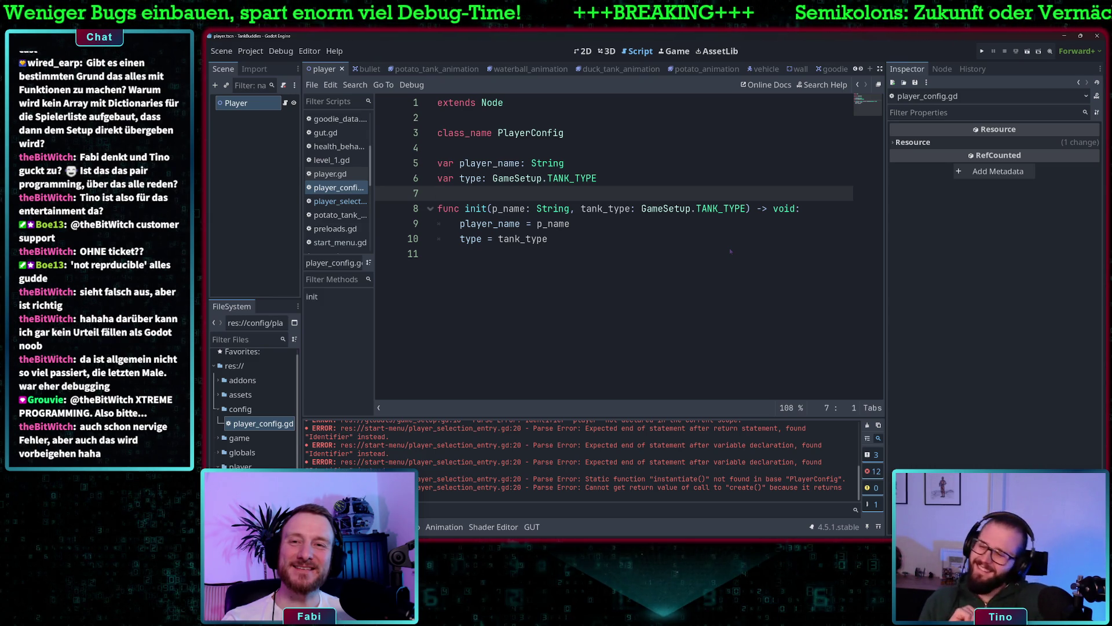
click(583, 239)
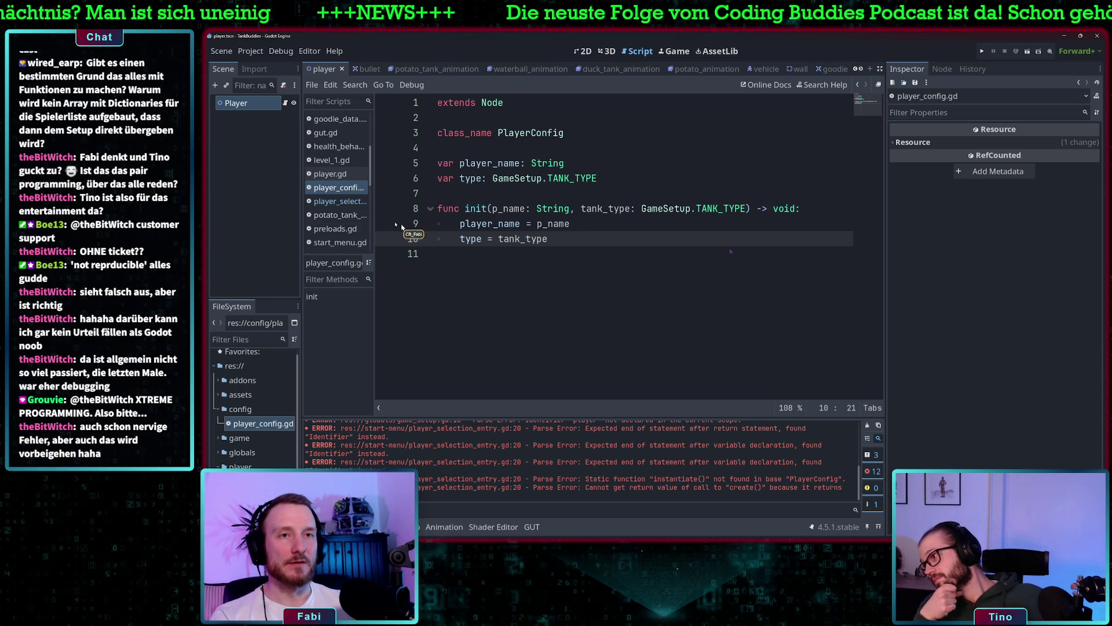
- Look over player_selection_entry.gd and player_config.gd again, ending in start_menu.gd
click(354, 201)
scroll(659, 286, down, 3)
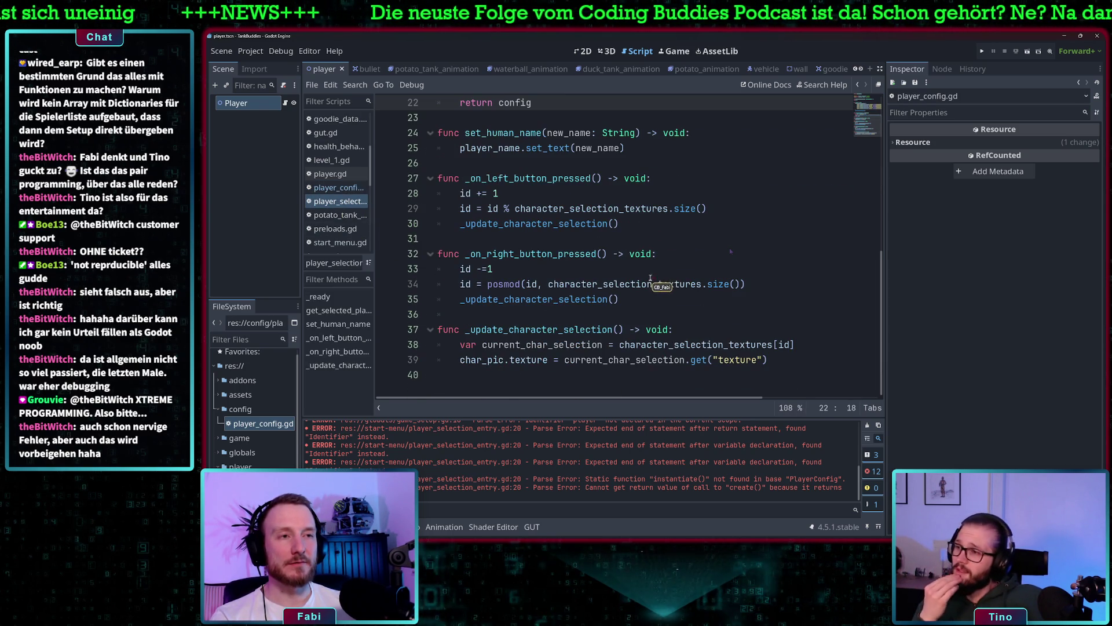
scroll(659, 285, up, 3)
scroll(659, 285, up, 4)
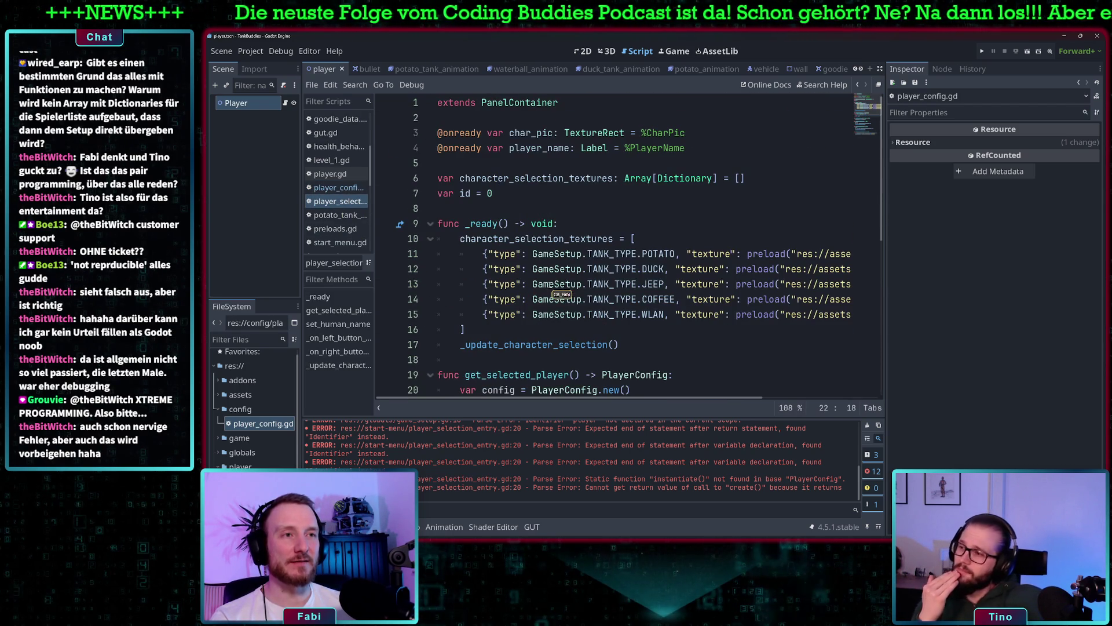
scroll(571, 190, down, 4)
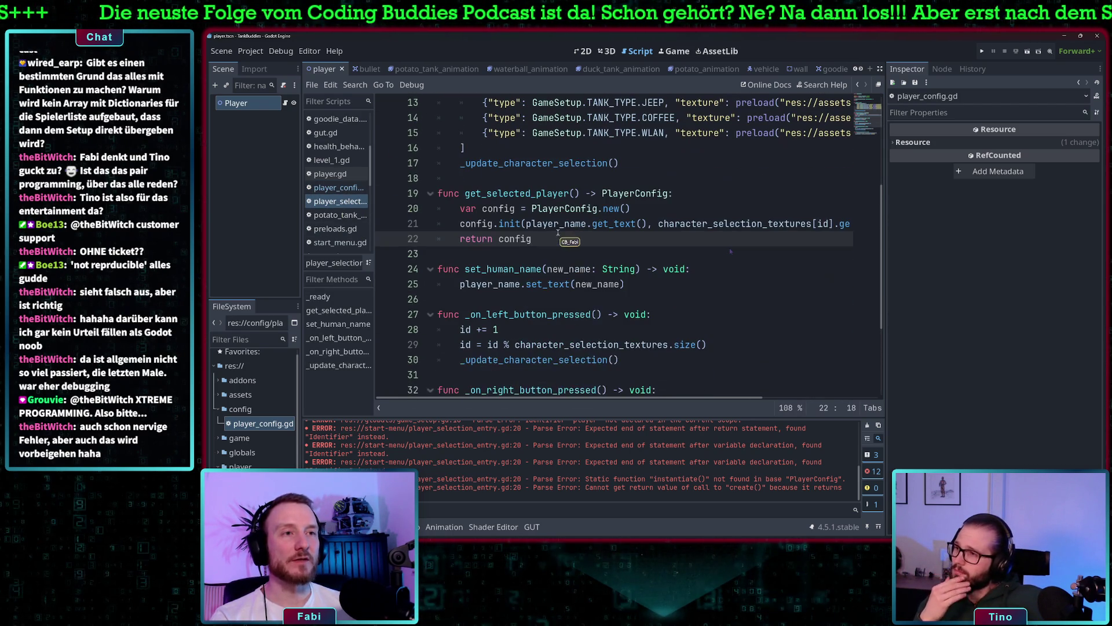
click(346, 187)
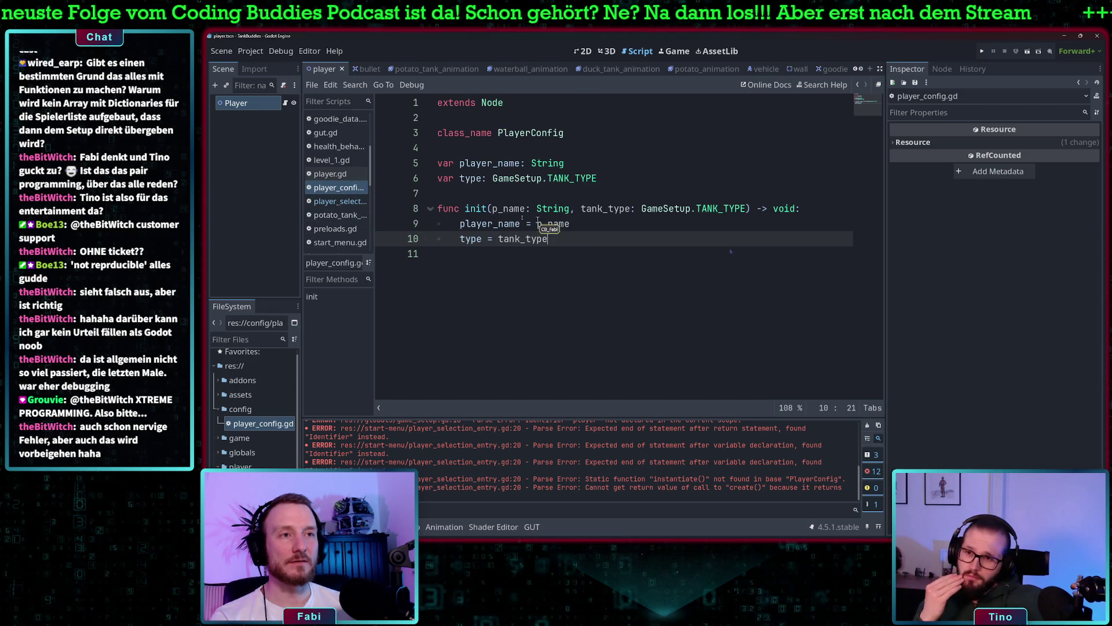
scroll(349, 184, up, 1)
scroll(348, 191, down, 3)
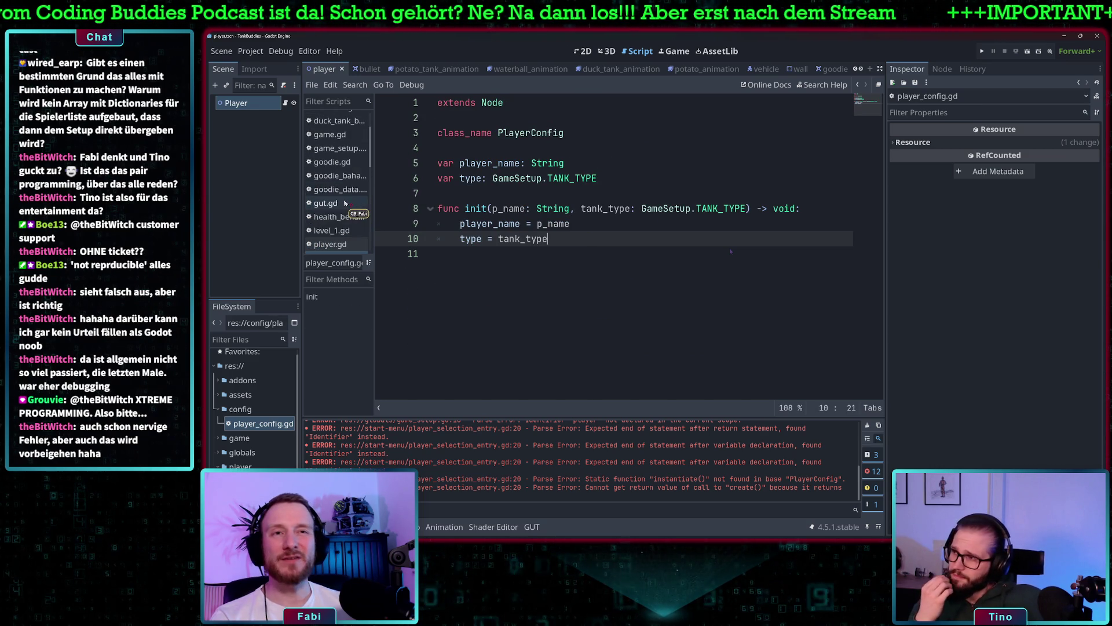
click(340, 224)
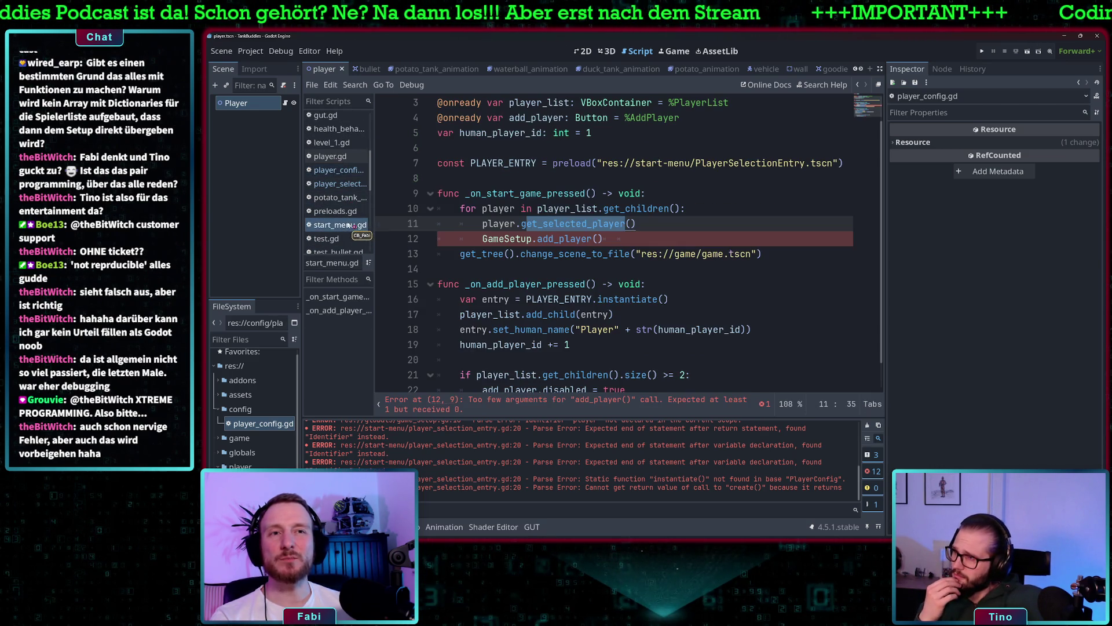
- Cut player.get_selected_player() from line 11 of start_menu.gd
click(497, 224)
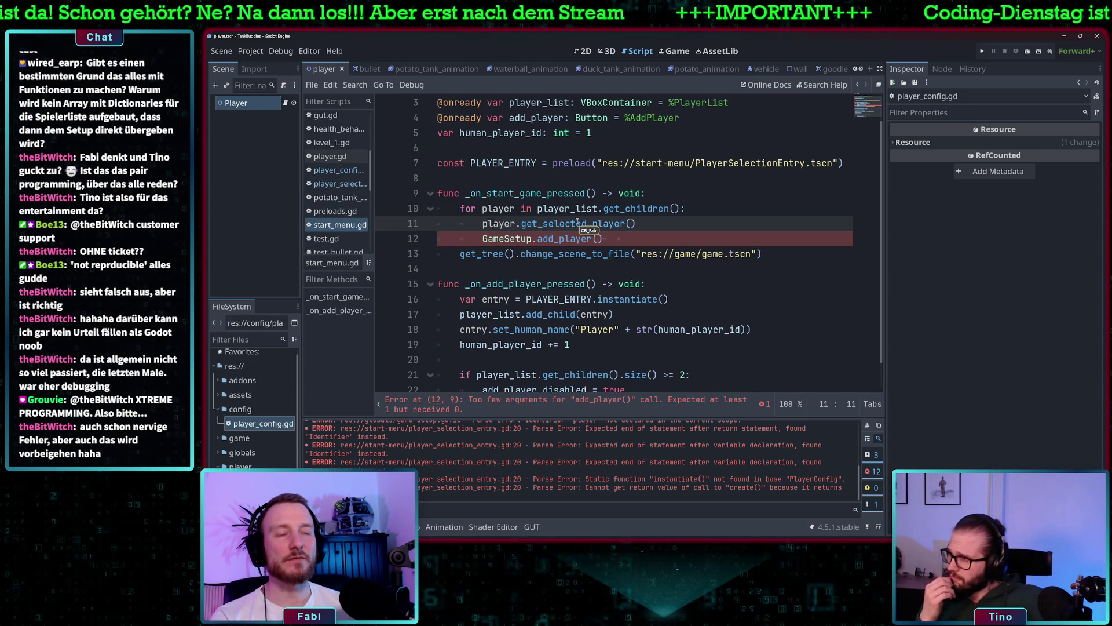
click(571, 223)
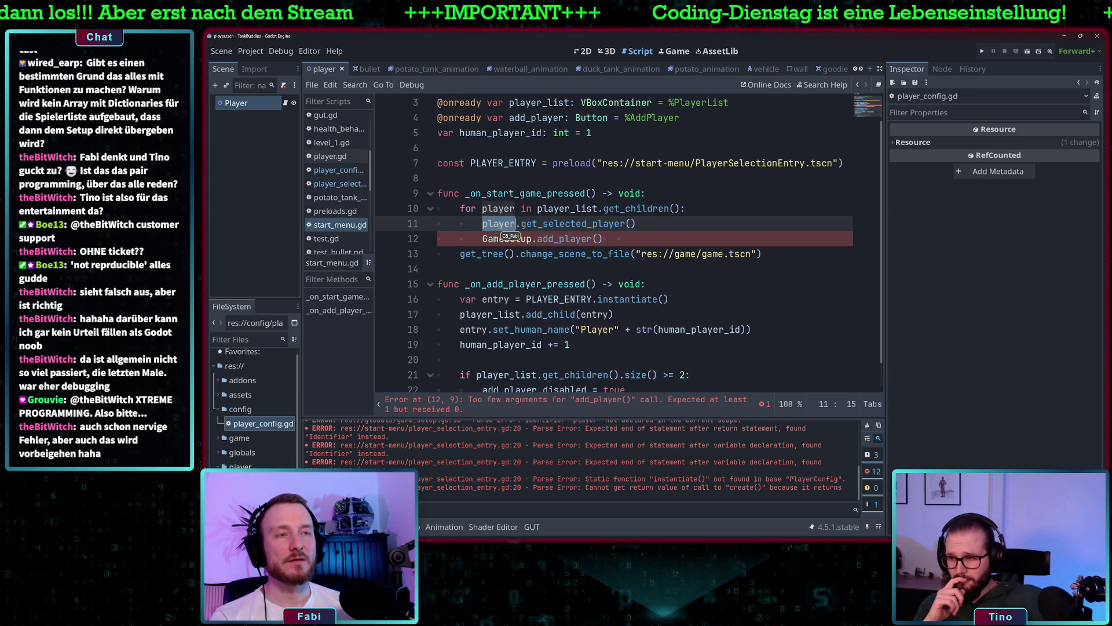
double_click(600, 225)
key(End)
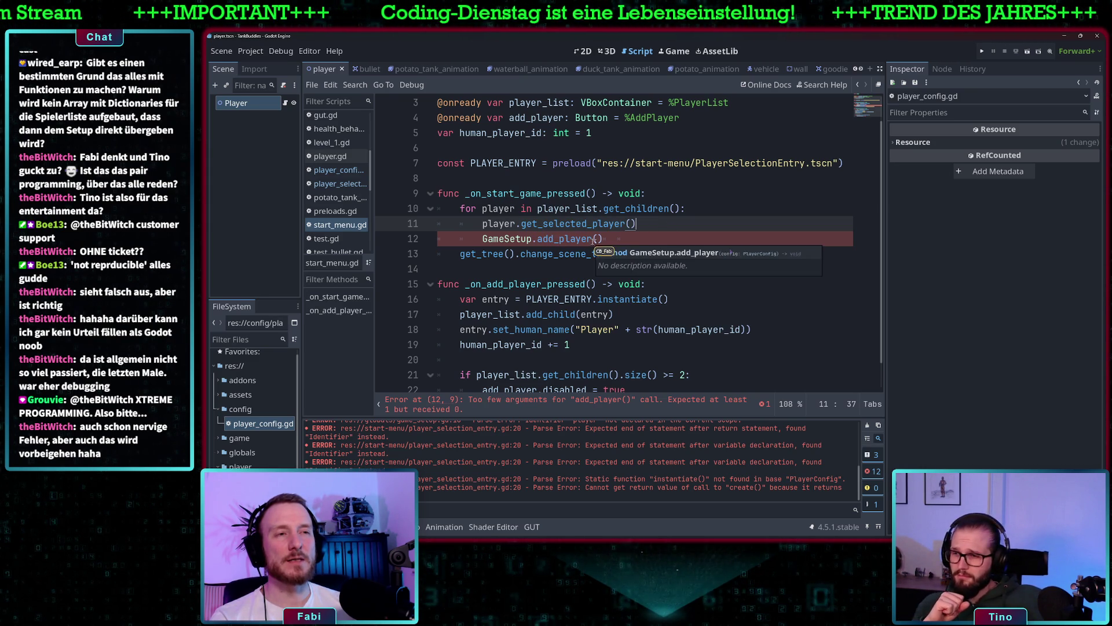
click(493, 224)
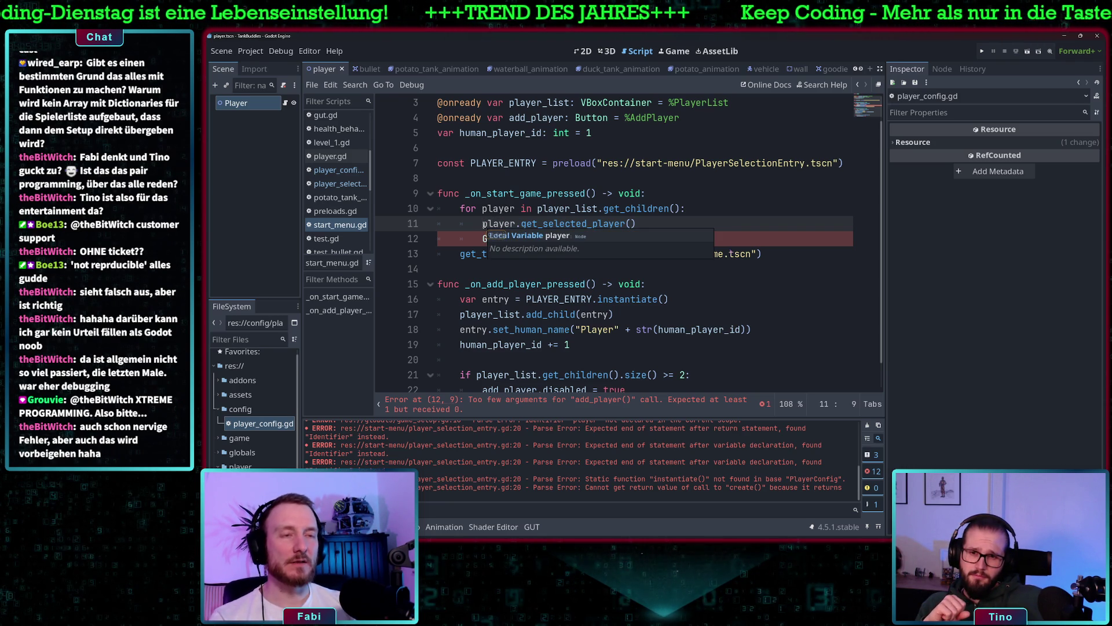
text(var)
key(BackSpace)
key(BackSpace)
key(BackSpace)
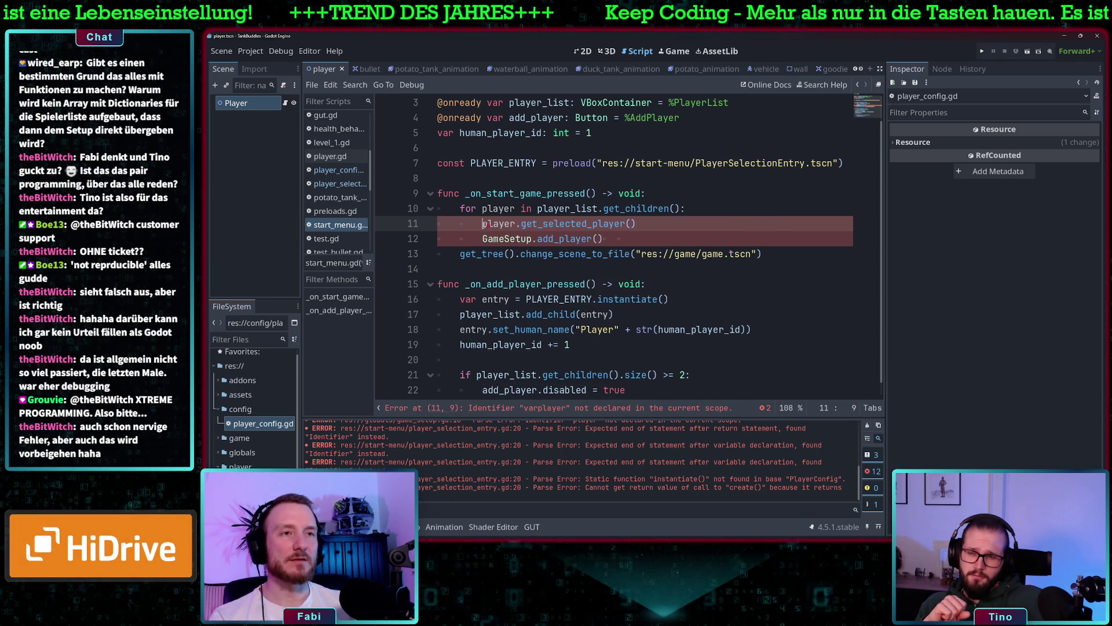
mouse_move(637, 223)
mouse_down()
mouse_move(522, 239)
mouse_move(485, 224)
mouse_up()
key(ctrl+c)
key(BackSpace)
- Pass it into GameSetup.add_player() and remove the leftover empty line
click(598, 239)
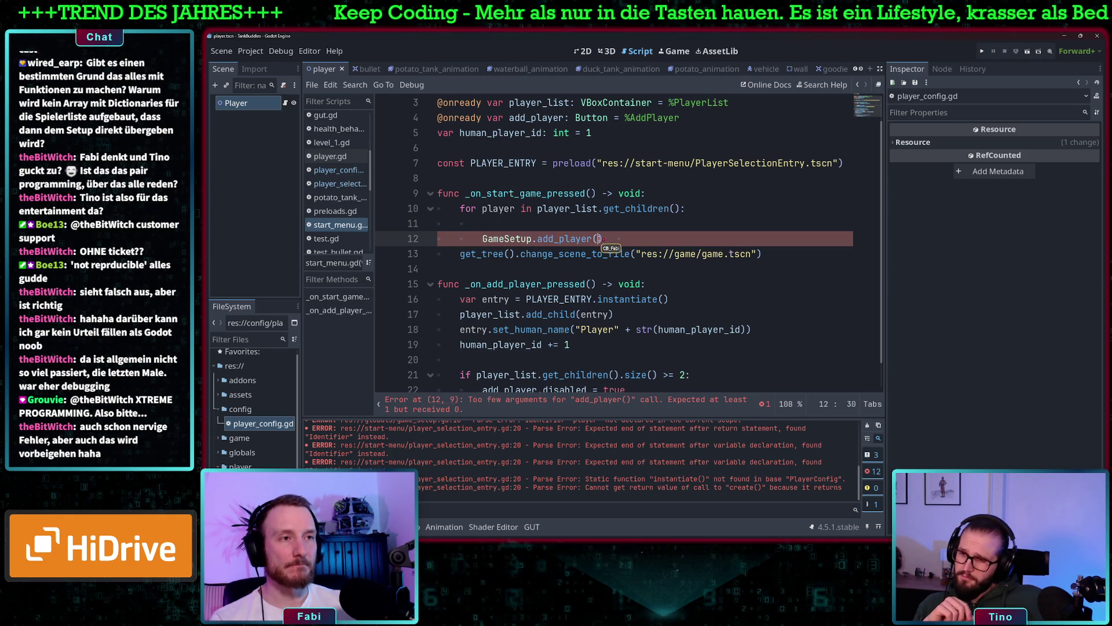
key(ctrl+v)
key(BackSpace)
key(BackSpace)
key(BackSpace)
key(Tab)
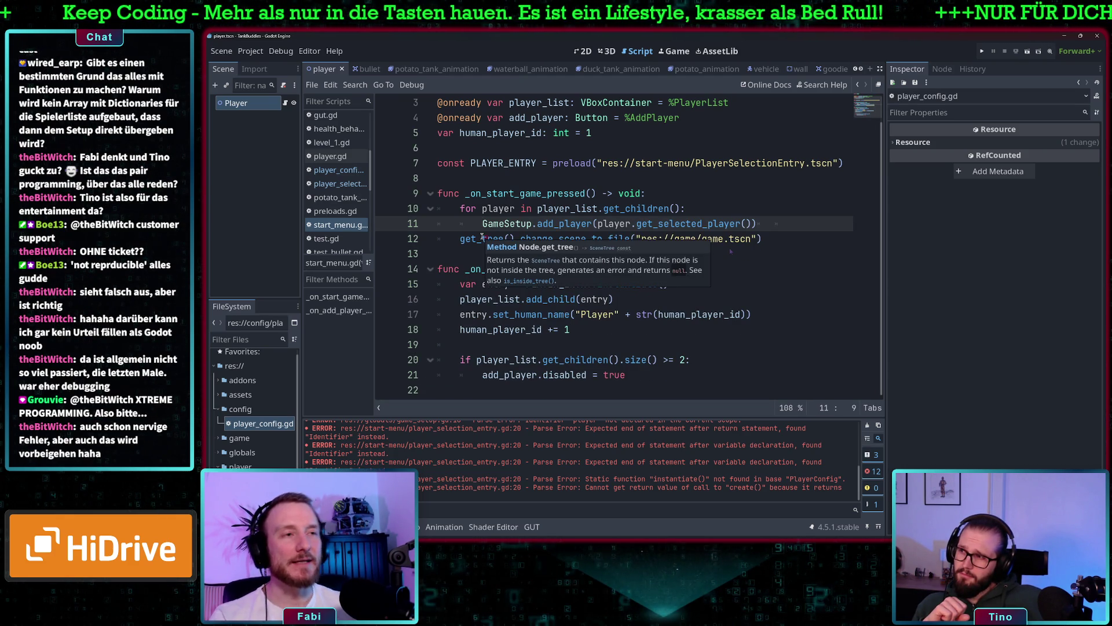
key(Up)
key(End)
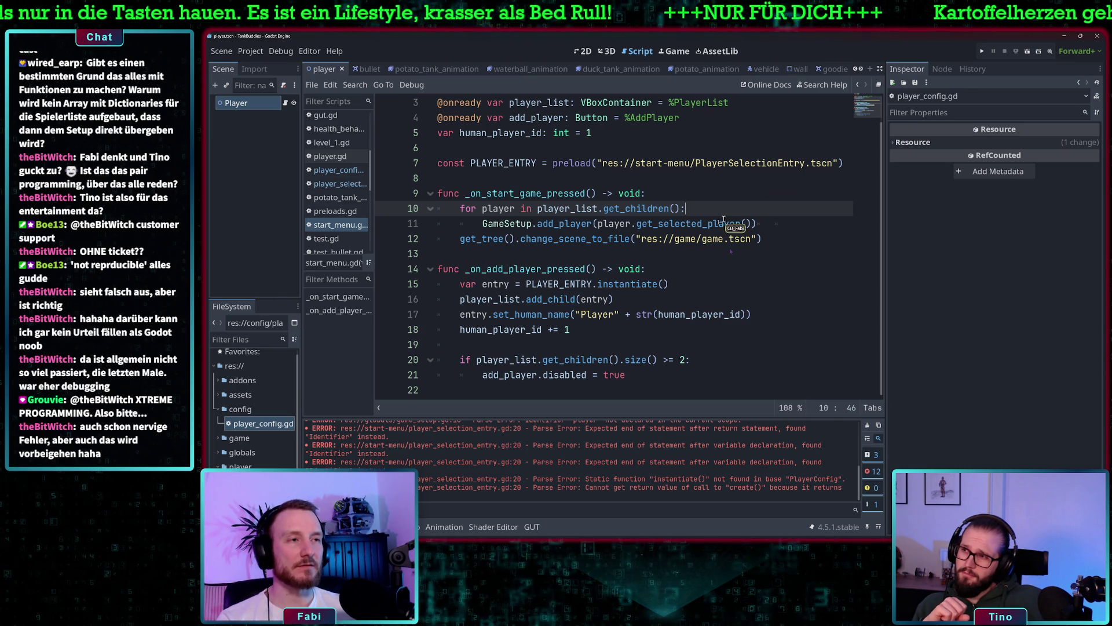
- In game.gd, rename the all_player variable to player_configs
scroll(337, 165, up, 2)
drag(498, 239, 692, 238)
scroll(340, 155, up, 3)
scroll(340, 155, up, 1)
click(330, 152)
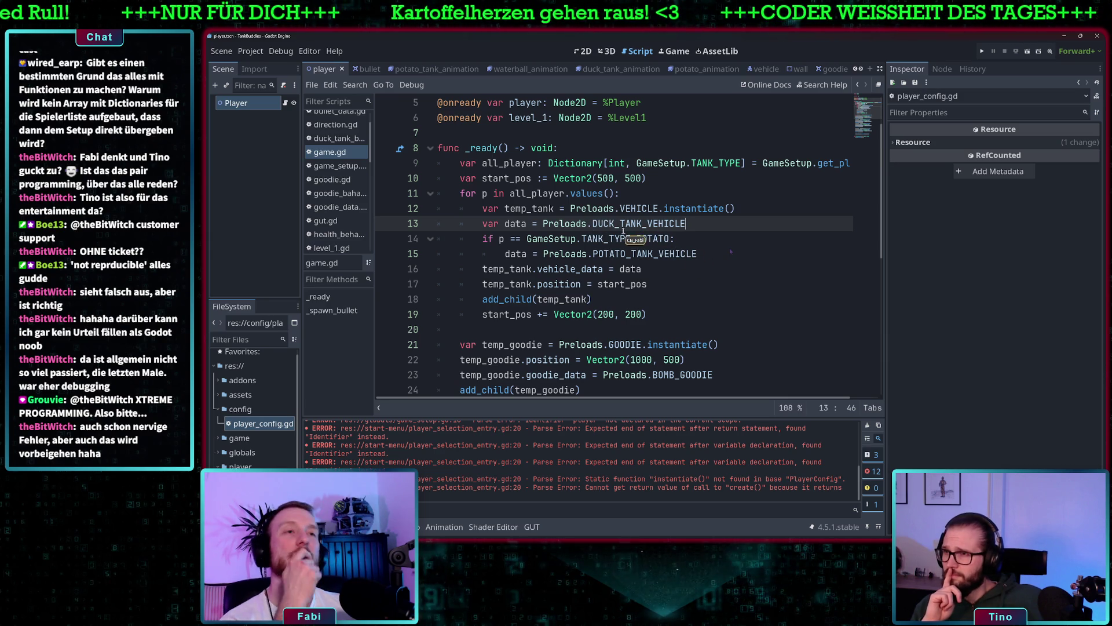
scroll(684, 185, up, 1)
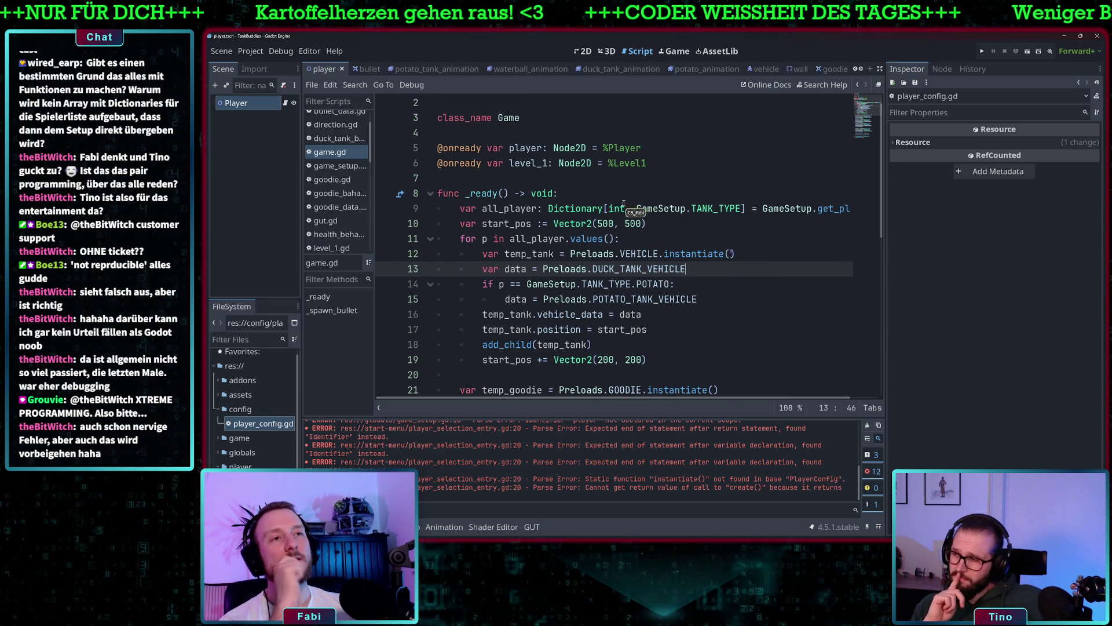
click(552, 212)
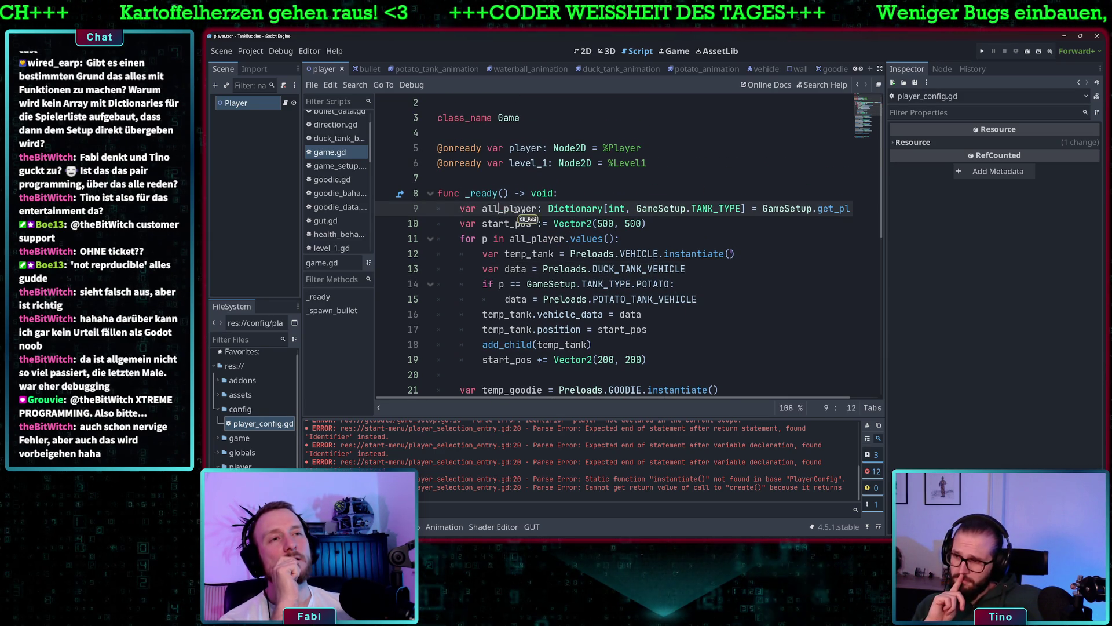
scroll(552, 213, right, 1)
mouse_move(573, 210)
mouse_down()
mouse_move(662, 201)
mouse_move(519, 211)
mouse_up()
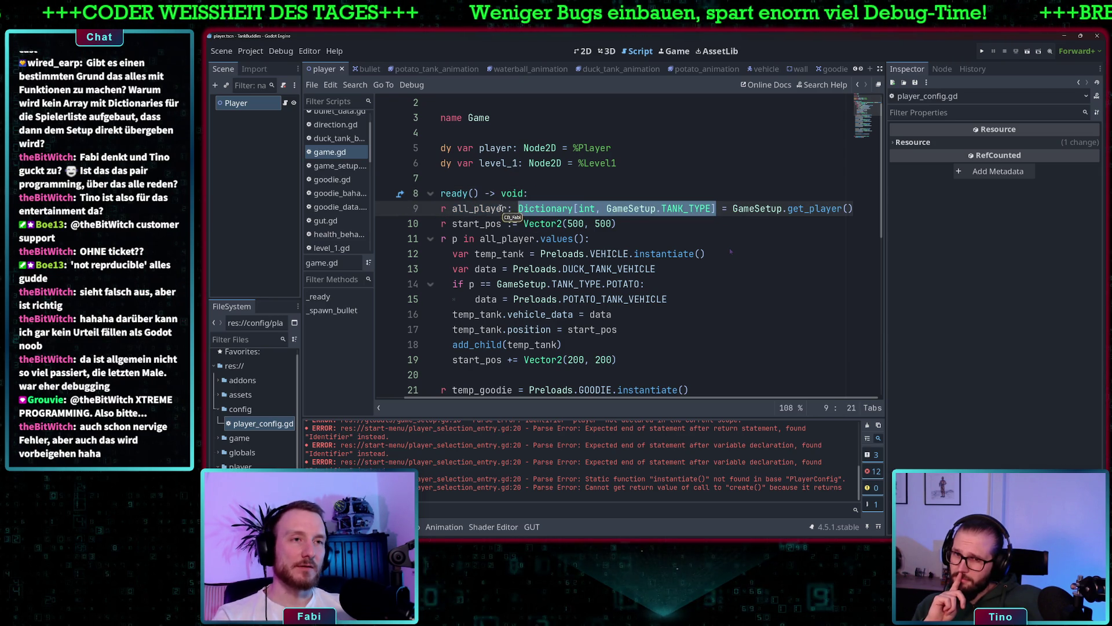
click(510, 208)
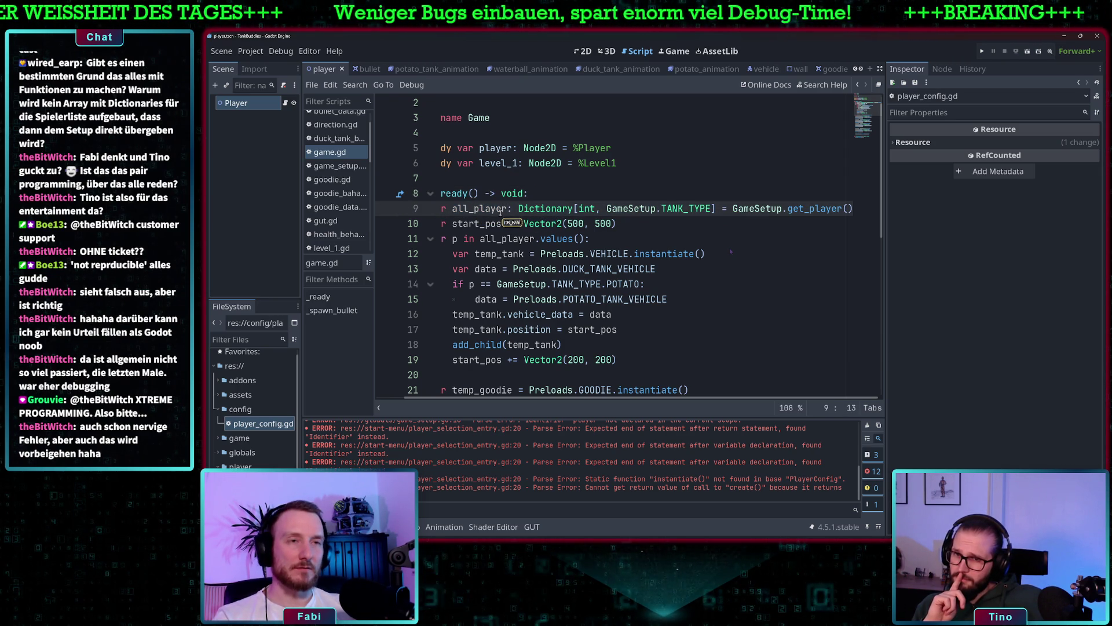
scroll(501, 213, left, 2)
key(BackSpace)
key(BackSpace)
key(BackSpace)
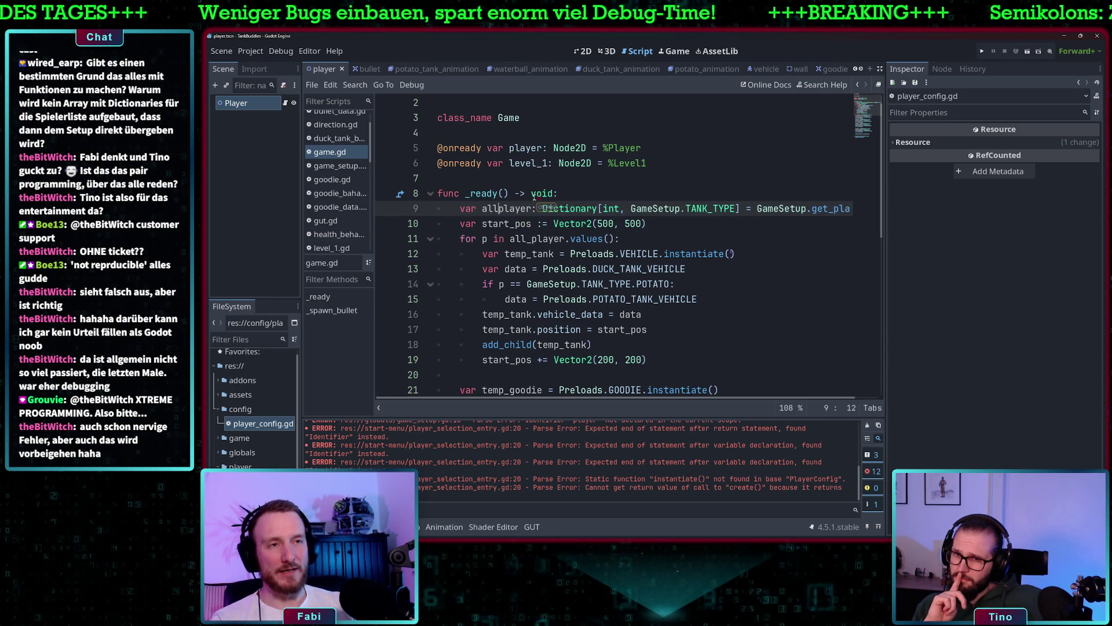
key(Right)
key(Right)
key(Right)
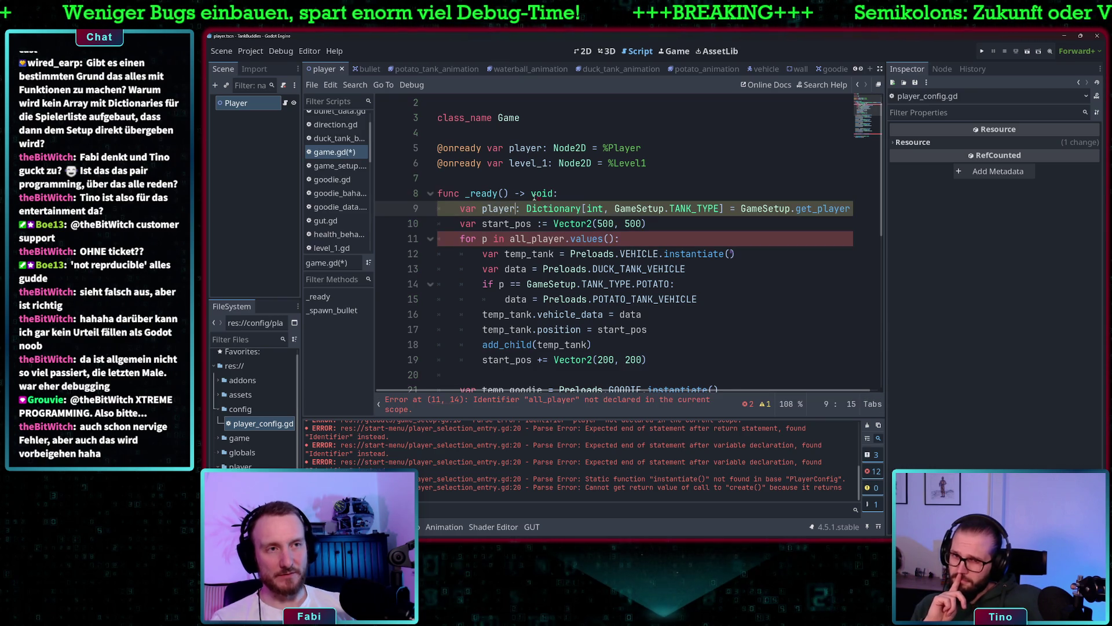
text(_config)
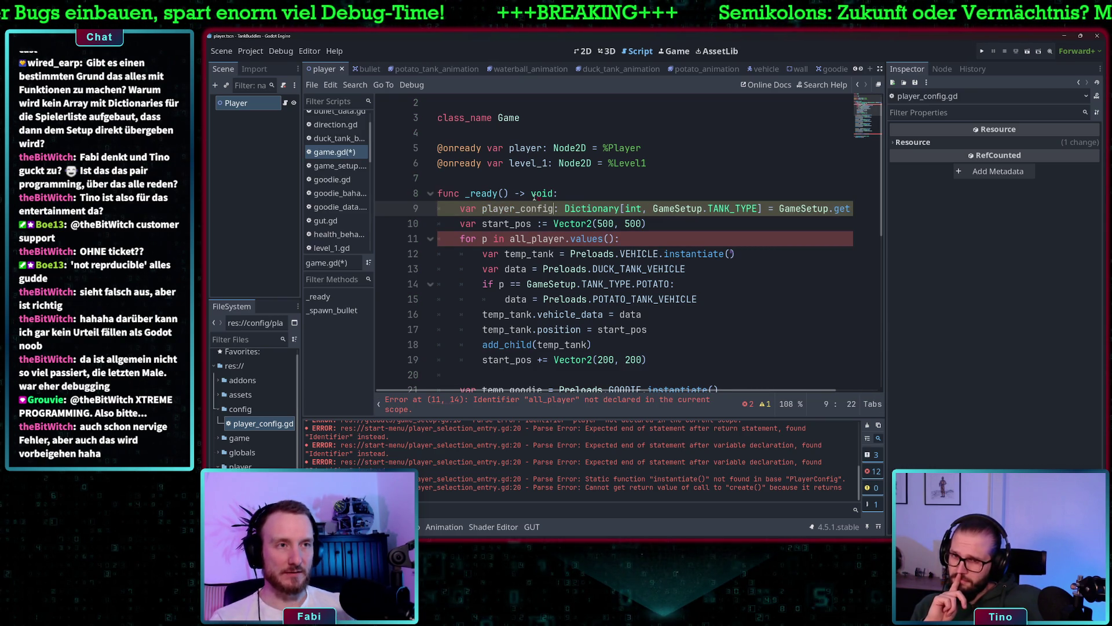
text(s)
- Type player_configs as Array[PlayerConfig] set from GameSetup.get_players(), and save
click(715, 208)
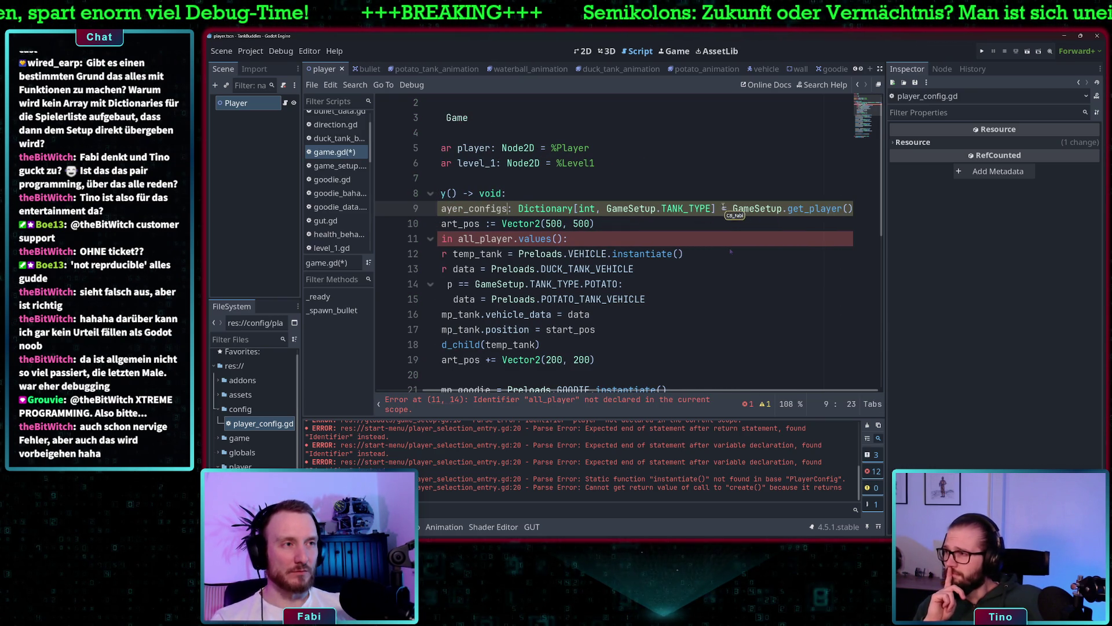
drag(716, 208, 519, 208)
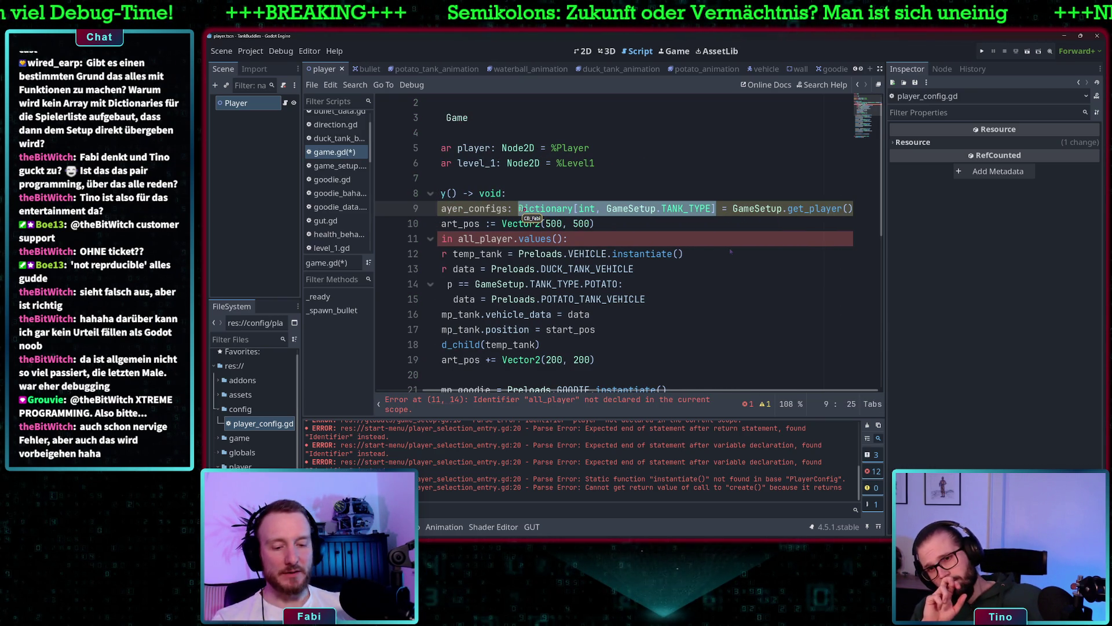
text(Array[])
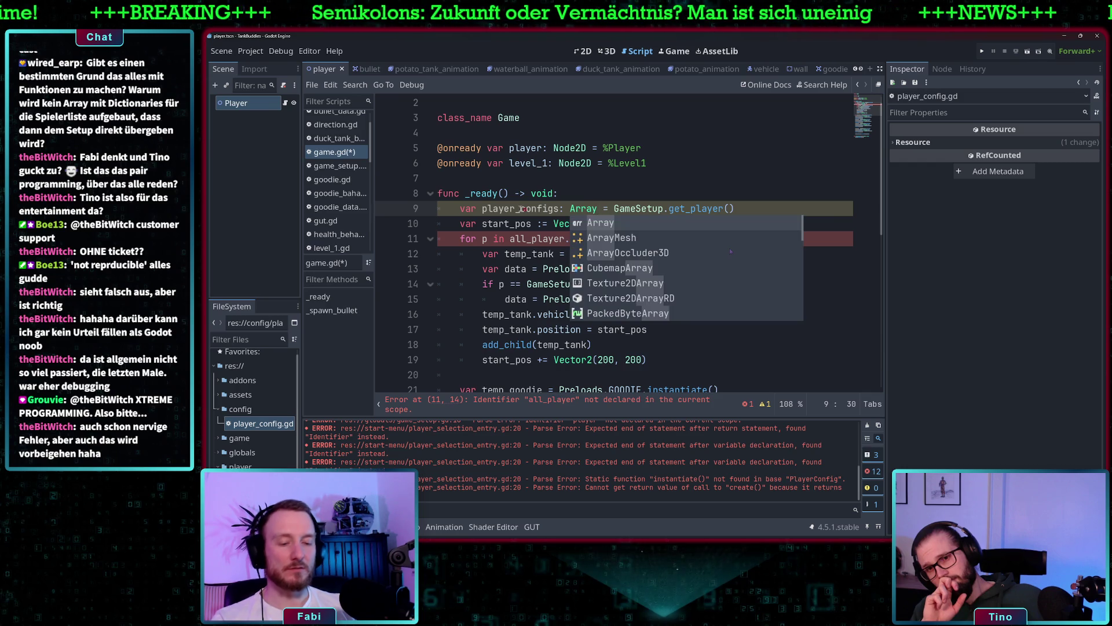
text(PlayerConfig)
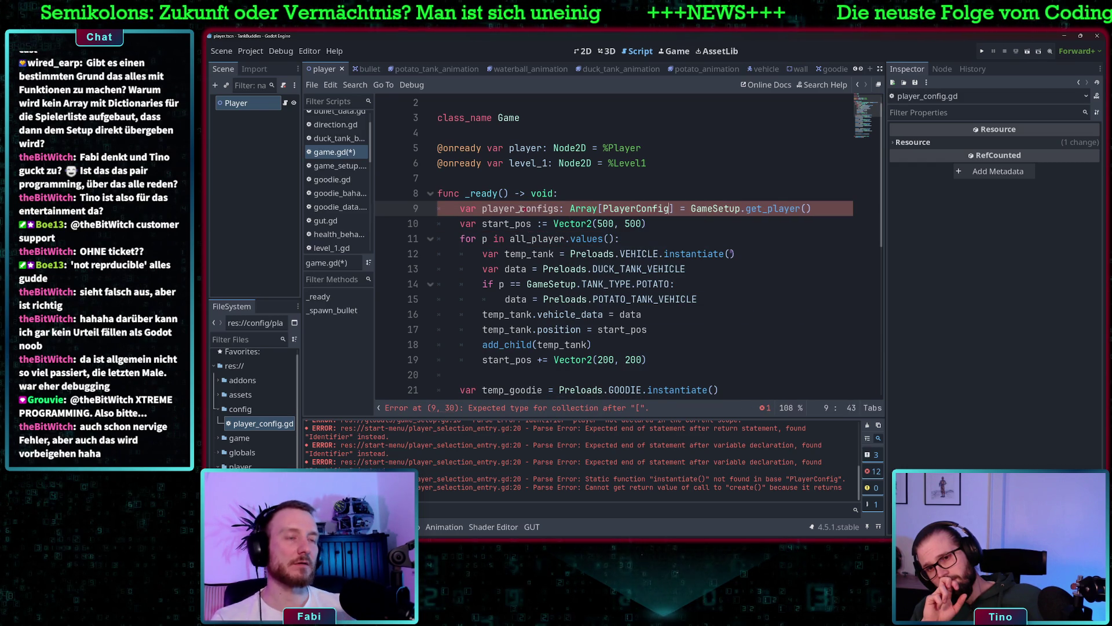
click(811, 209)
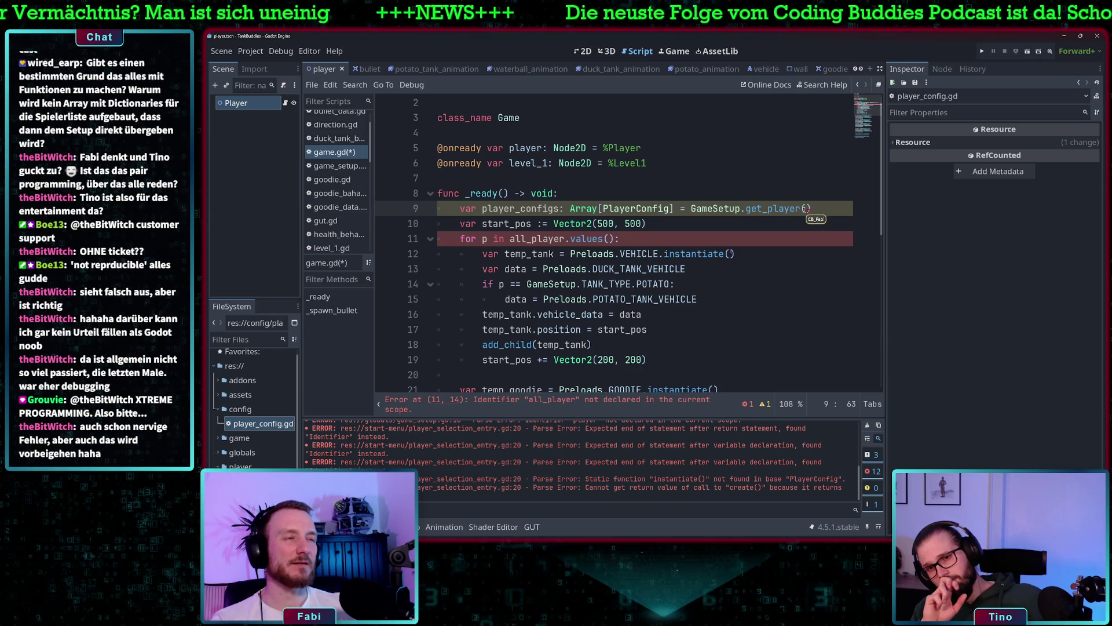
key(ctrl+space)
key(Return)
key(ctrl+s)
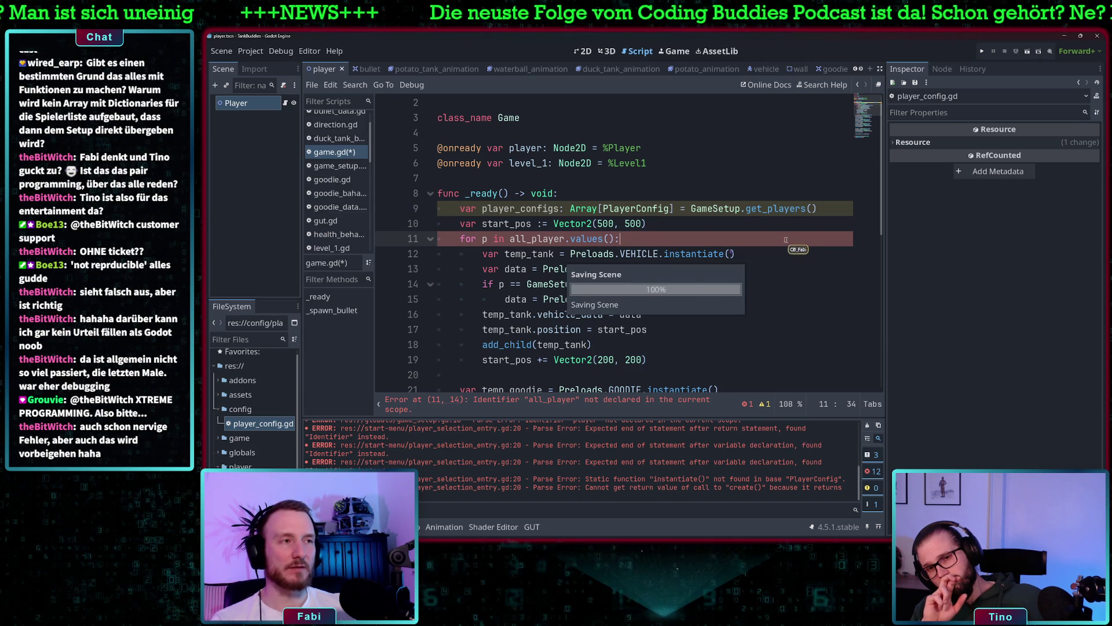
click(737, 208)
ctrl+click(779, 209)
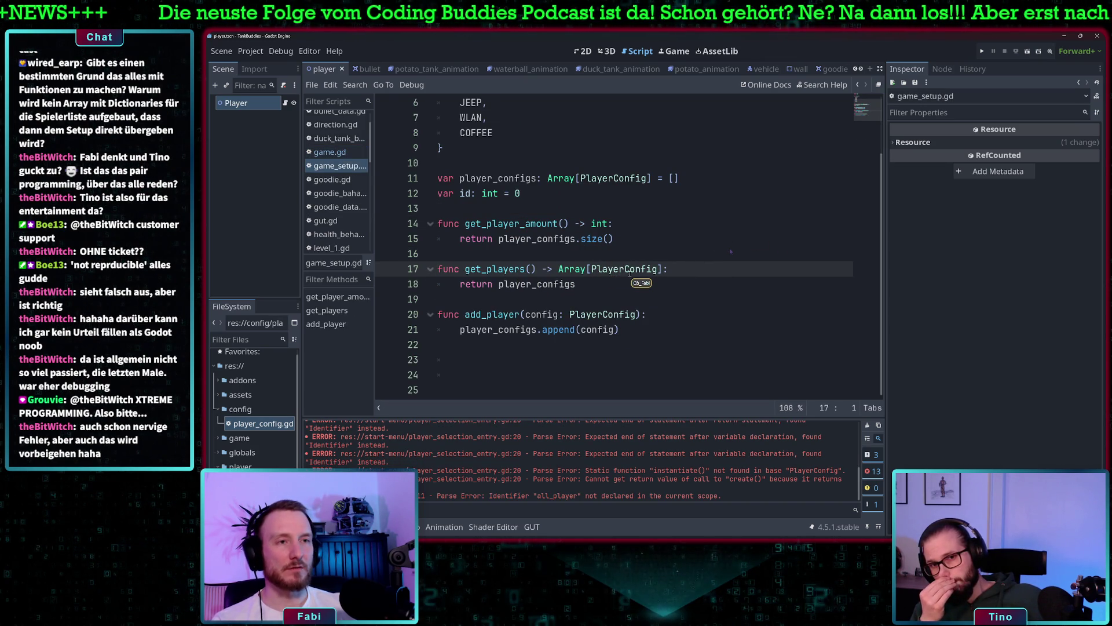
- Make the spawn loop iterate over player_configs instead of all_player.values()
click(333, 153)
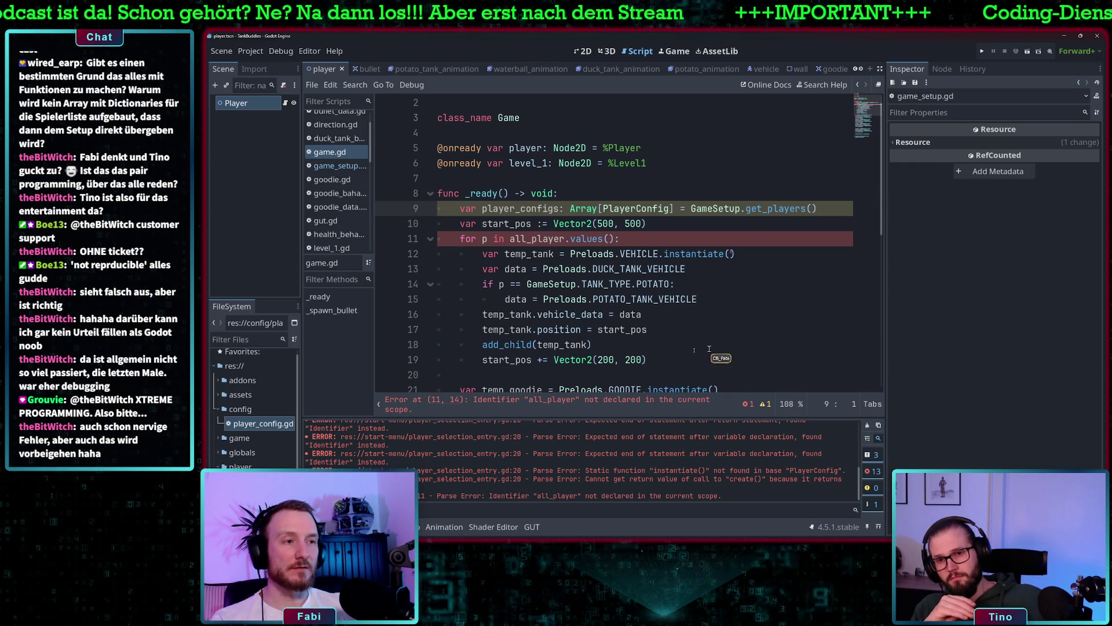
double_click(529, 209)
key(ctrl+c)
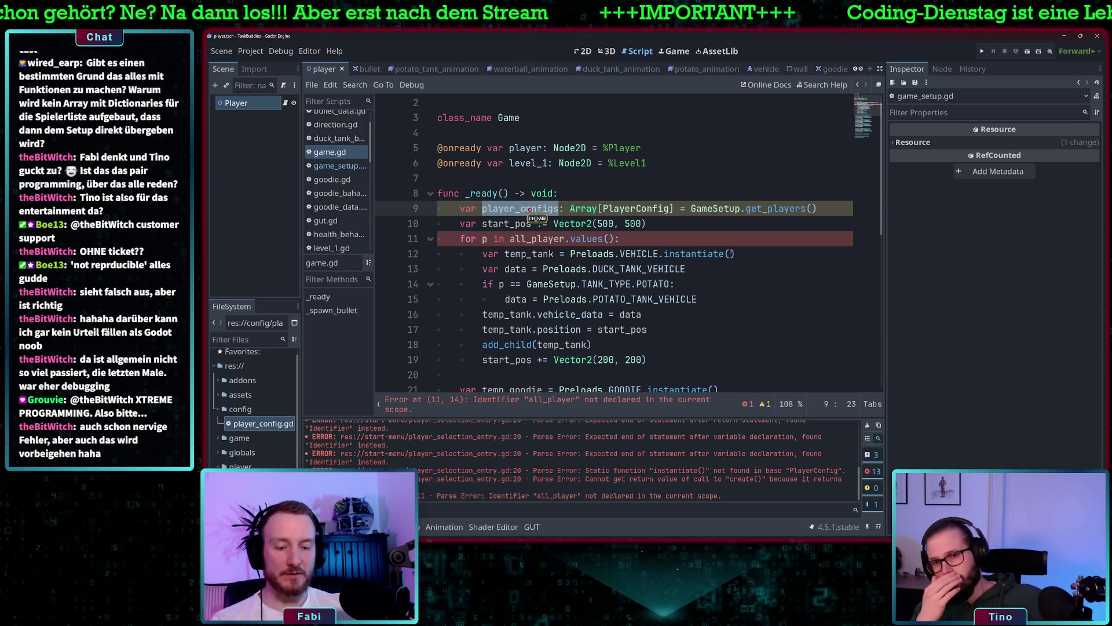
double_click(527, 239)
key(ctrl+v)
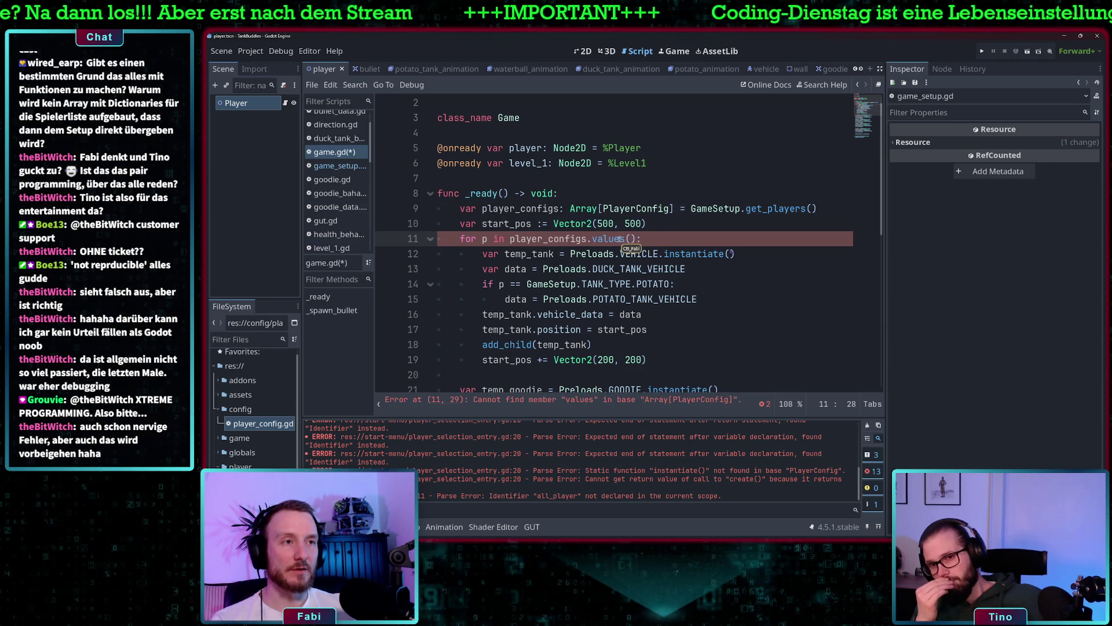
drag(639, 239, 590, 241)
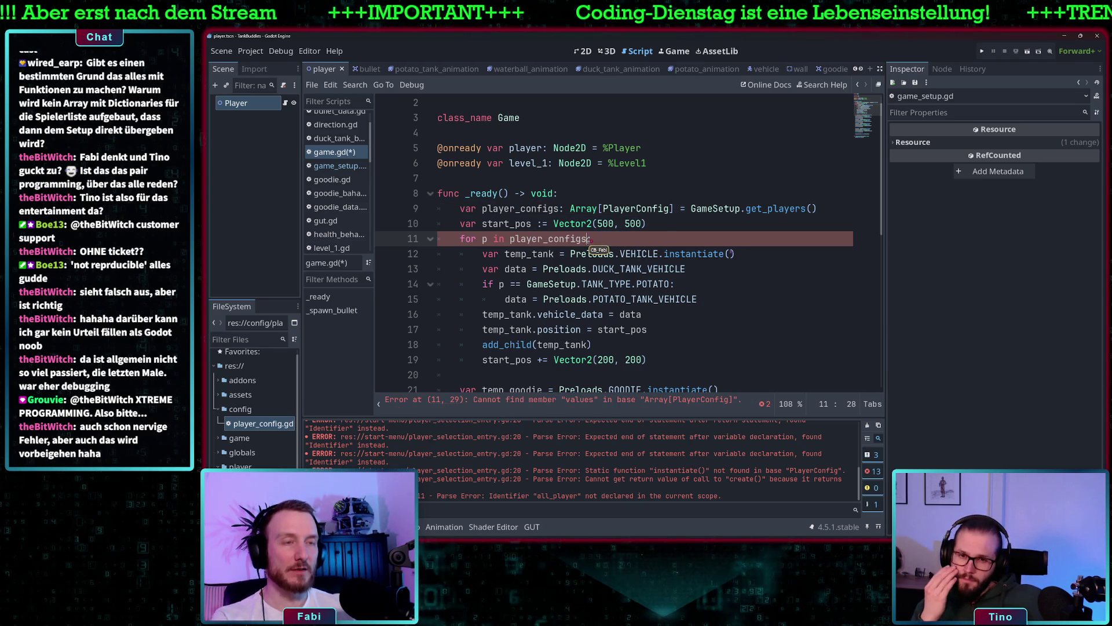
key(BackSpace)
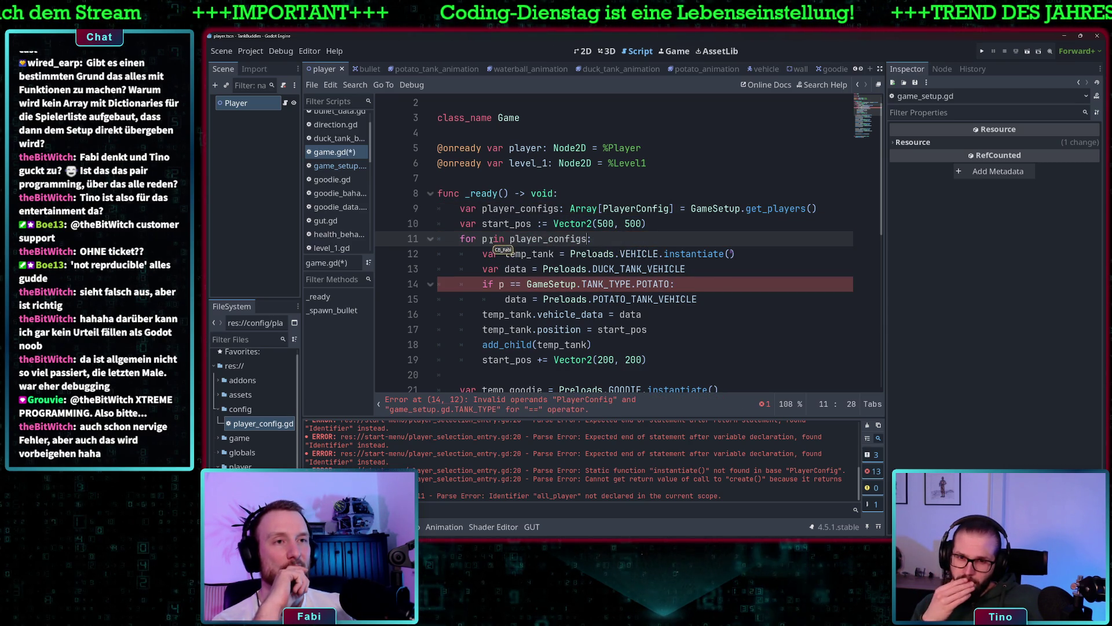
- Rename the loop variable to config and check config.type against the potato tank type
text(cinconfig)
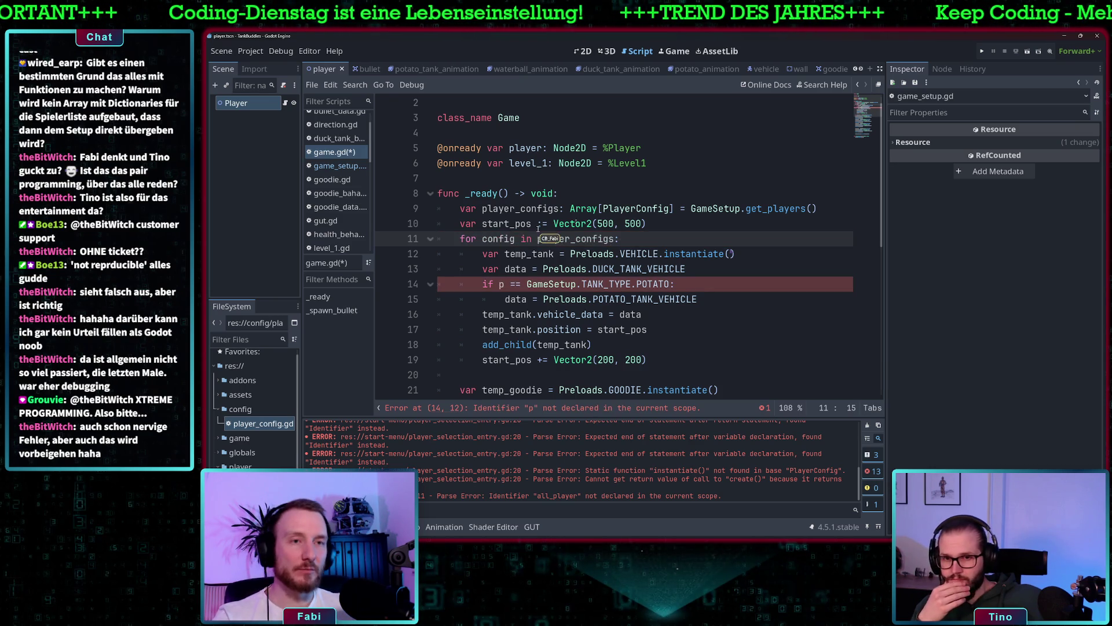
double_click(600, 238)
key(End)
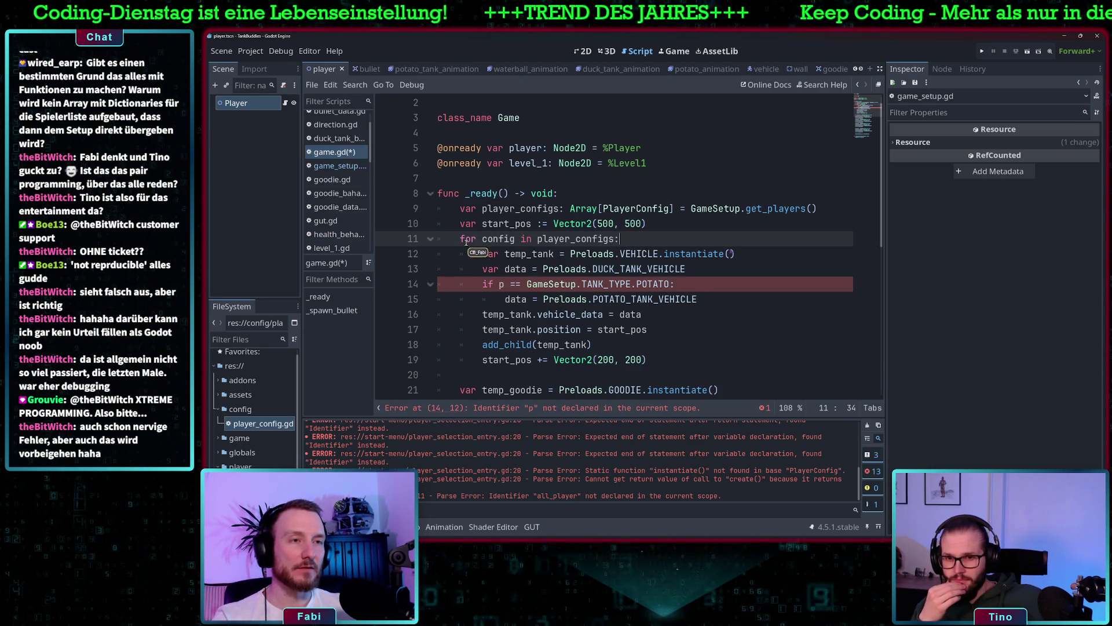
double_click(504, 237)
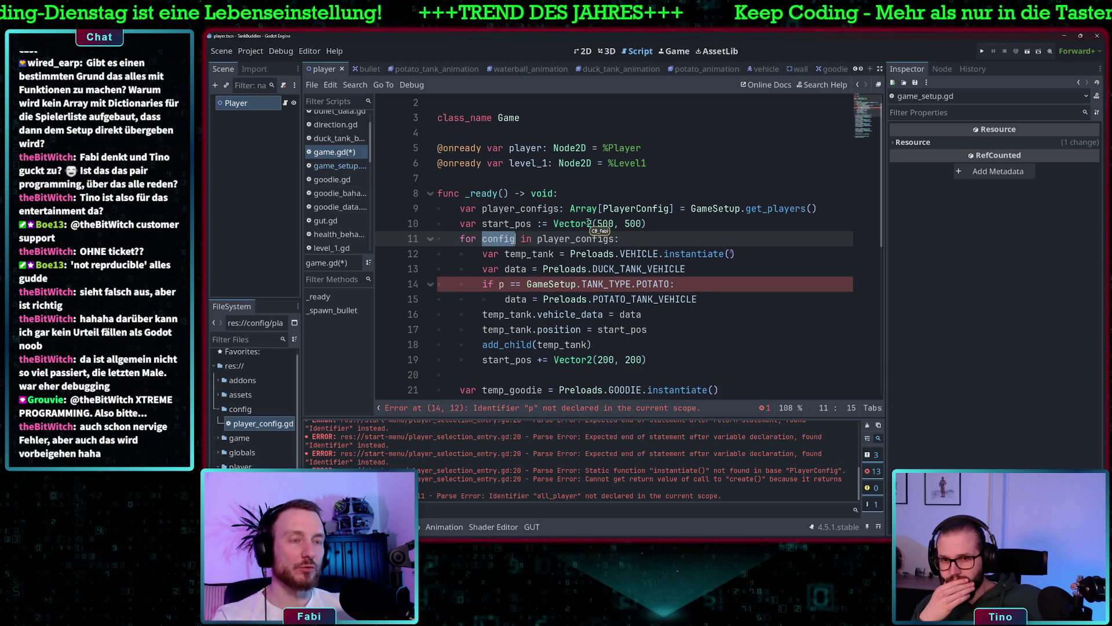
click(505, 284)
key(BackSpace)
text(co)
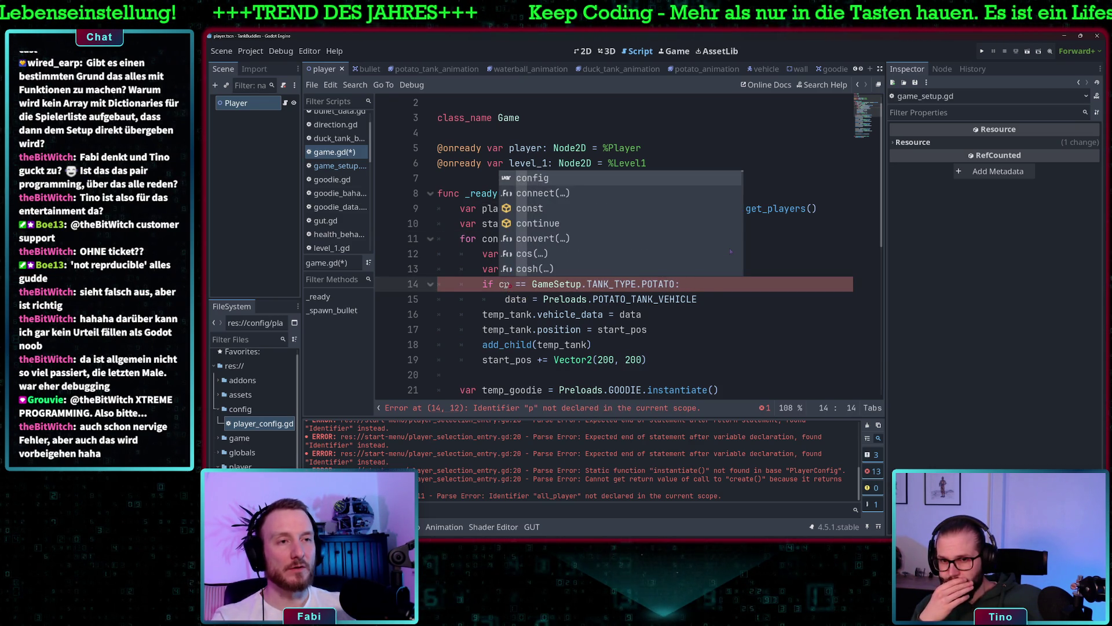
text(nfig)
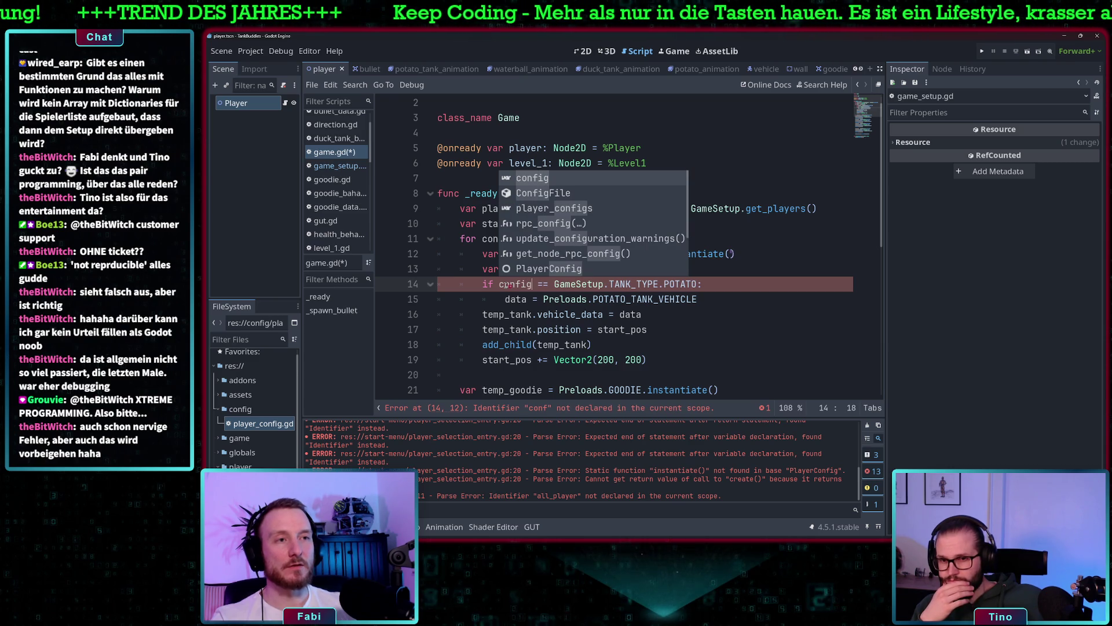
click(700, 284)
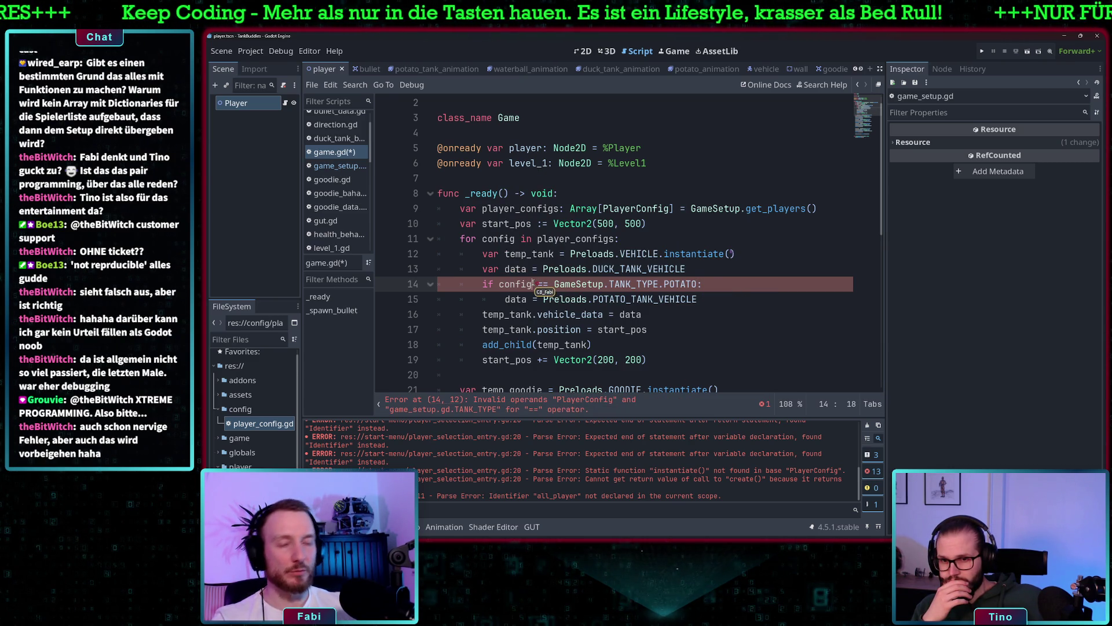
text(.)
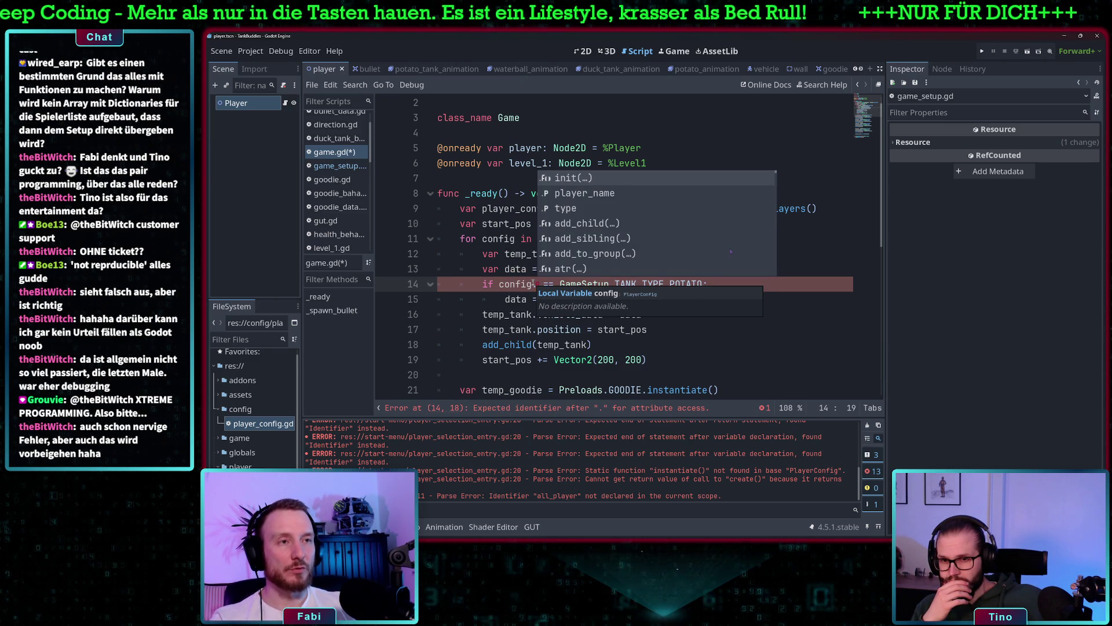
text(type)
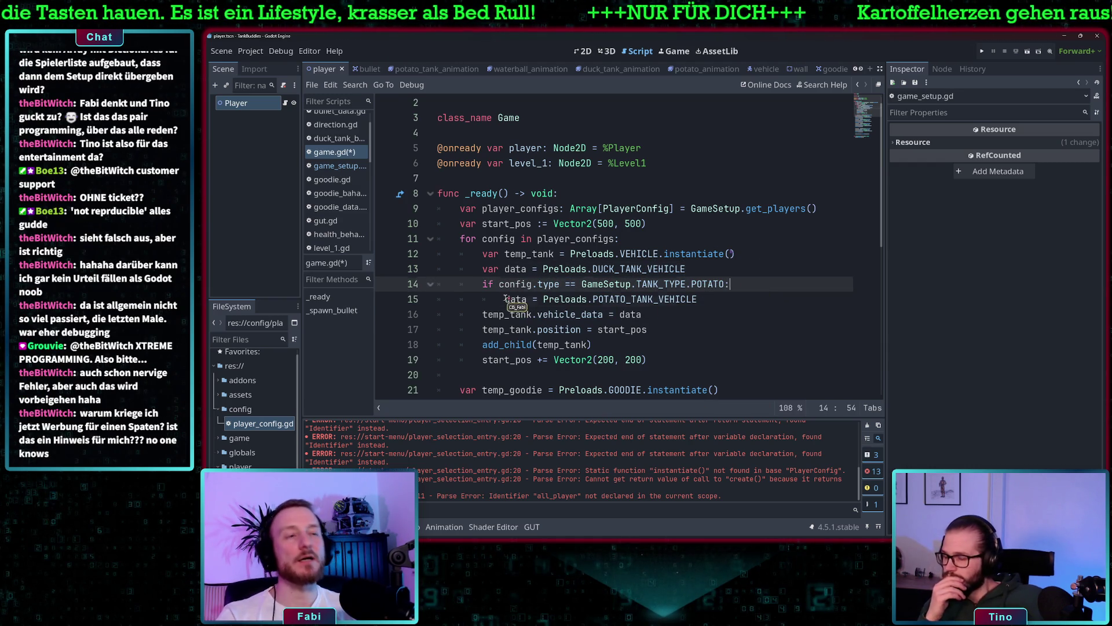
- Review the tank data assignment and start position offset lines in the loop
double_click(525, 299)
drag(529, 296, 725, 301)
click(556, 299)
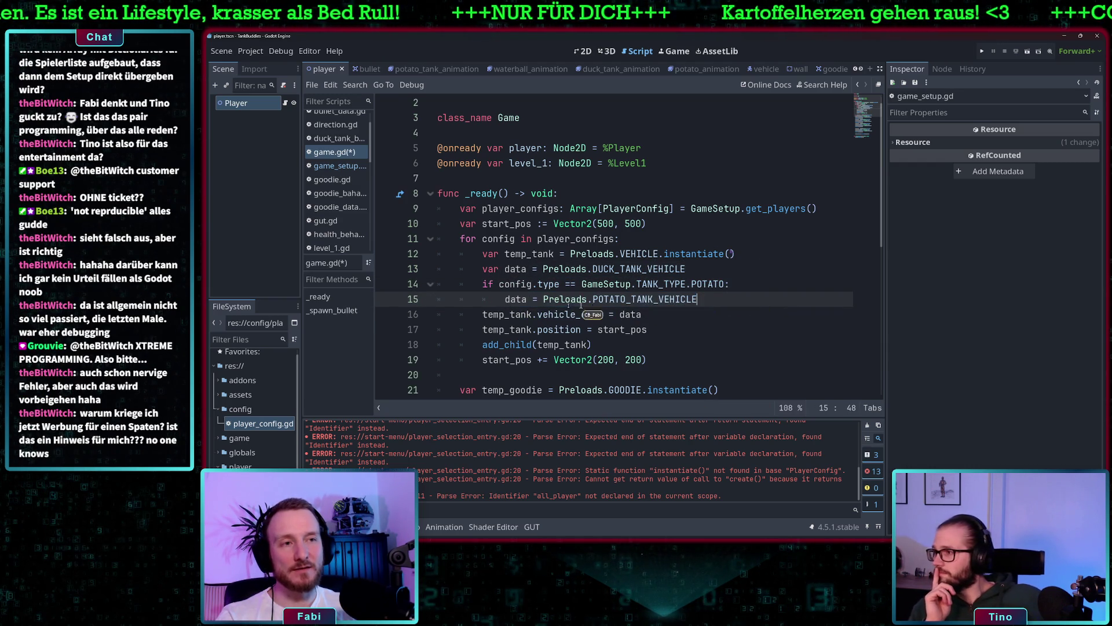
drag(556, 299, 712, 301)
click(723, 298)
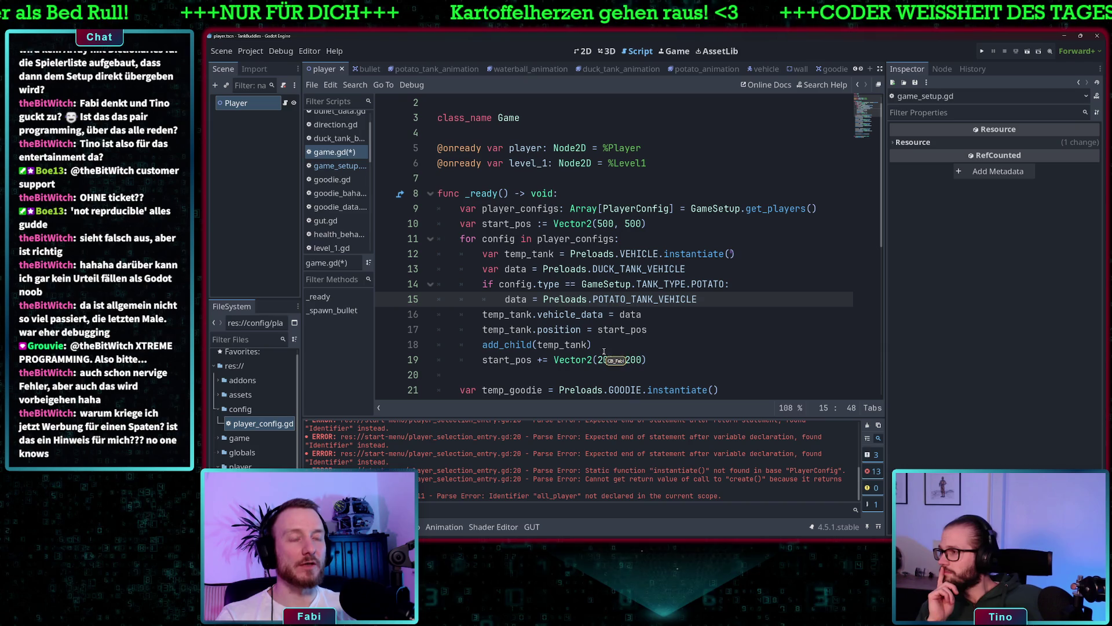
click(665, 272)
scroll(706, 280, down, 2)
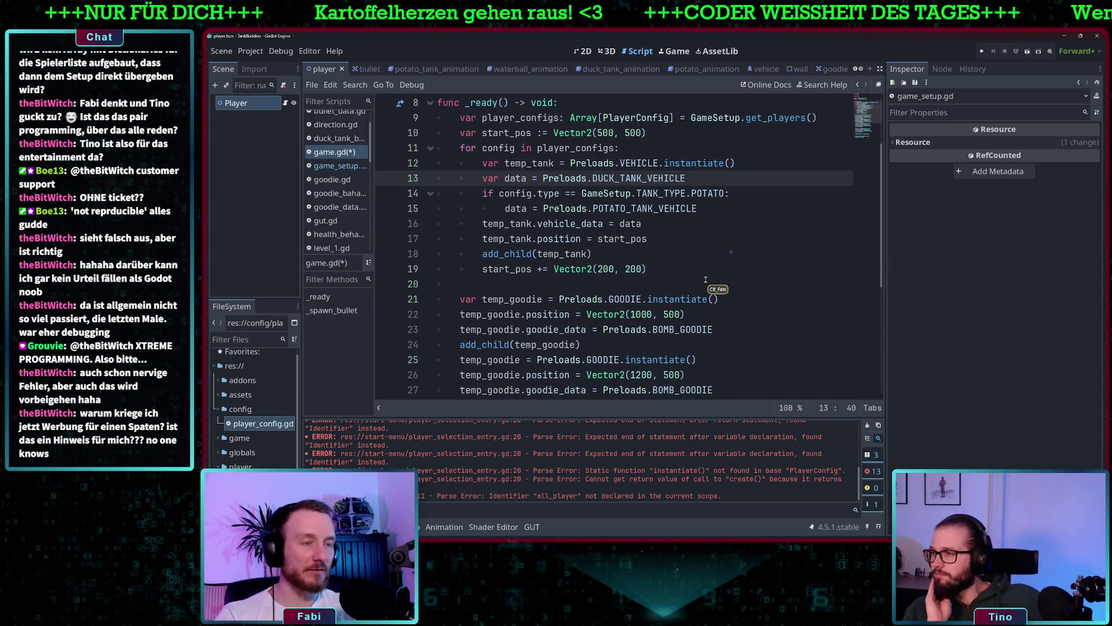
drag(510, 269, 654, 271)
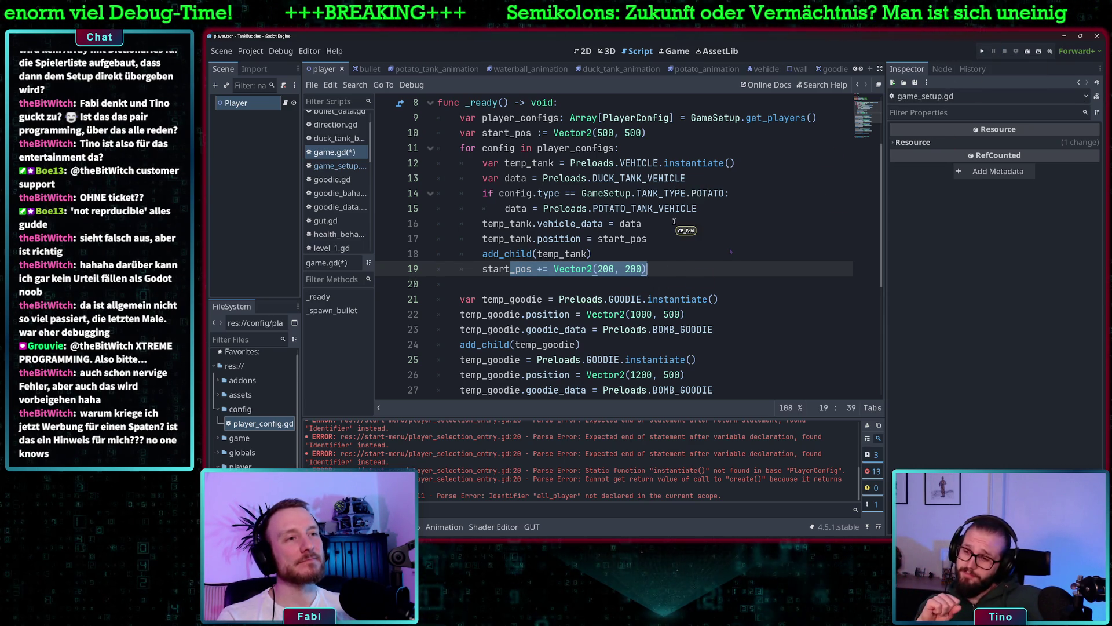
scroll(673, 221, up, 3)
scroll(674, 221, down, 4)
scroll(675, 219, up, 2)
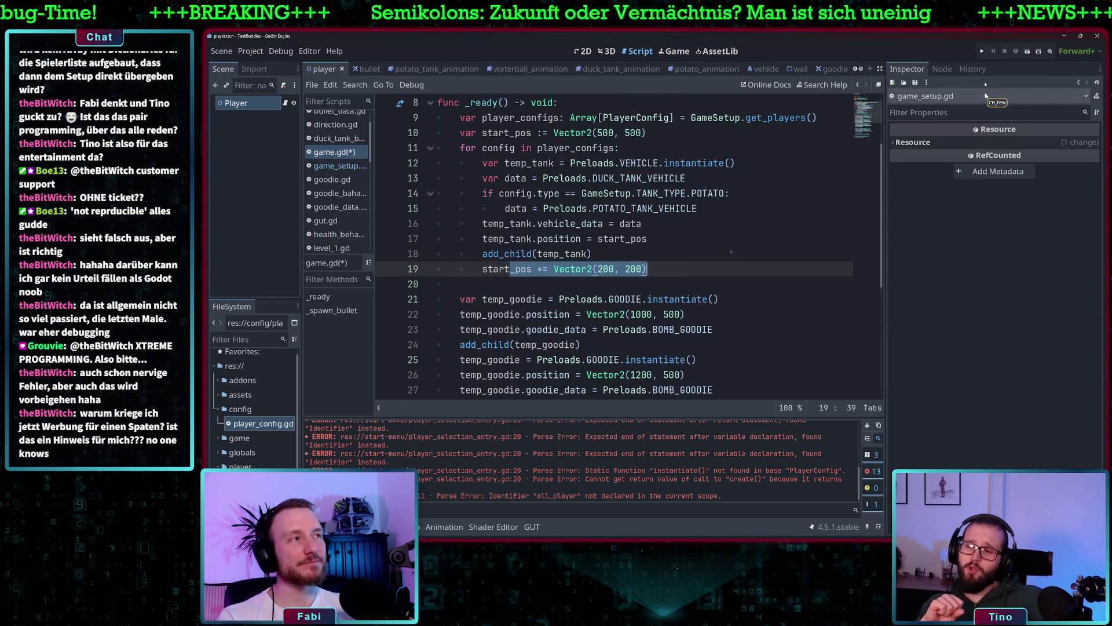
- Launch the game and add two players in the start menu
key(F5)
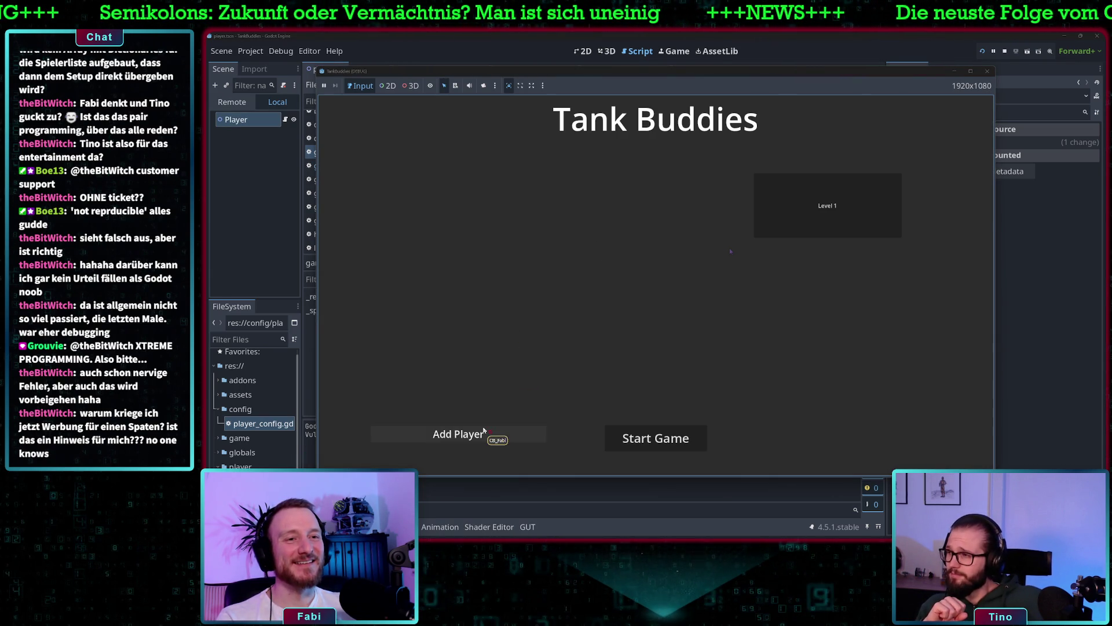
click(497, 435)
click(497, 436)
- Switch Player2 to the orange tank, start the match, then stop the game
click(485, 221)
click(486, 224)
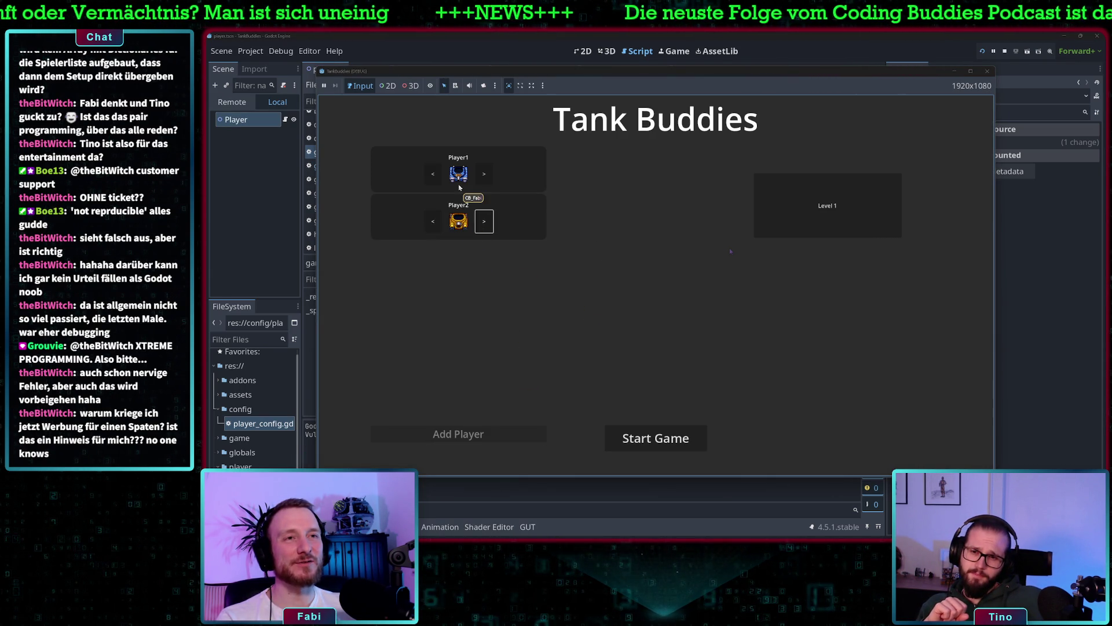
click(652, 438)
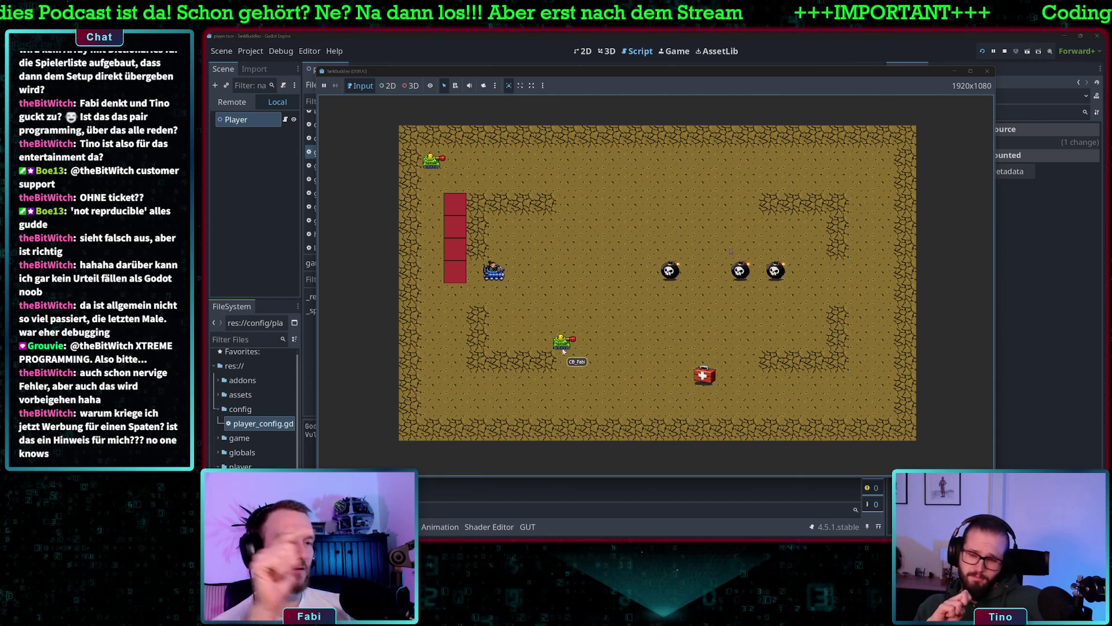
click(987, 71)
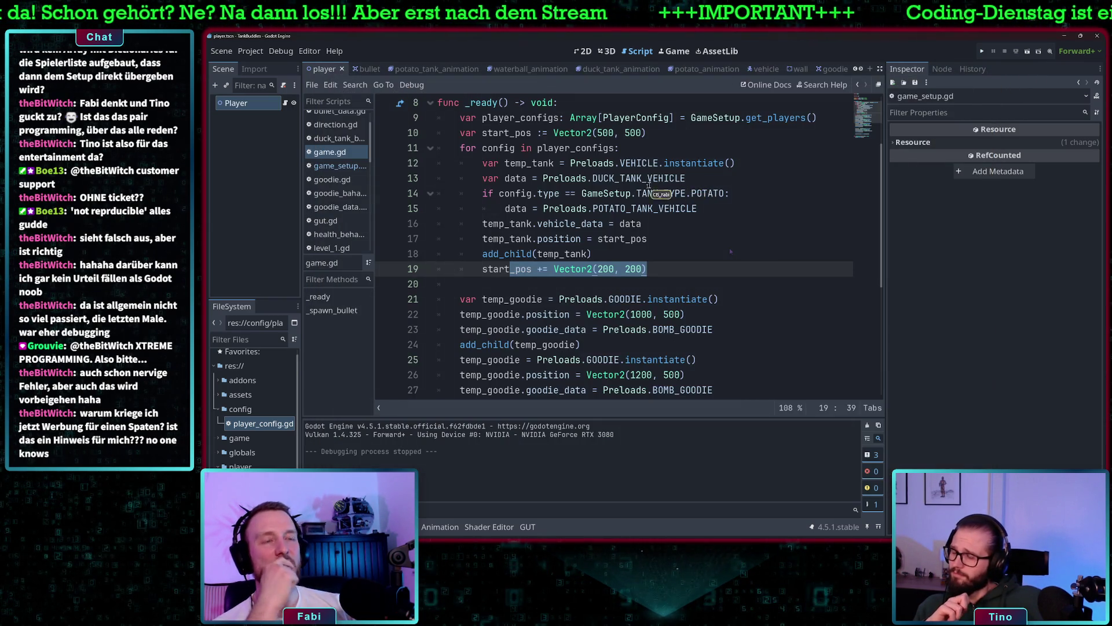
scroll(685, 258, up, 2)
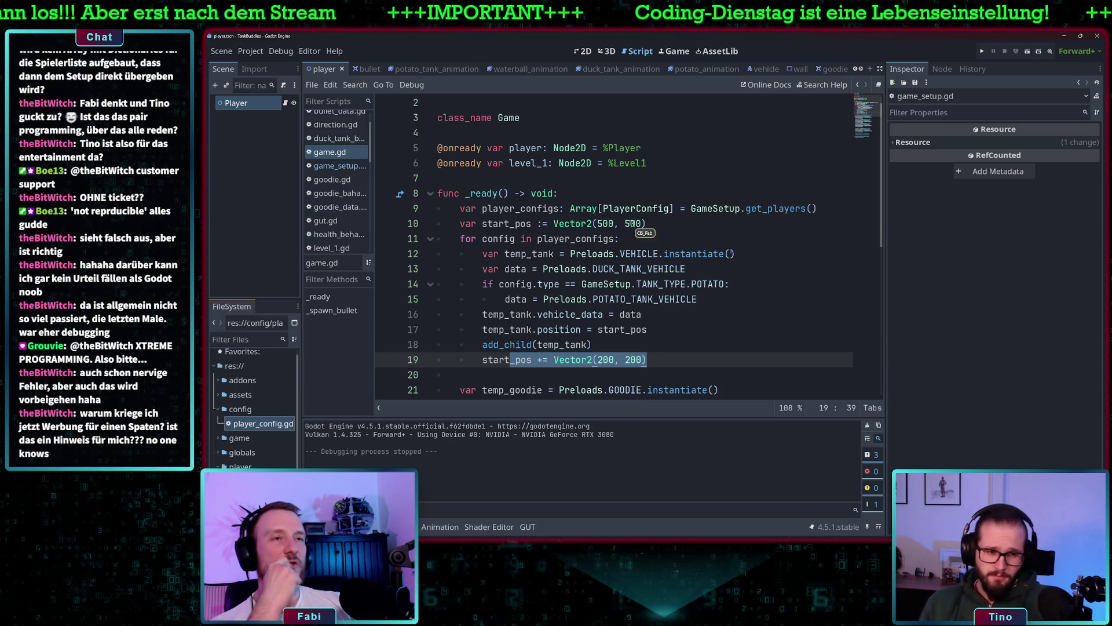
scroll(598, 247, down, 6)
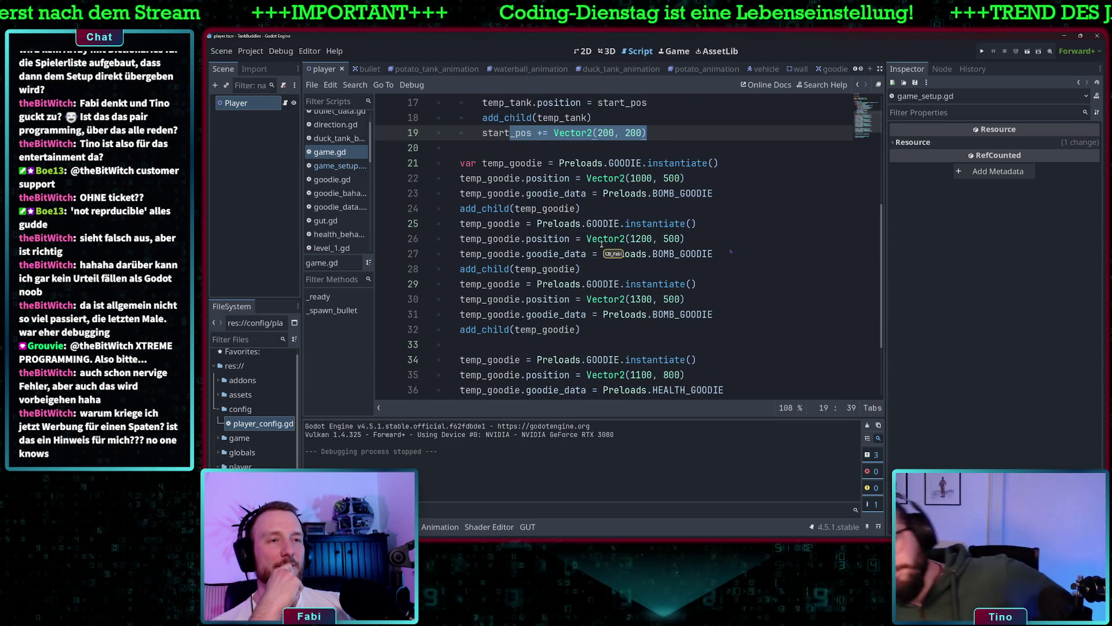
scroll(598, 248, down, 1)
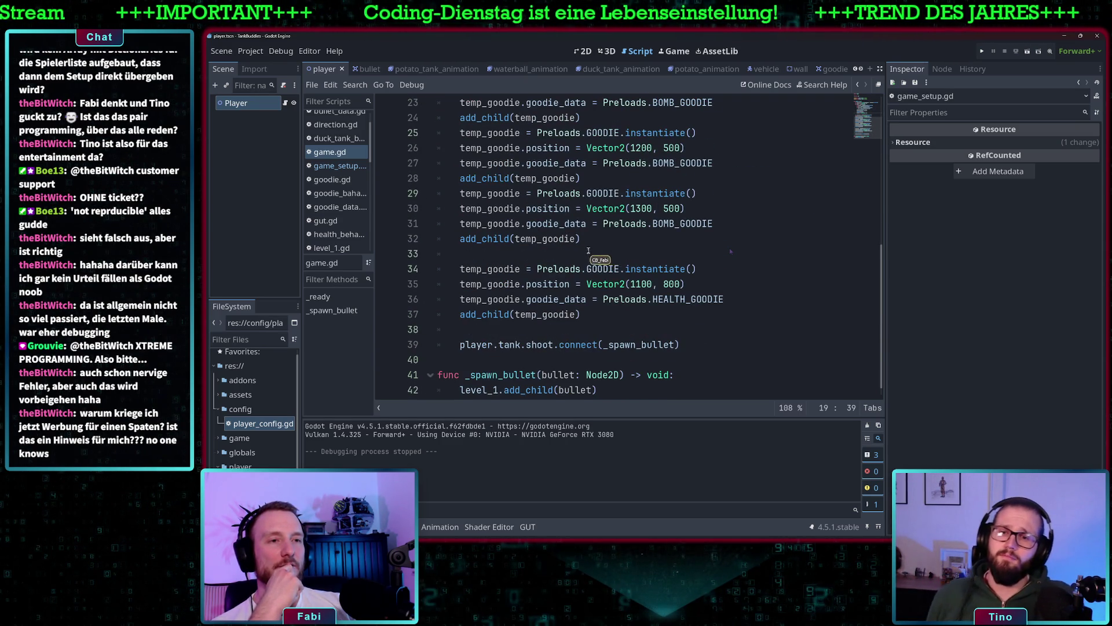
scroll(586, 252, up, 1)
scroll(585, 255, up, 1)
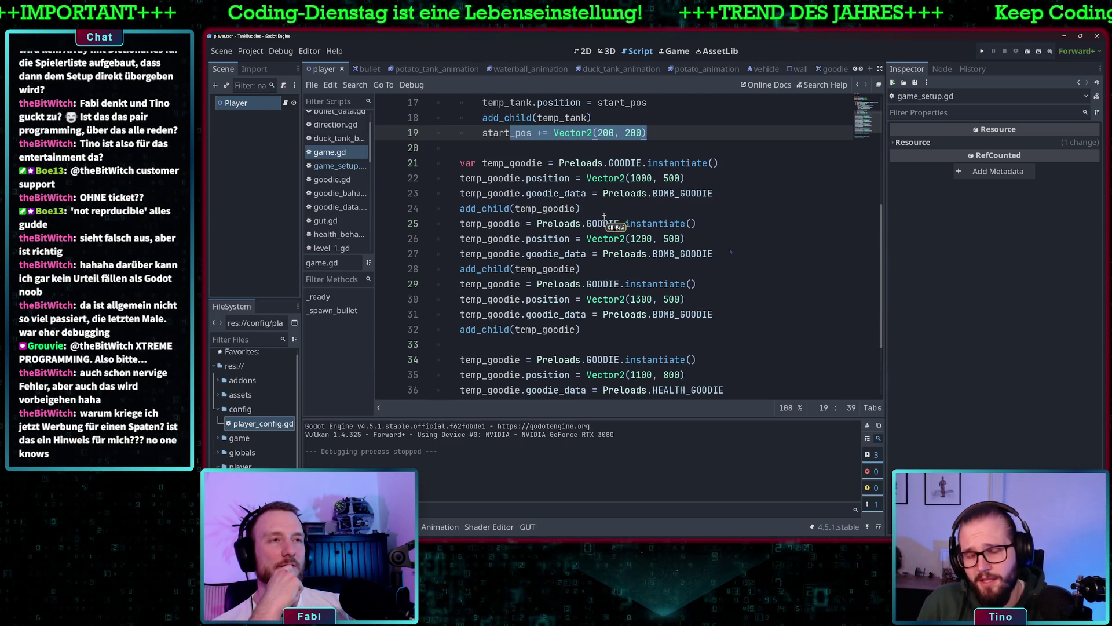
scroll(551, 197, up, 3)
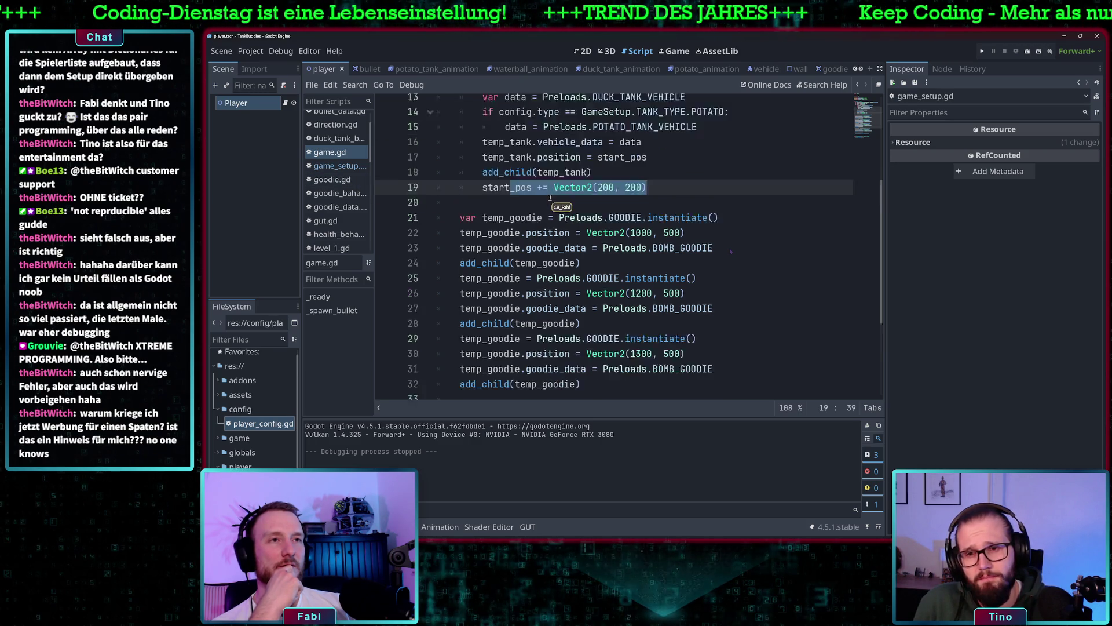
scroll(550, 197, up, 2)
drag(547, 178, 547, 188)
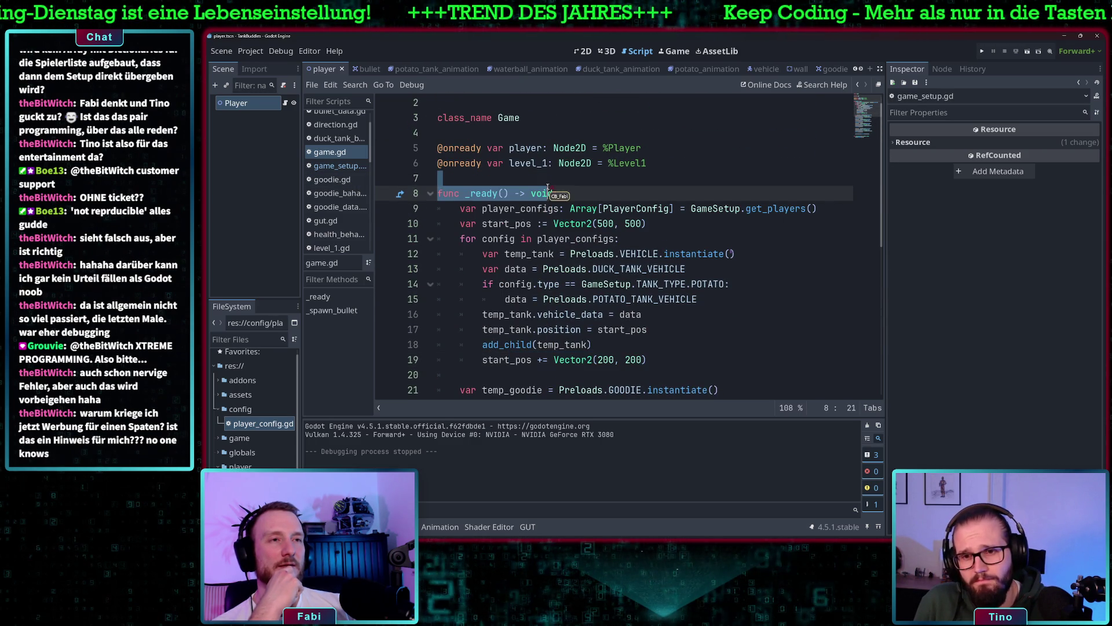
click(570, 190)
scroll(588, 235, down, 2)
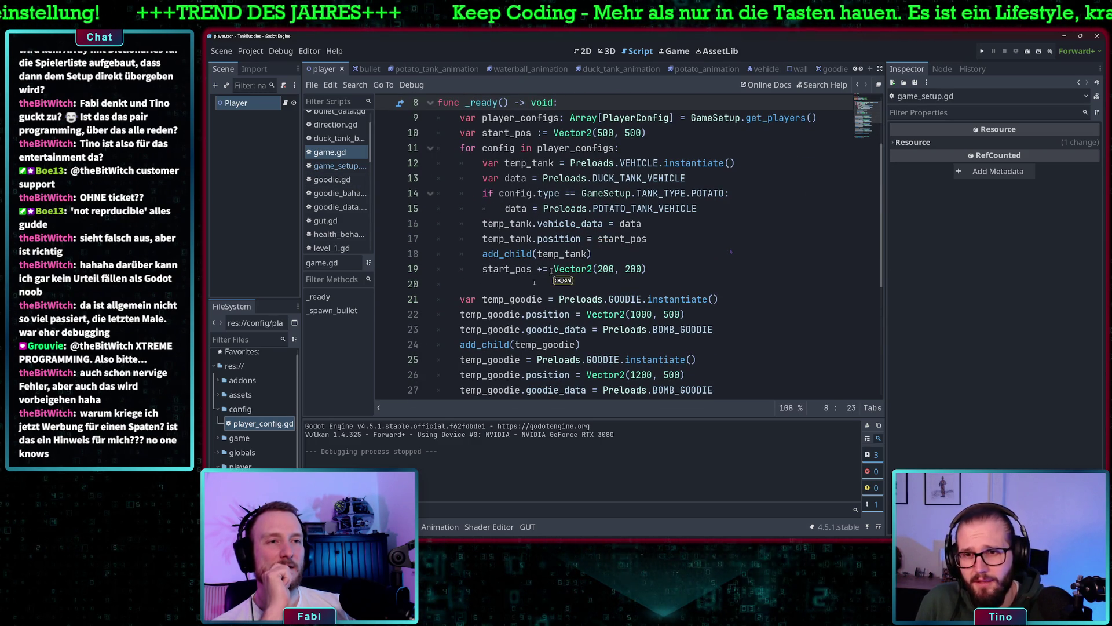
click(504, 223)
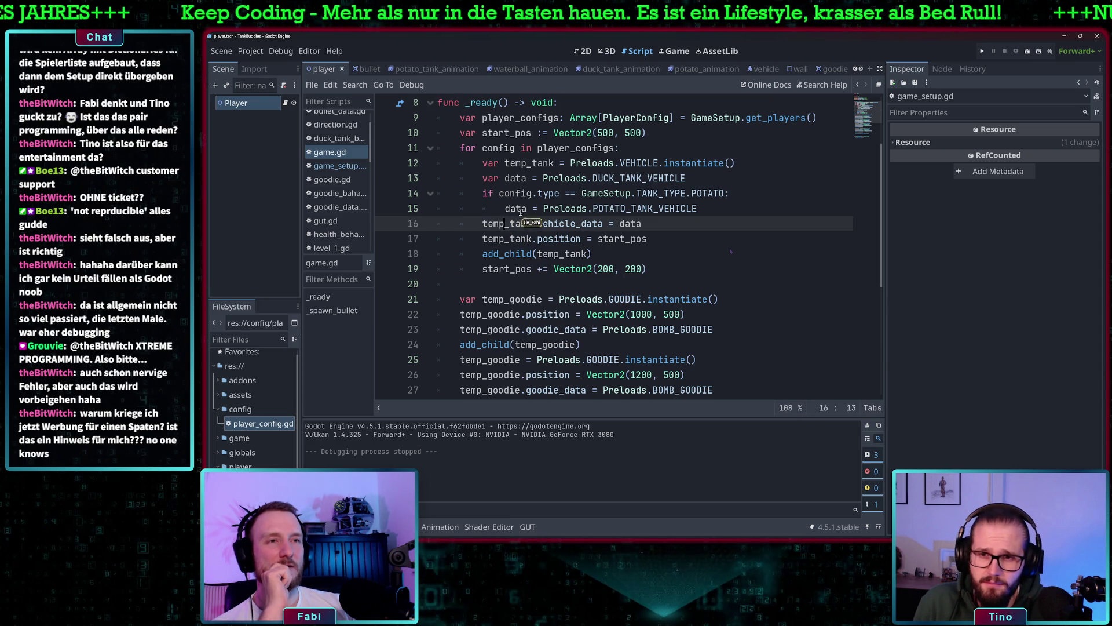
click(536, 164)
drag(752, 164, 534, 164)
click(553, 253)
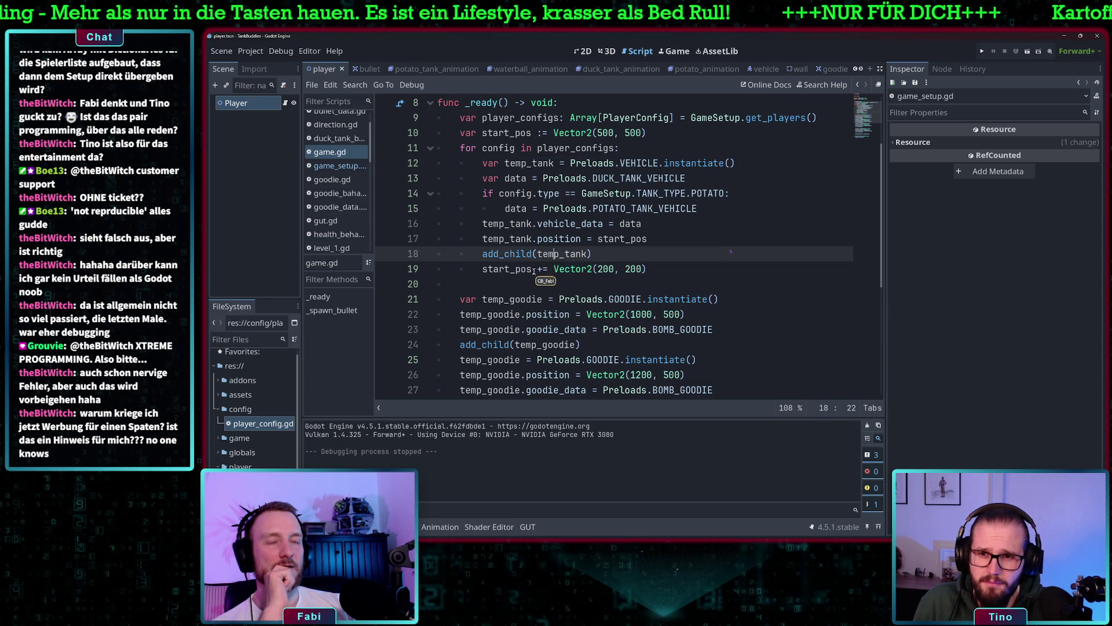
mouse_move(463, 149)
mouse_down()
mouse_move(619, 150)
mouse_move(679, 270)
mouse_up()
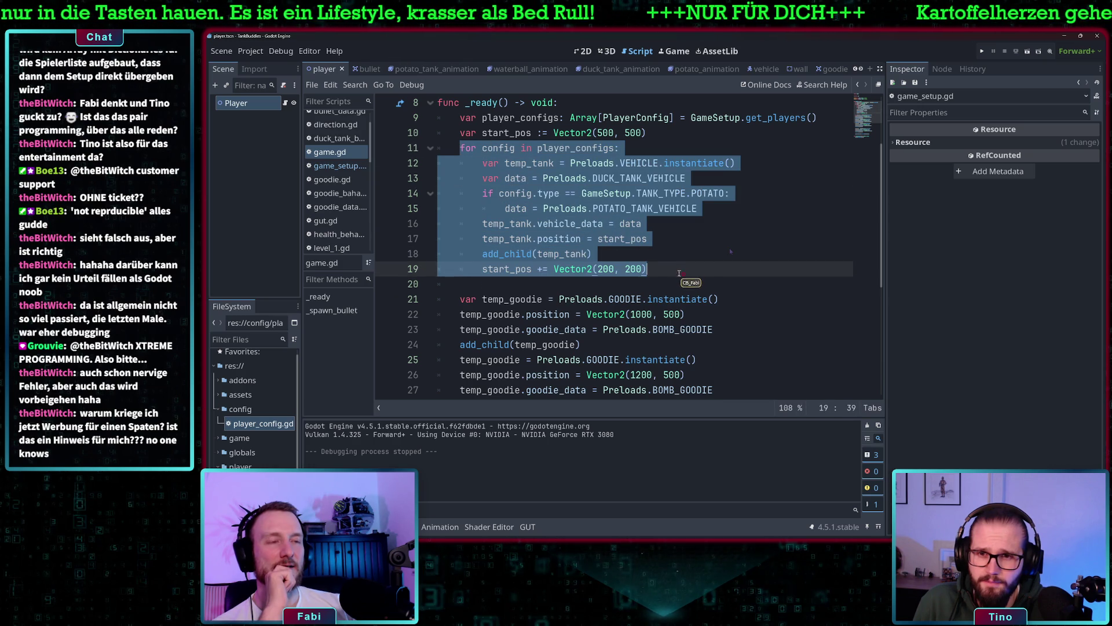
click(457, 149)
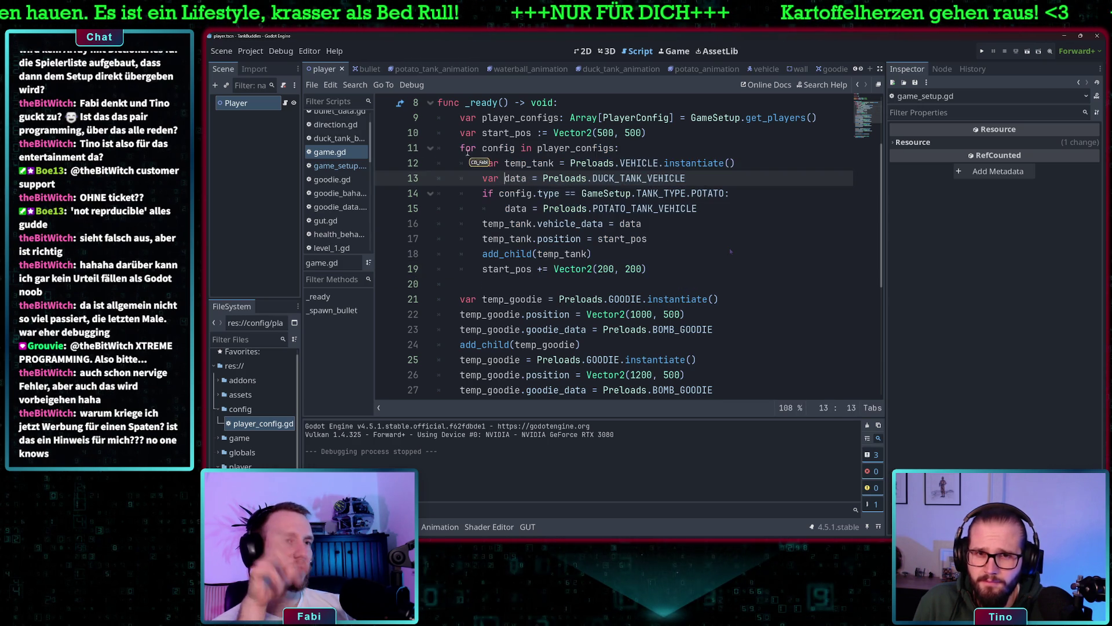
mouse_move(454, 149)
mouse_down()
mouse_move(687, 240)
mouse_move(684, 272)
mouse_up()
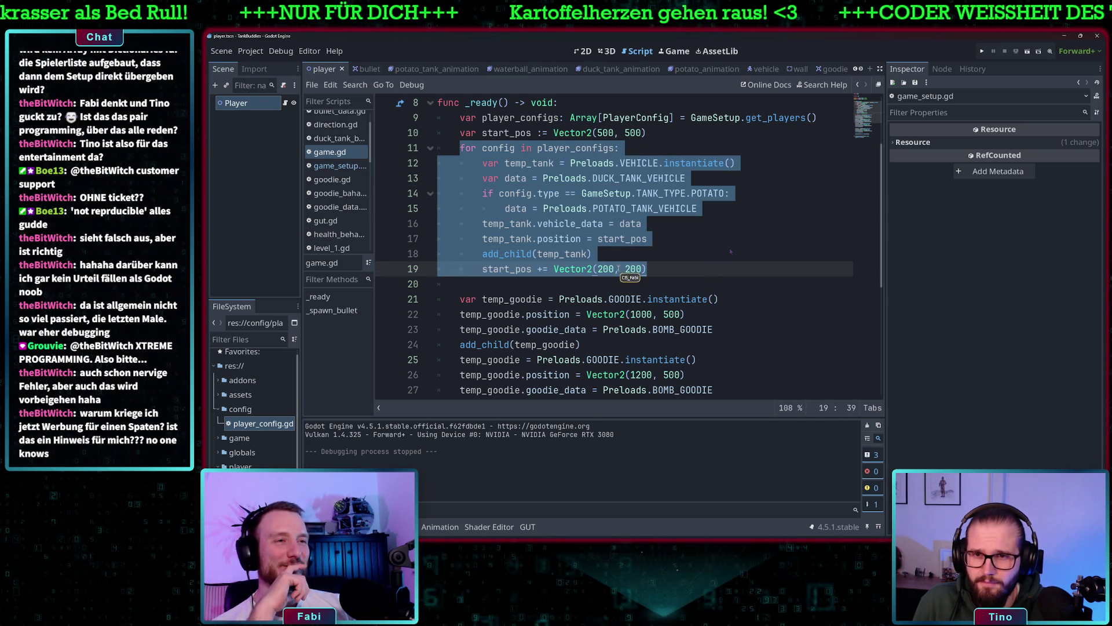
scroll(668, 275, down, 2)
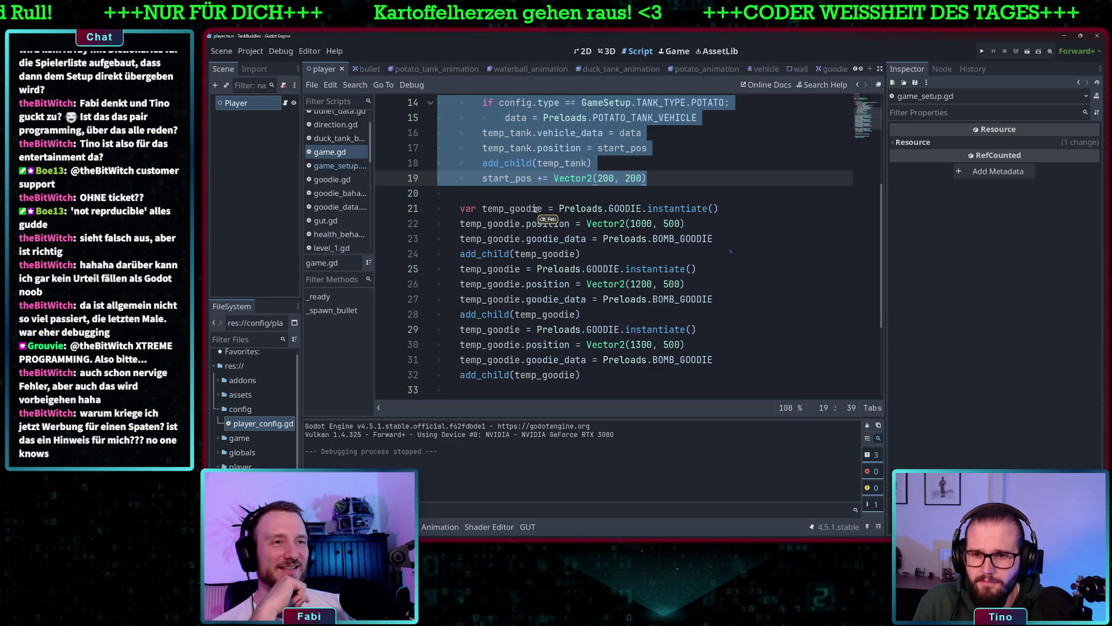
click(527, 210)
scroll(550, 325, down, 3)
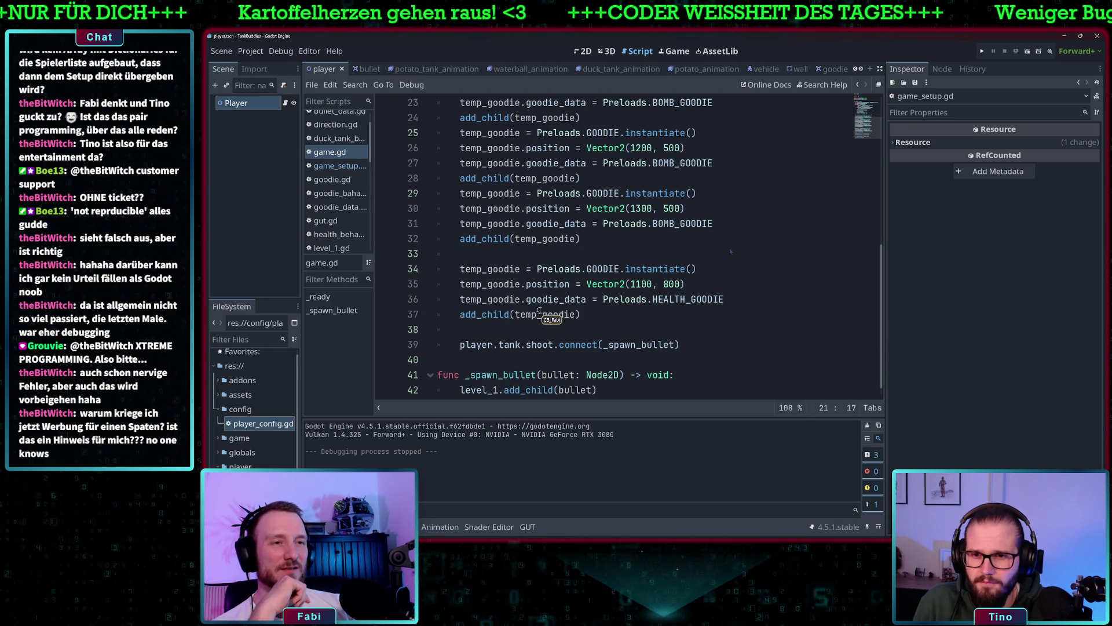
scroll(530, 313, down, 1)
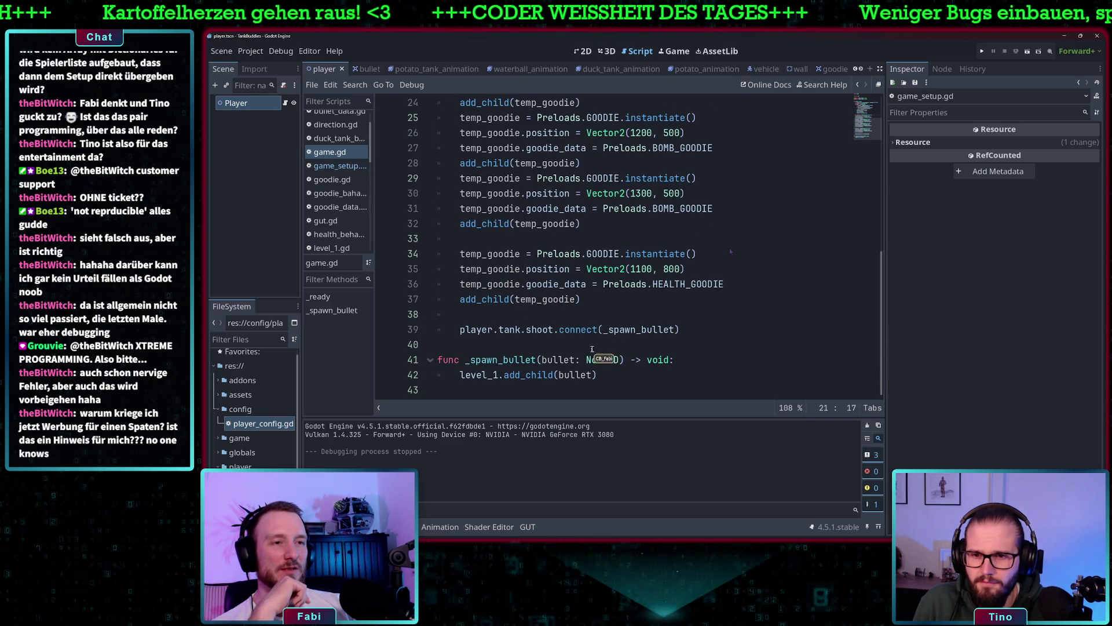
scroll(593, 347, up, 8)
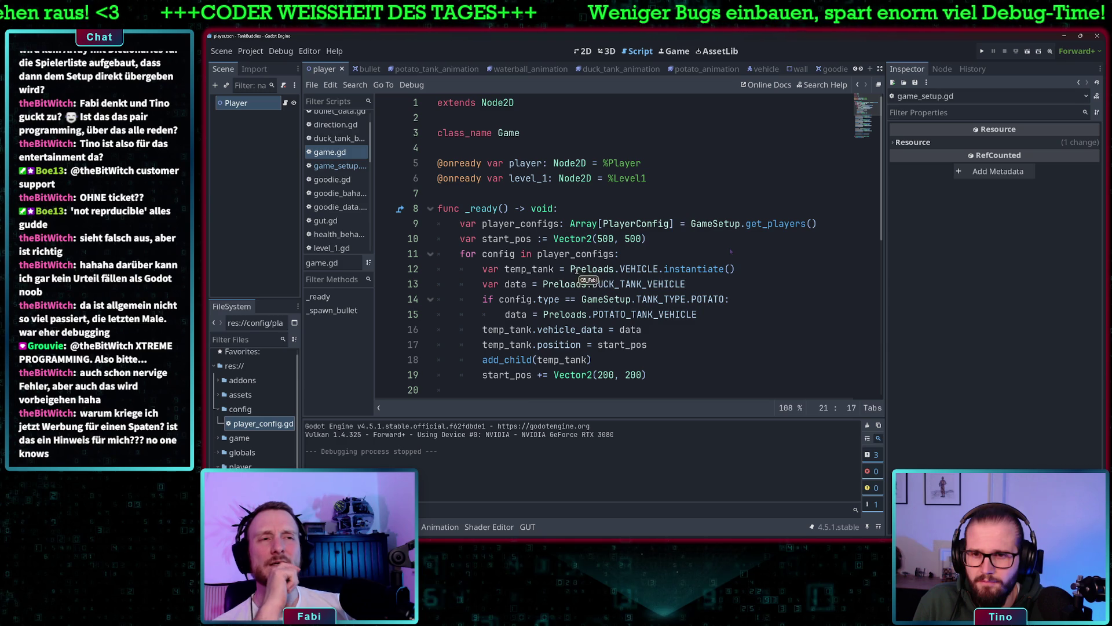
scroll(346, 197, down, 3)
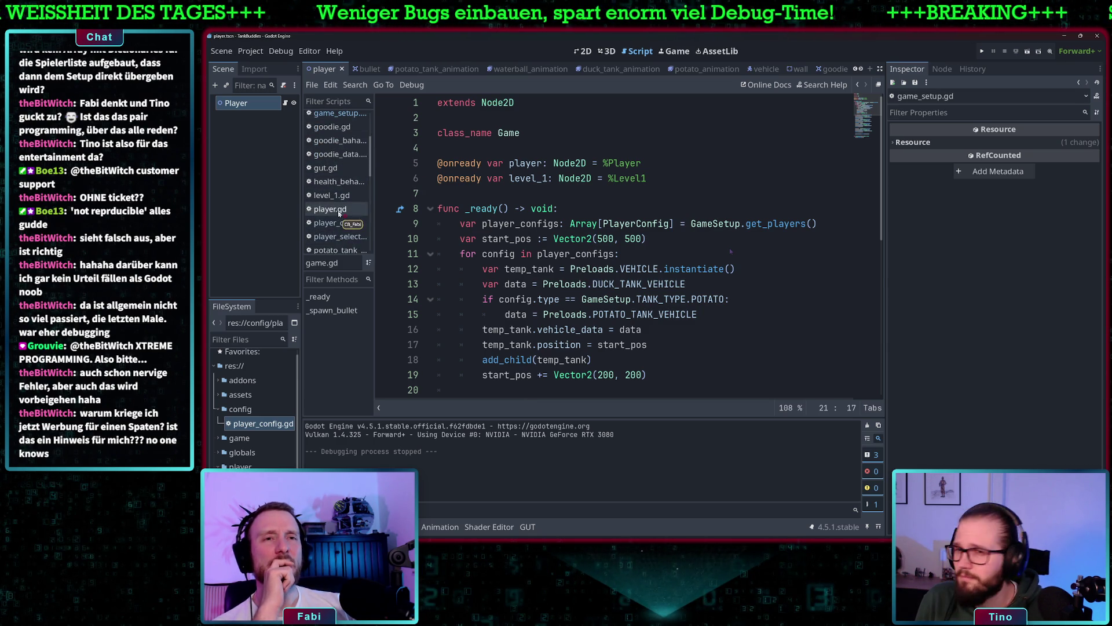
- Open player.gd and review the tank-spawning lines in _ready ending with add_child(tank)
click(339, 211)
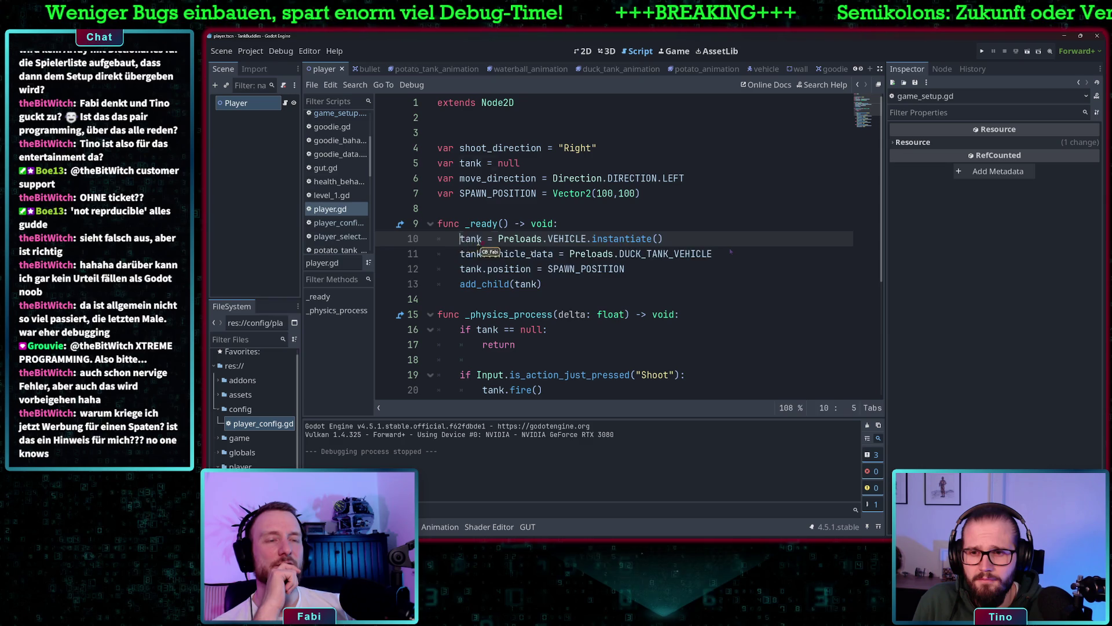
drag(459, 239, 577, 286)
click(569, 287)
scroll(569, 287, down, 5)
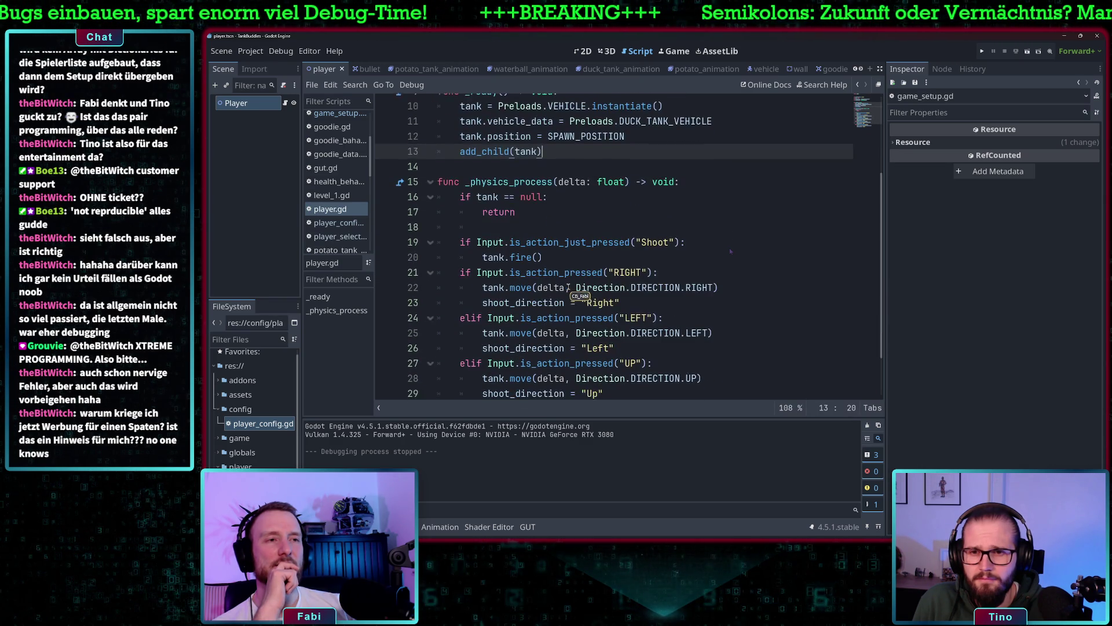
scroll(569, 287, up, 5)
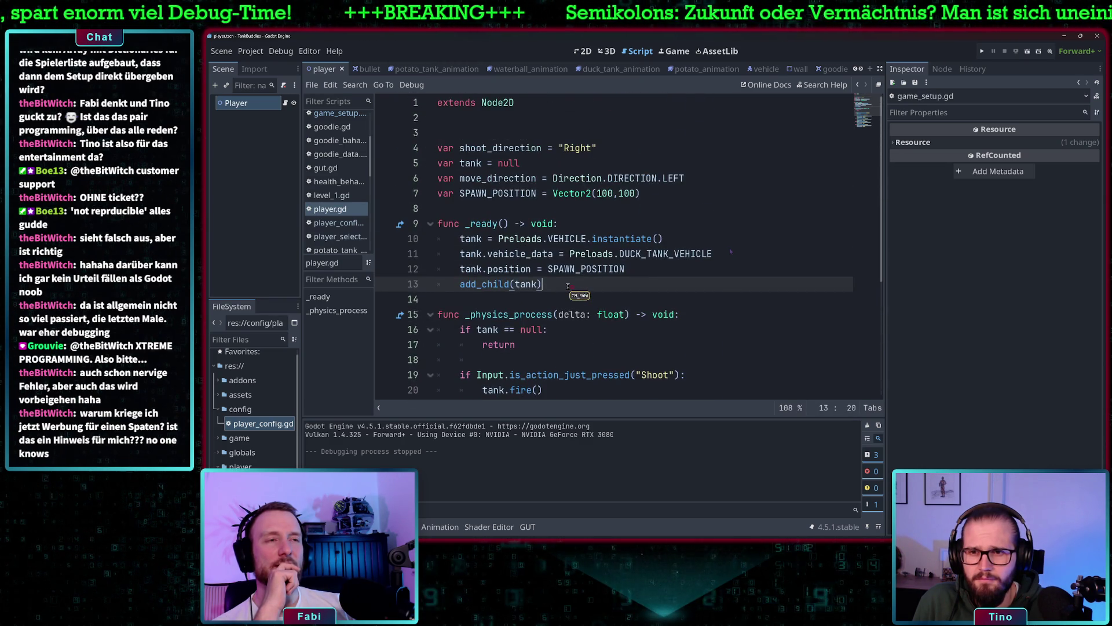
- Test-run the game into the tank arena from Start Game, then close it
click(982, 51)
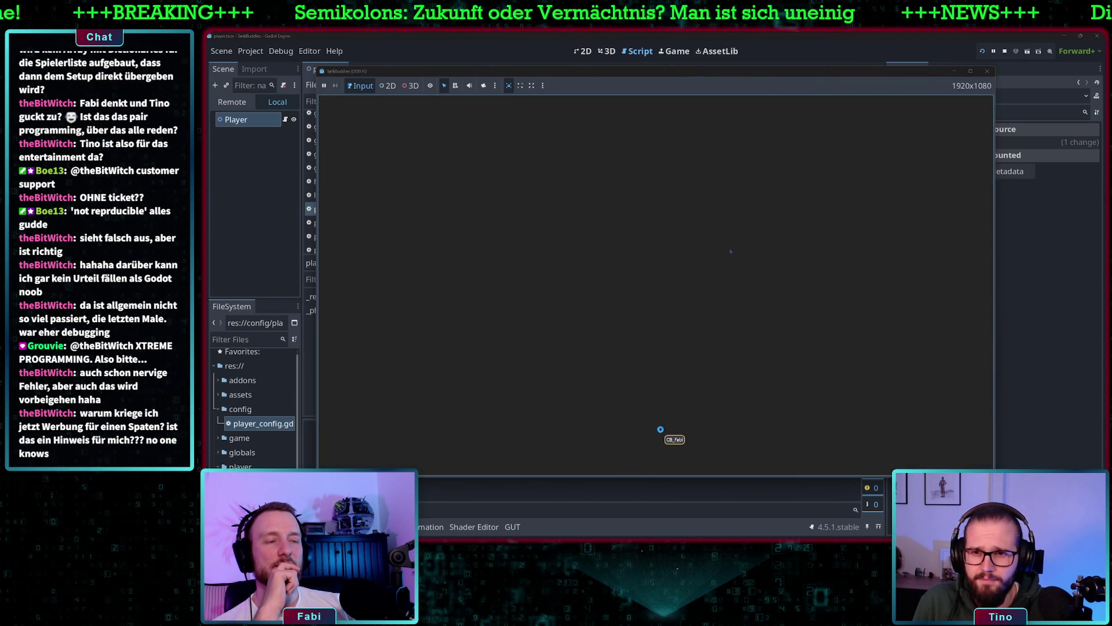
click(655, 437)
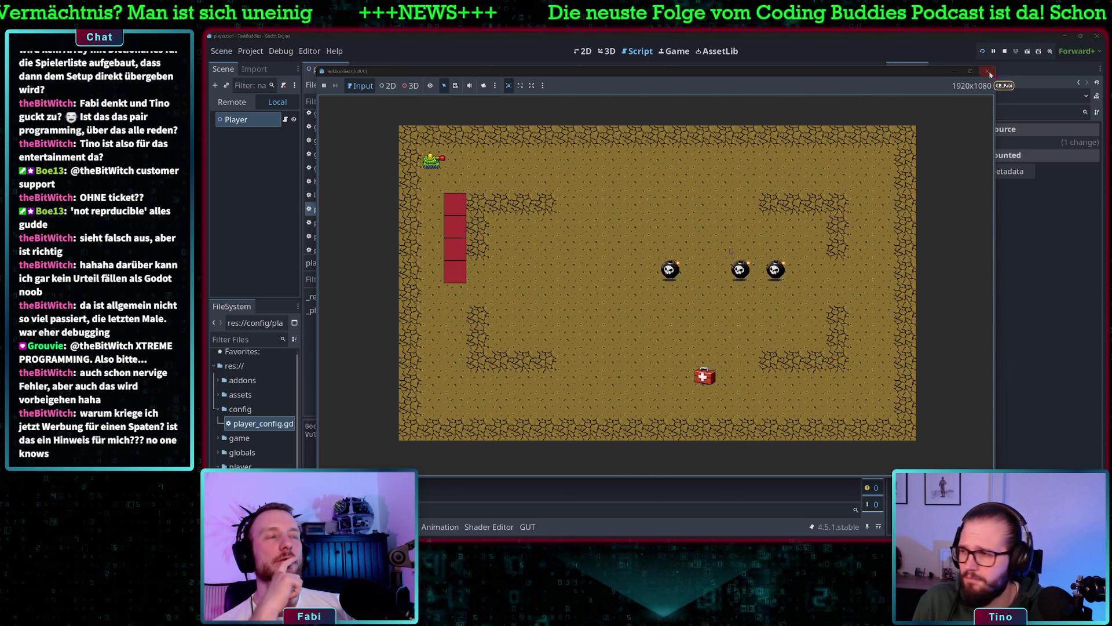
click(988, 71)
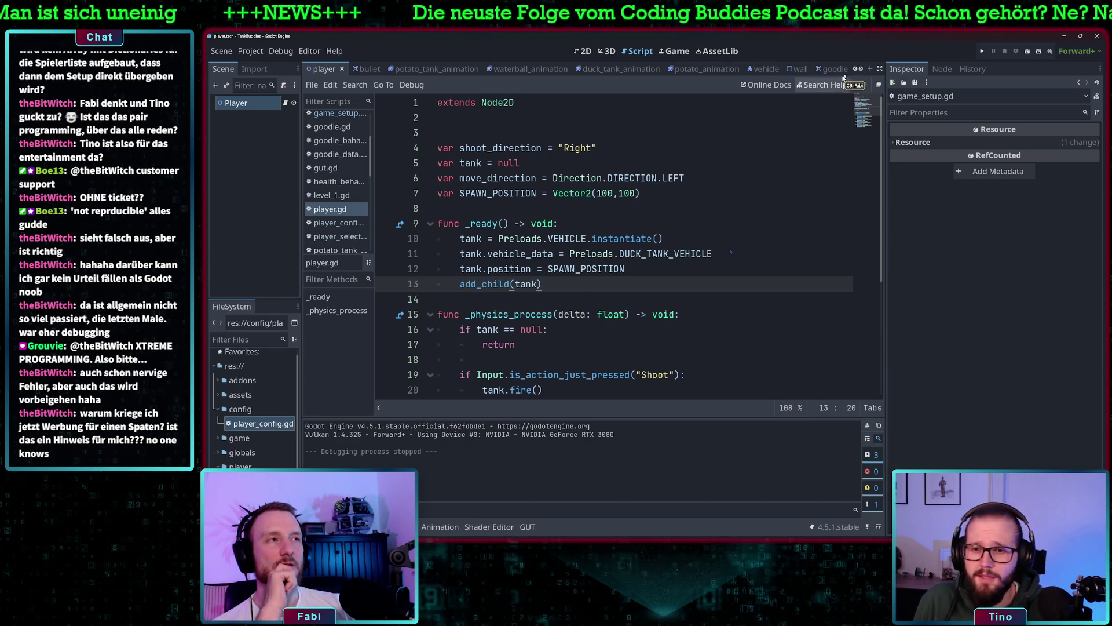
- Run the game, add two players with Player2 on the orange tank, and start
click(982, 51)
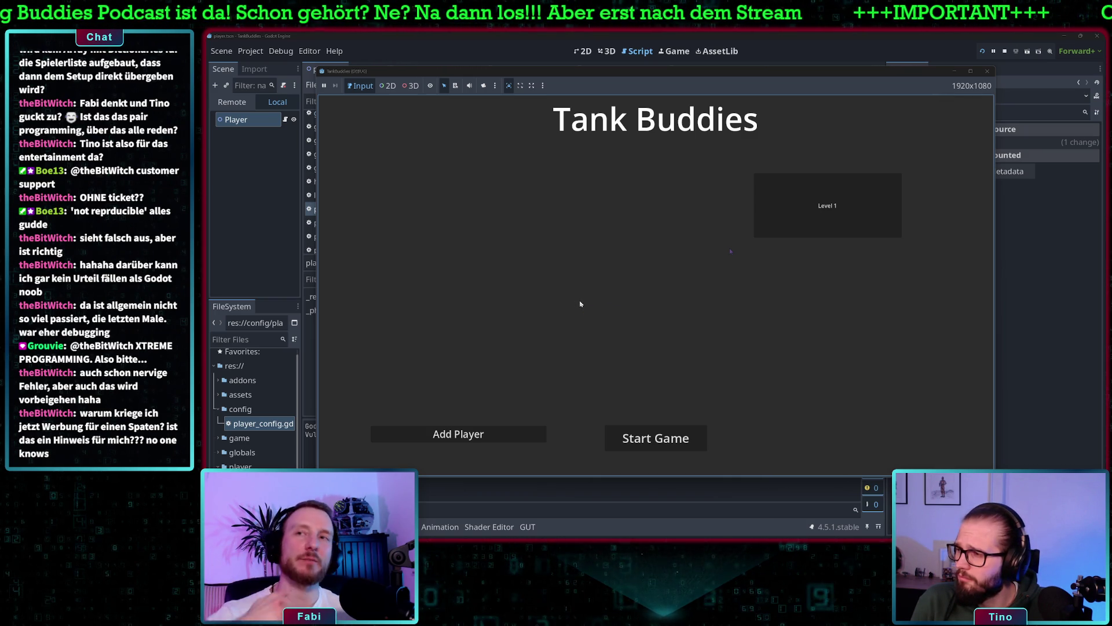
click(459, 431)
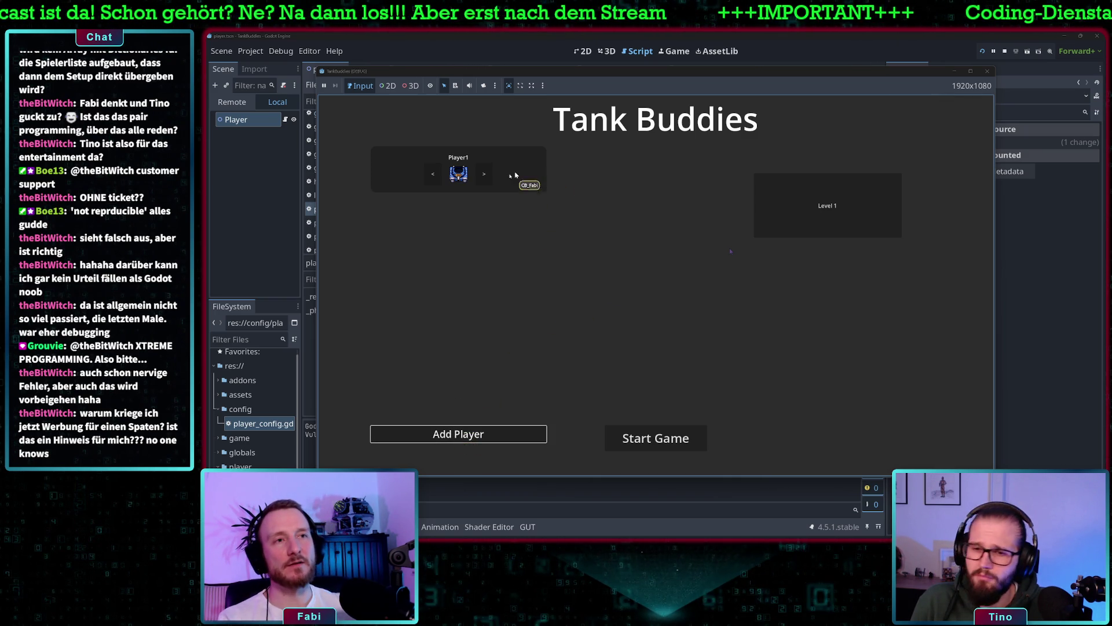
click(484, 175)
click(490, 433)
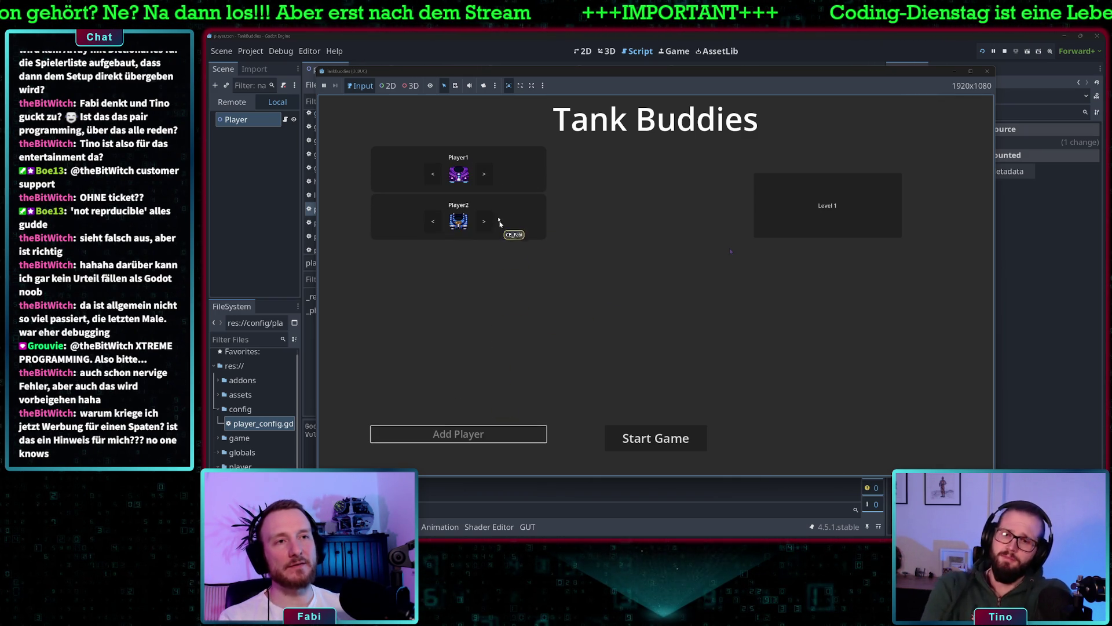
click(485, 222)
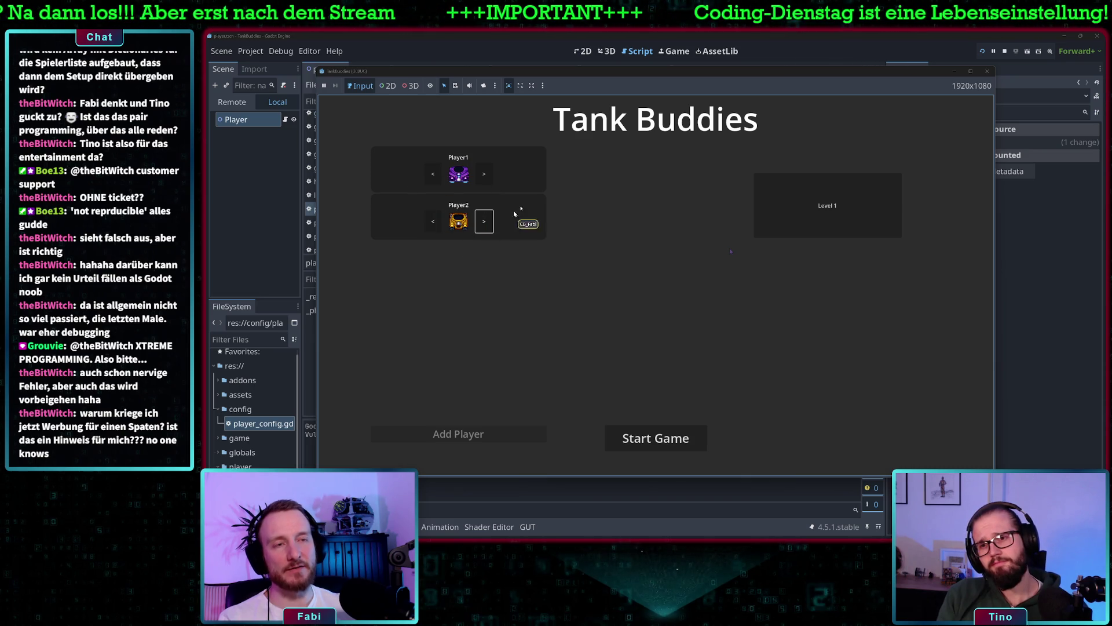
click(664, 442)
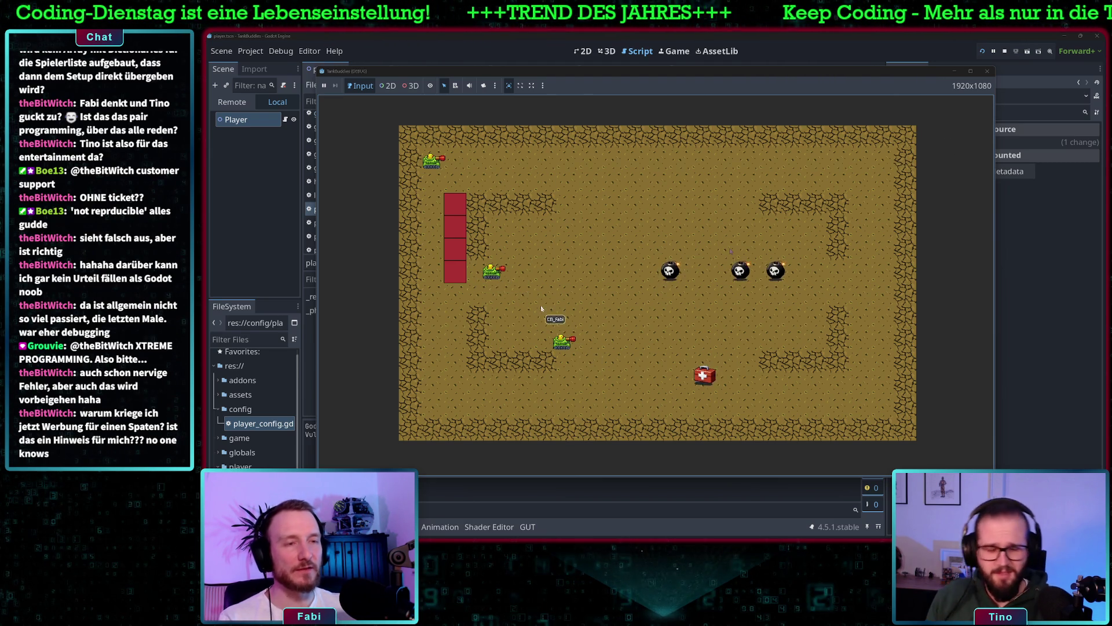
- Drive the top tank around the arena, fire at the red block, then close the game
key(Right)
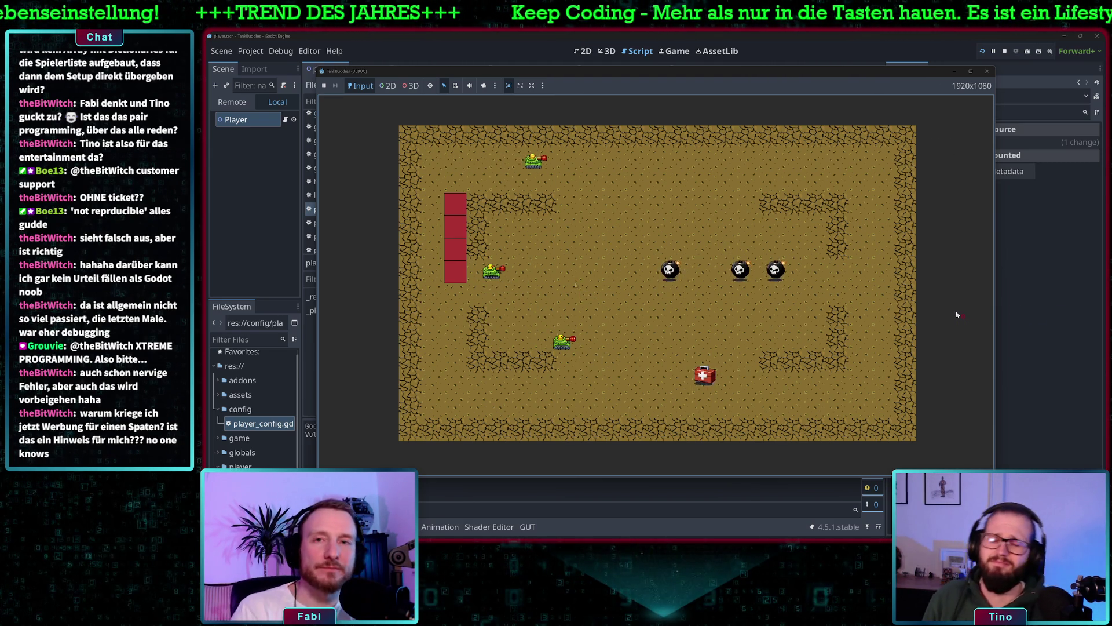
key(Down)
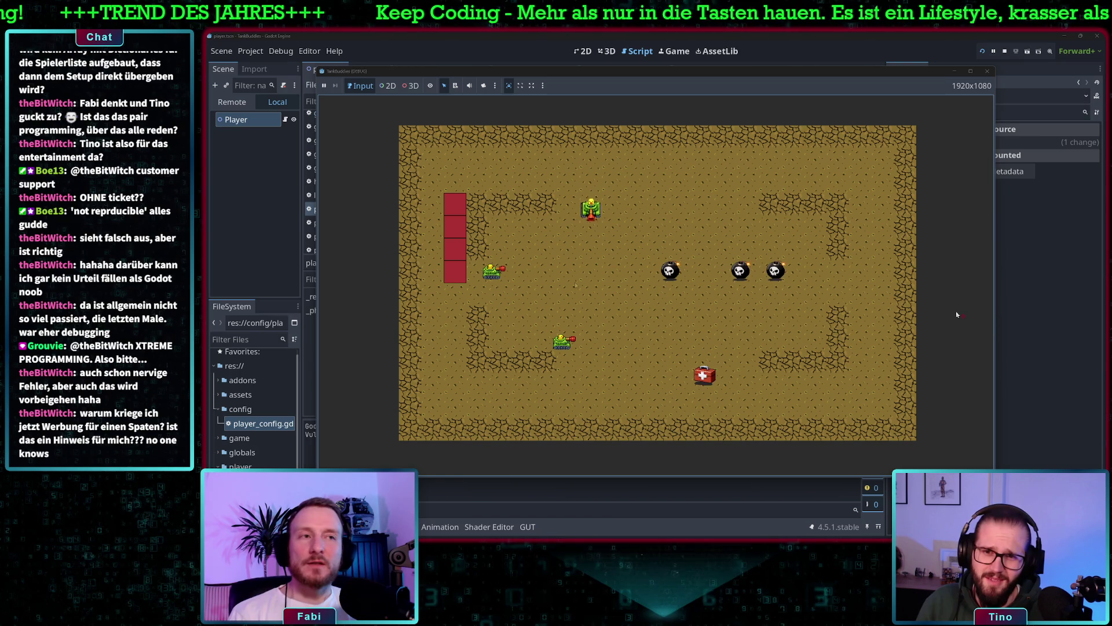
key(Left)
key(space)
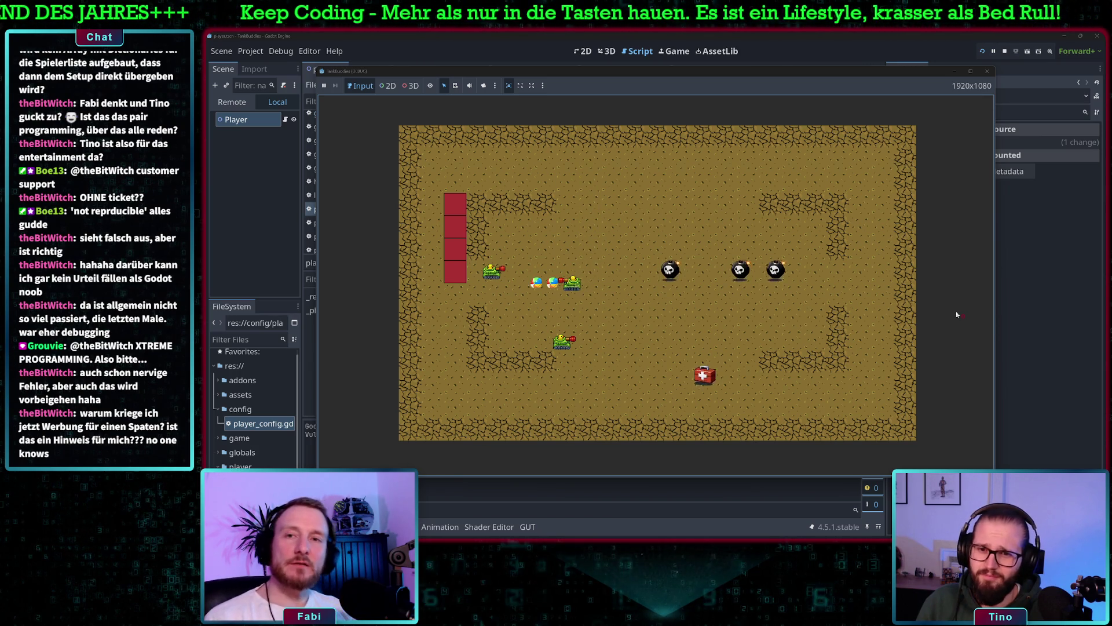
key(Down)
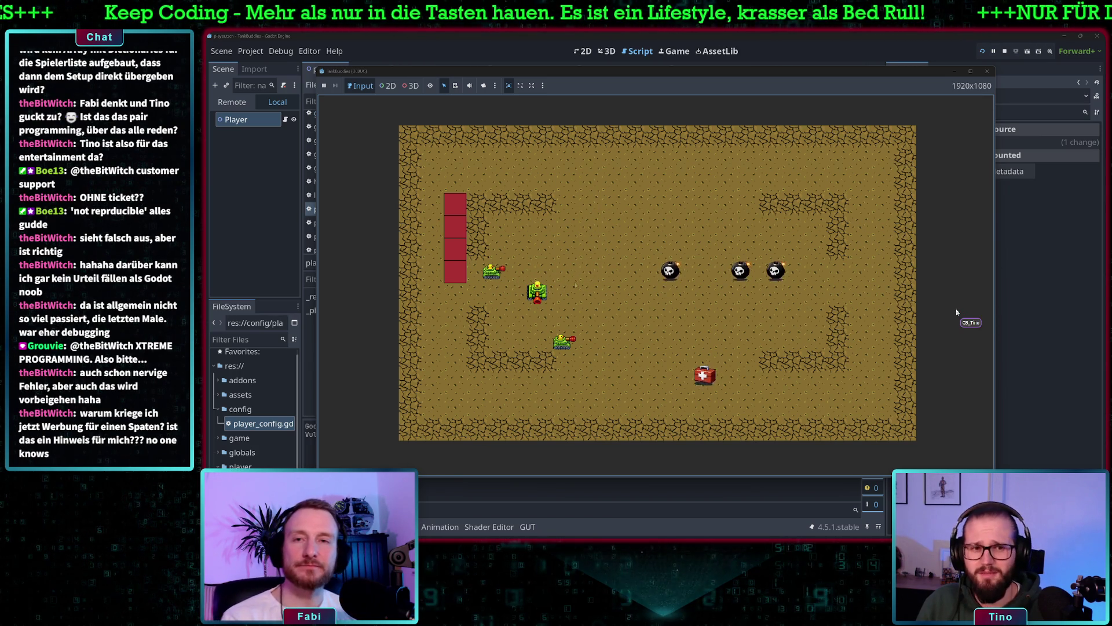
key(Up)
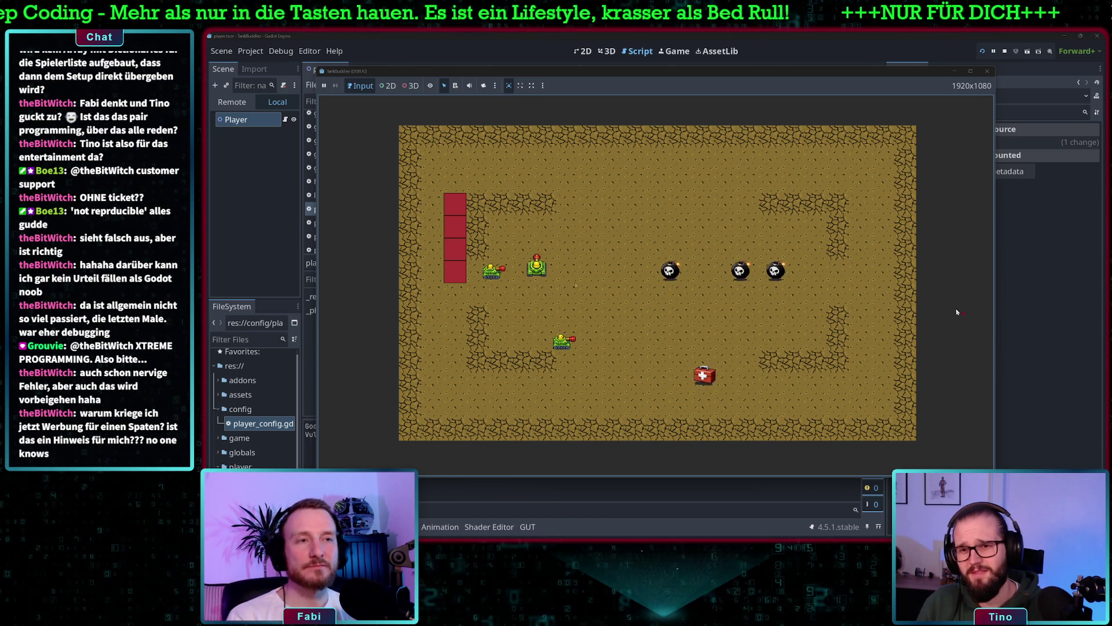
key(Left)
key(Left)
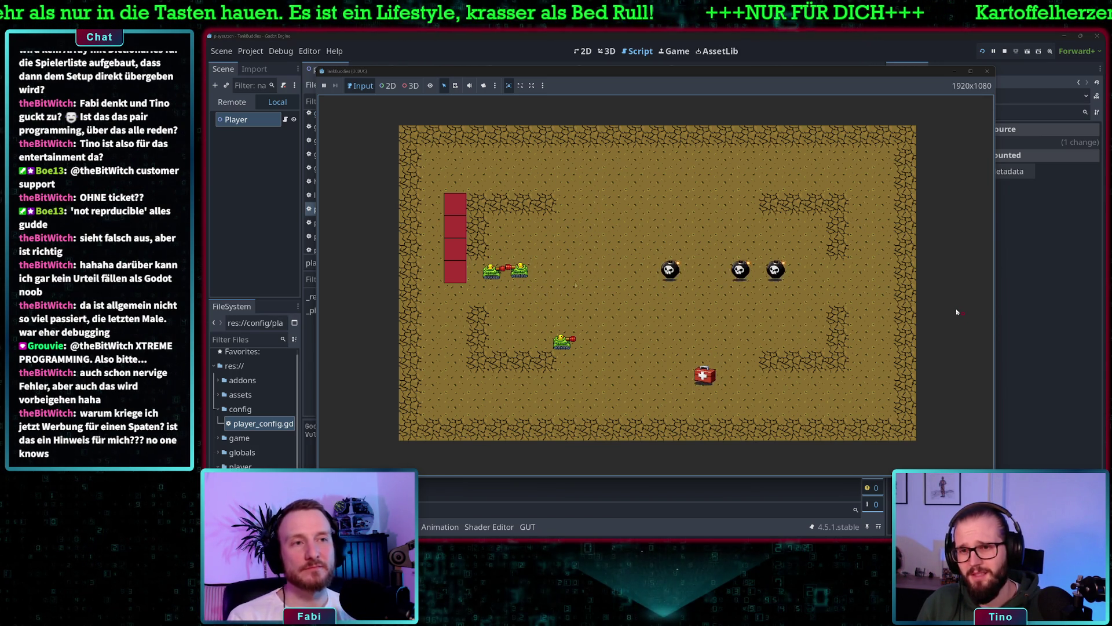
key(space)
key(Left)
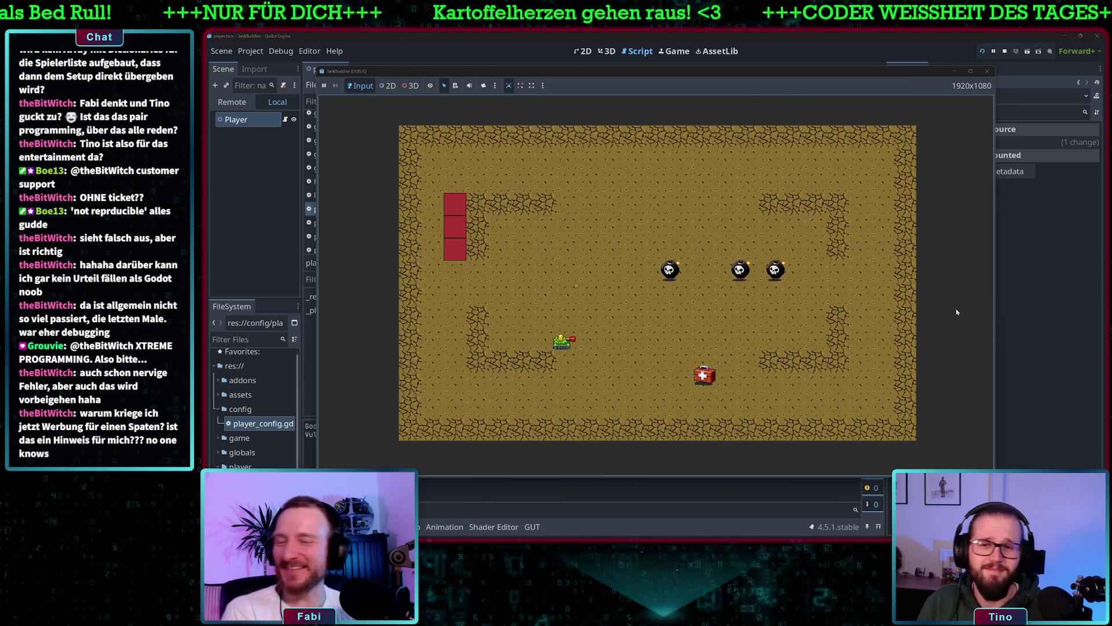
click(989, 70)
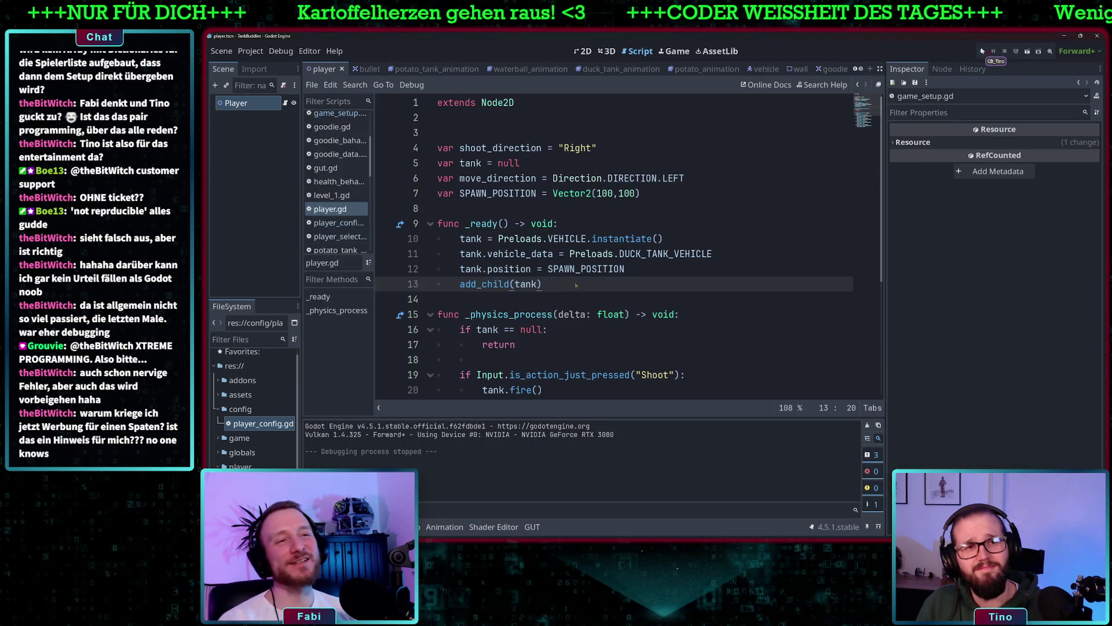
- Relaunch the game with F5 and start a match with two players
key(F5)
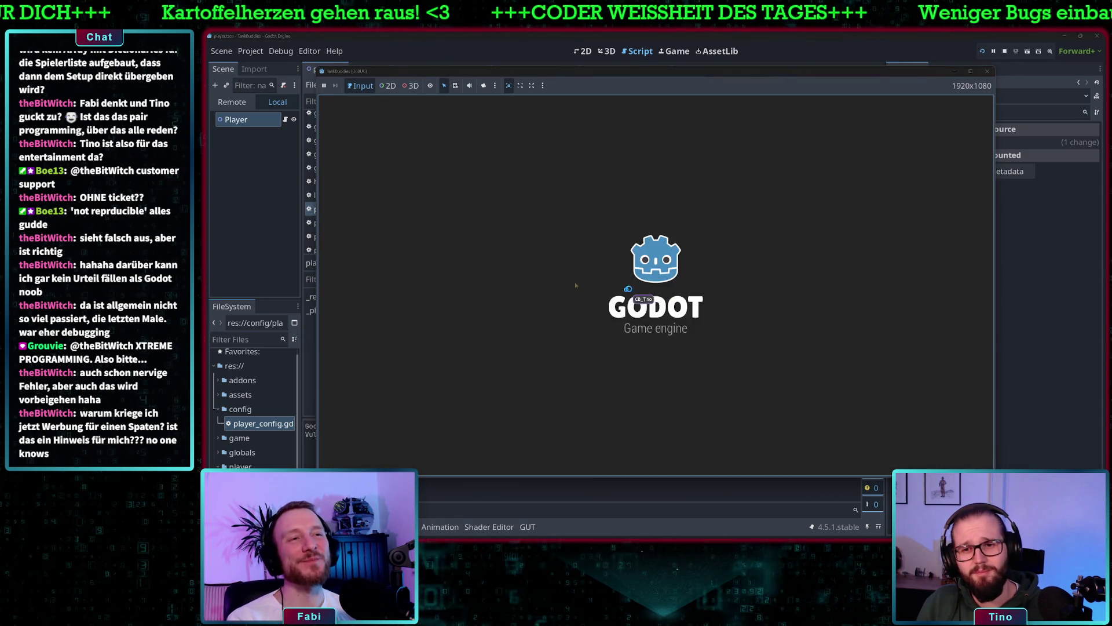
click(498, 435)
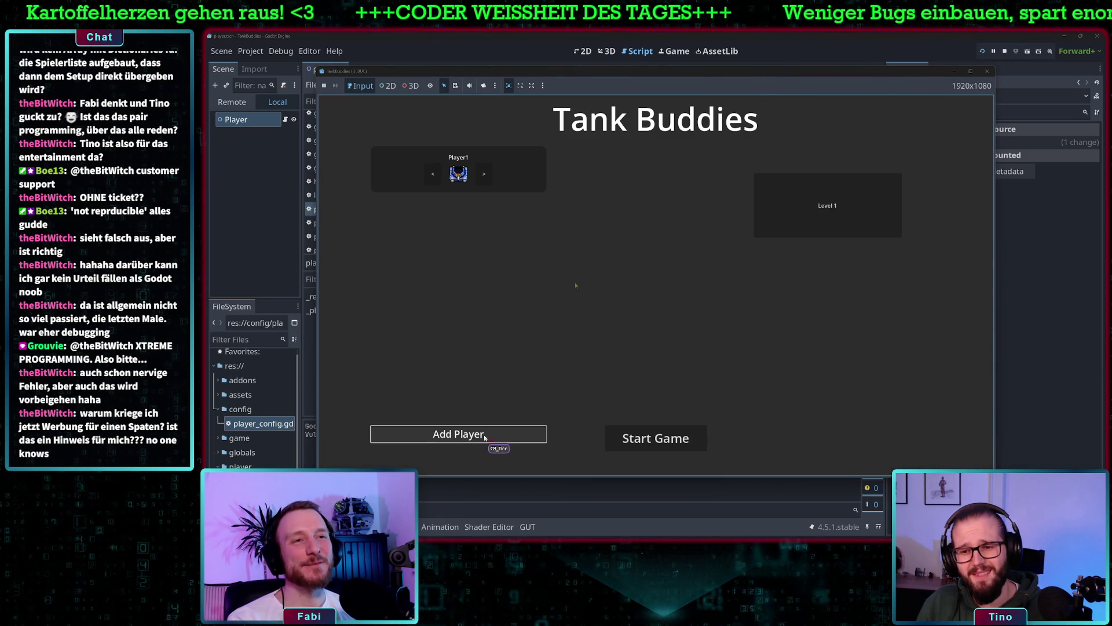
click(498, 434)
click(655, 442)
- Drive the green tank right and down, then fire shells left at the blue tank
key(Right)
key(Right)
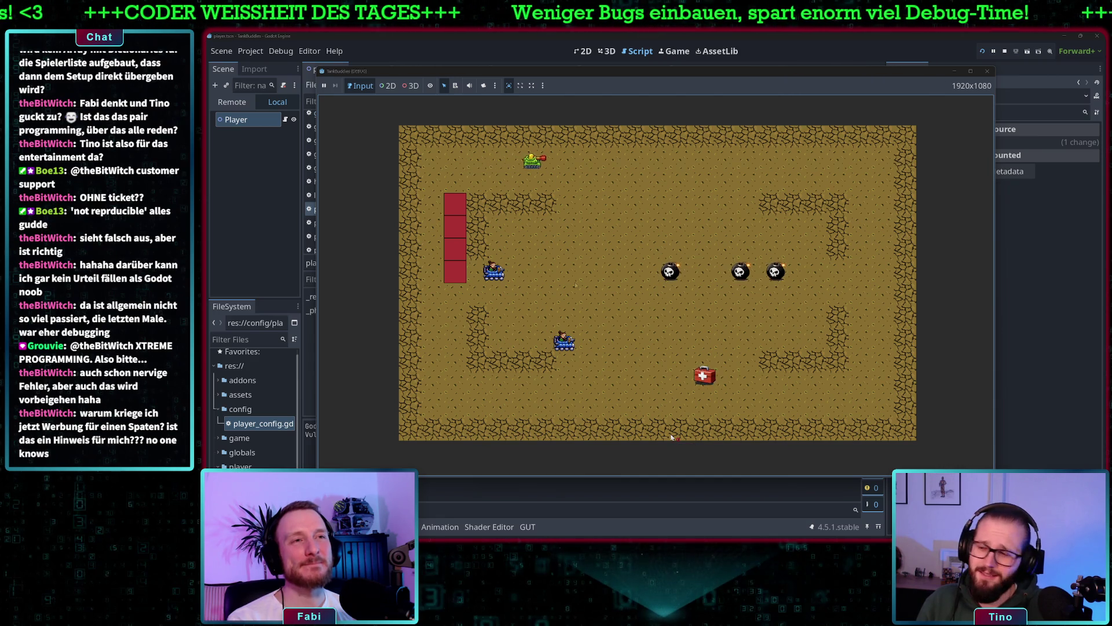
key(Down)
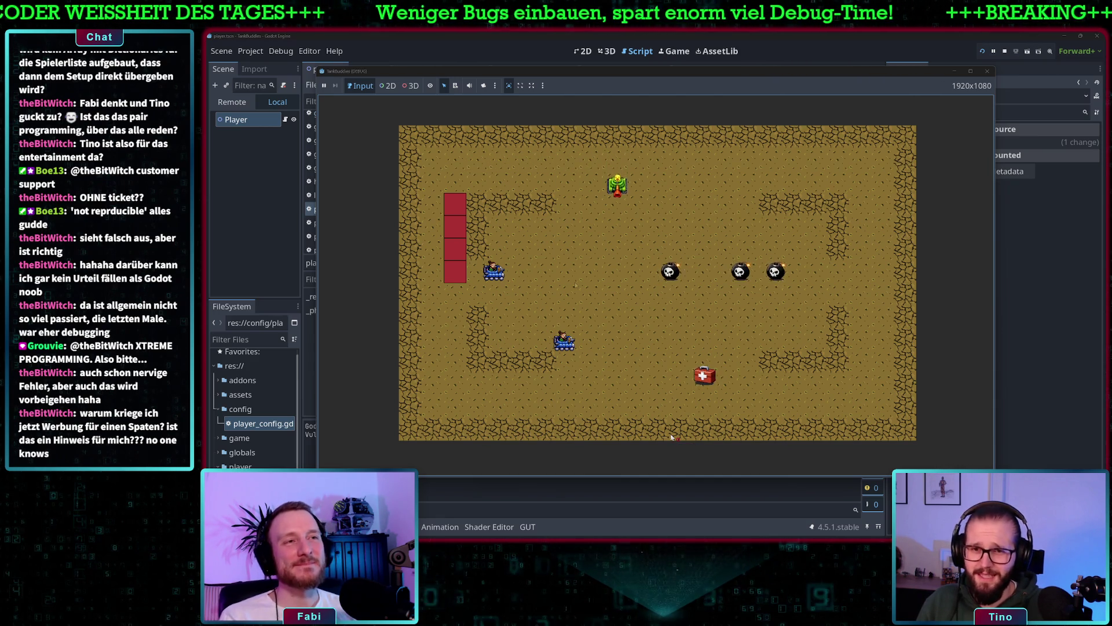
key(Left)
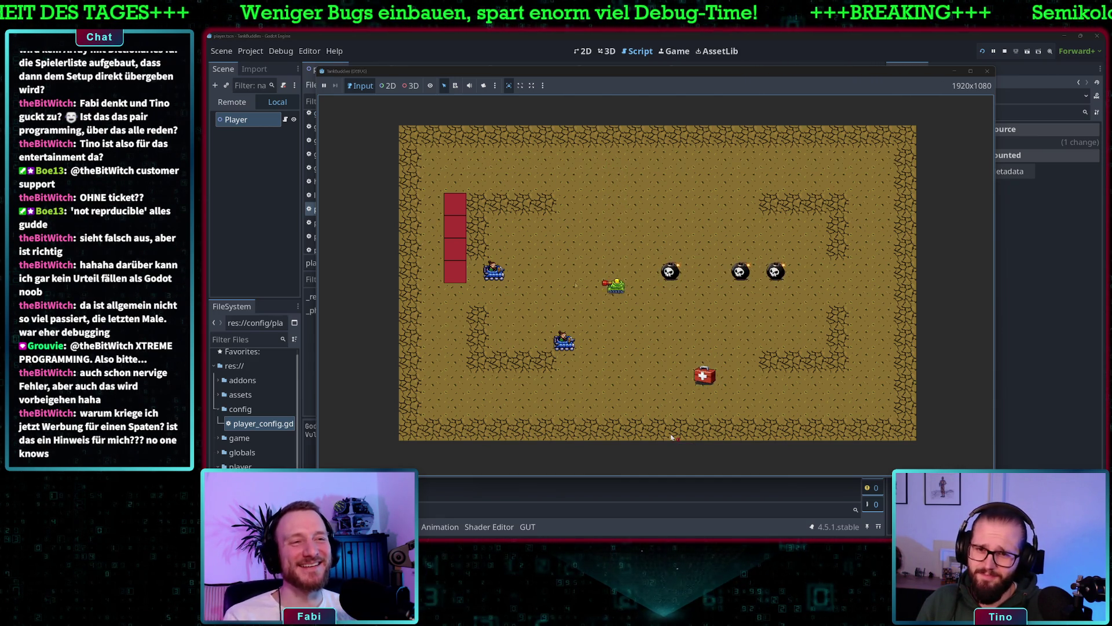
key(space)
key(space)
key(Up)
key(space)
key(Left)
key(Left)
key(space)
key(space)
key(space)
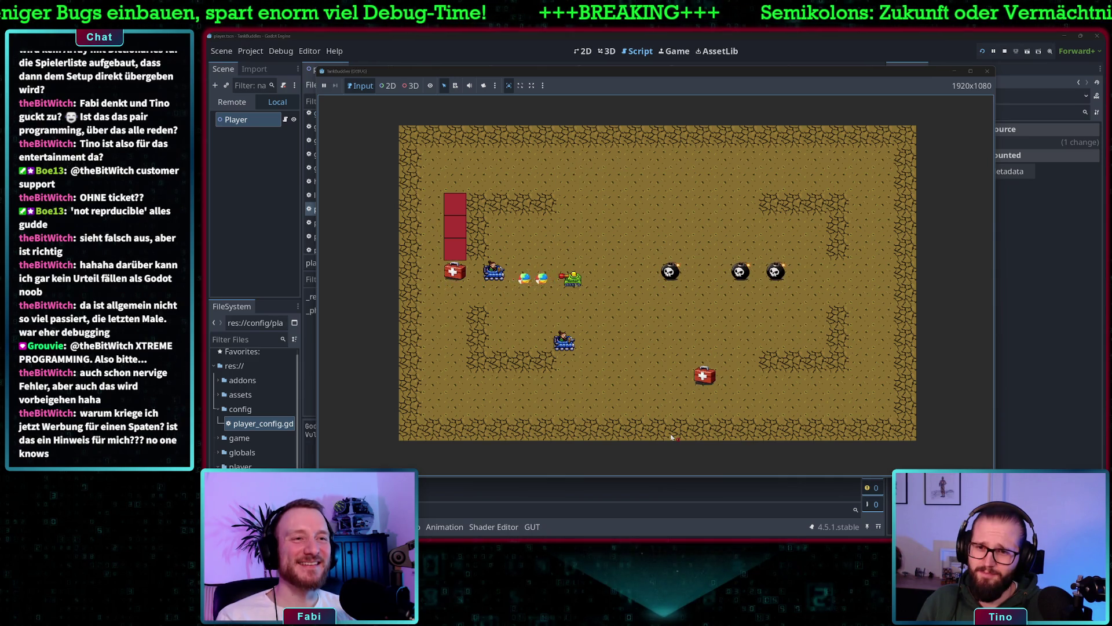
key(Left)
key(Left)
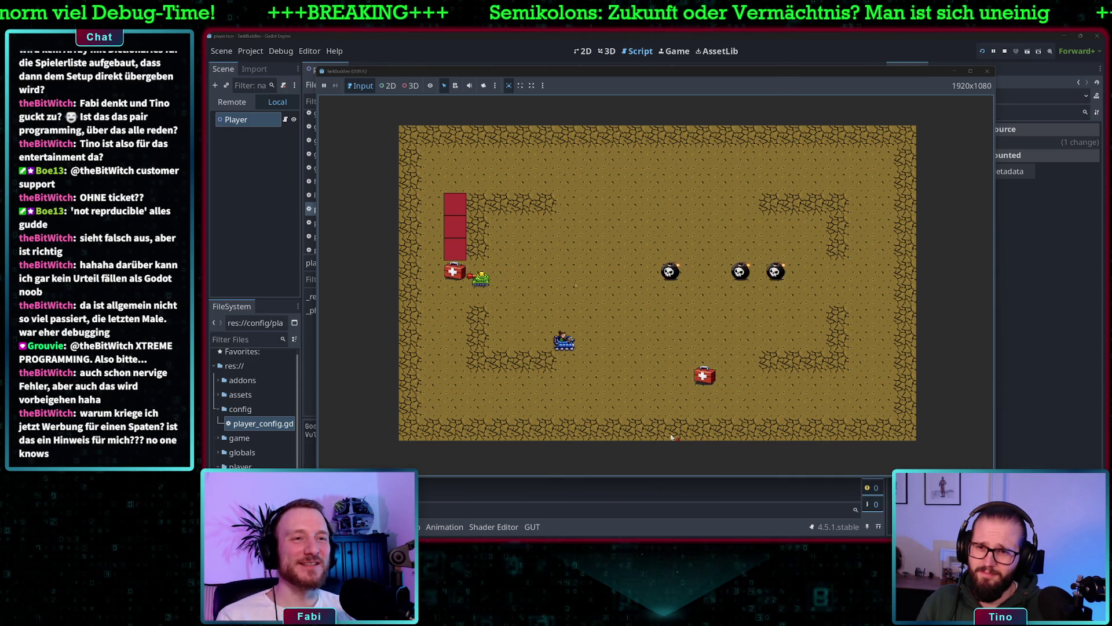
- Drive the green tank to the medkit, fire downward, then stop the game
key(Right)
key(Right)
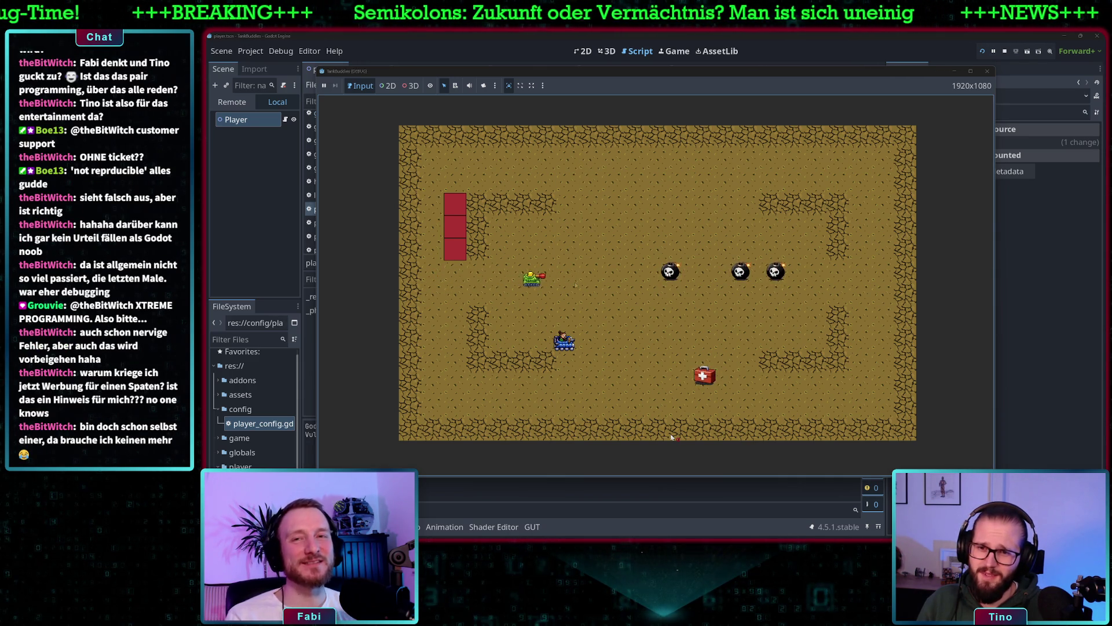
key(Down)
key(space)
key(Right)
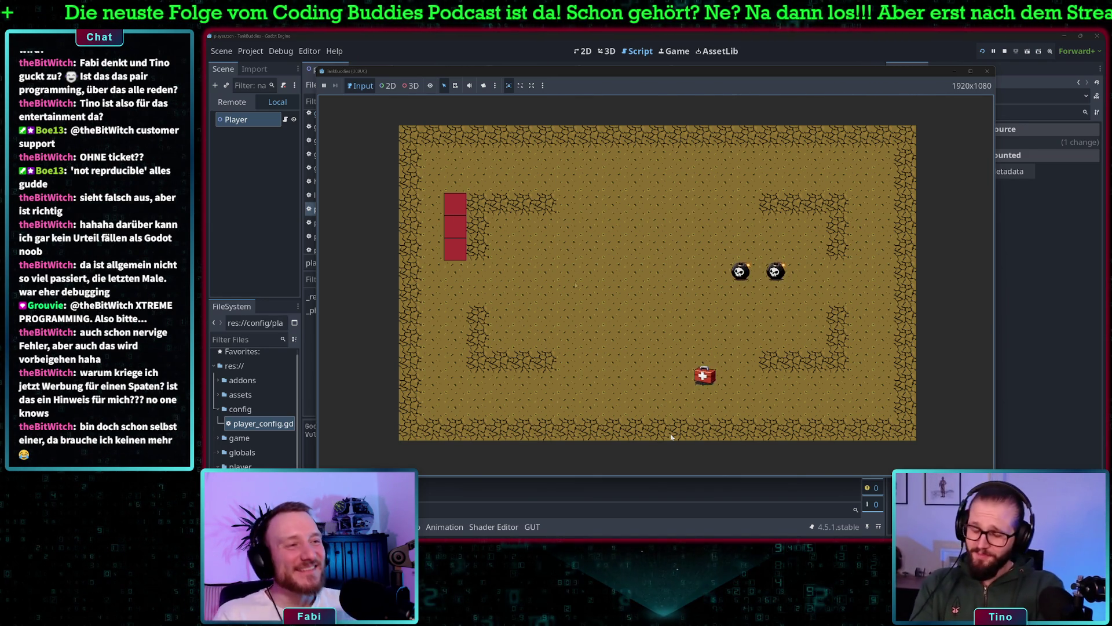
click(1005, 52)
- Add '- level auswahl' as a new to-do line below the spawnpunkte task
click(675, 239)
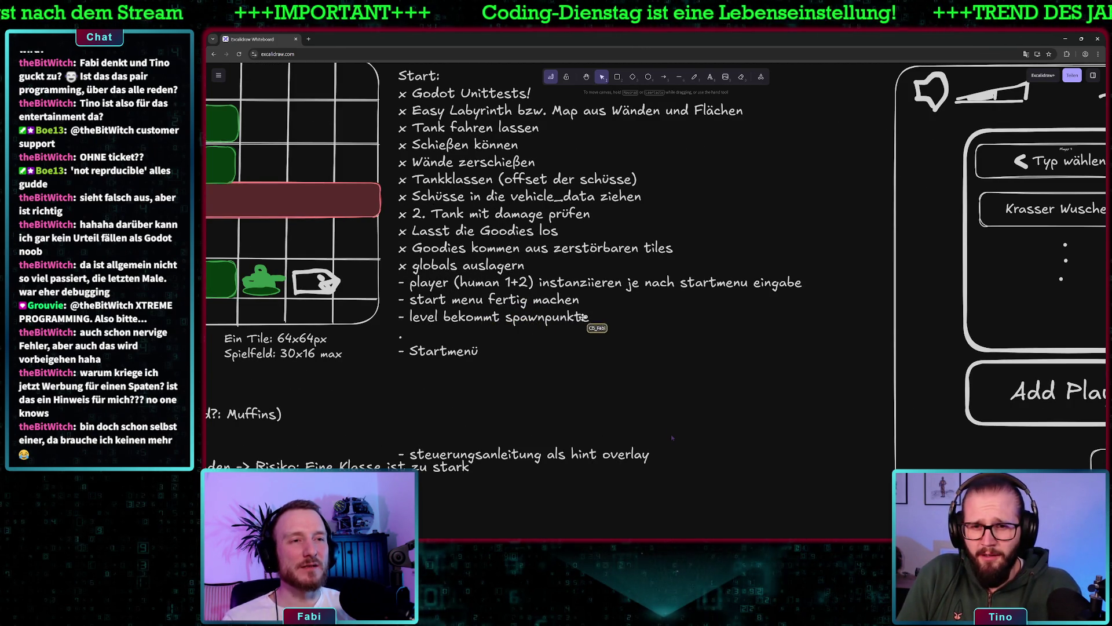
double_click(591, 316)
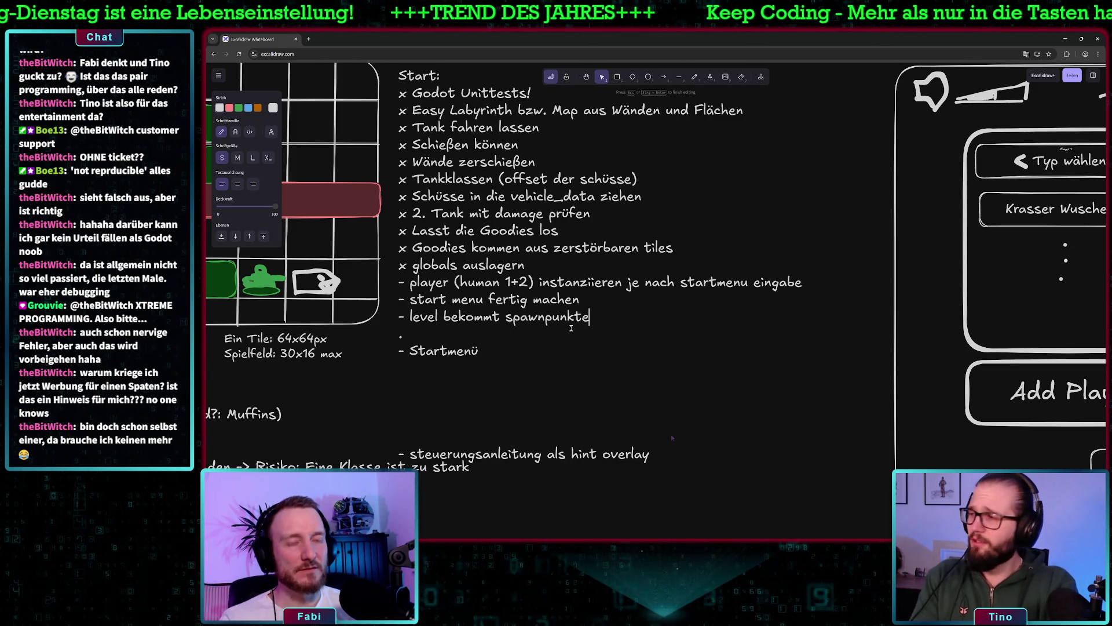
key(Return)
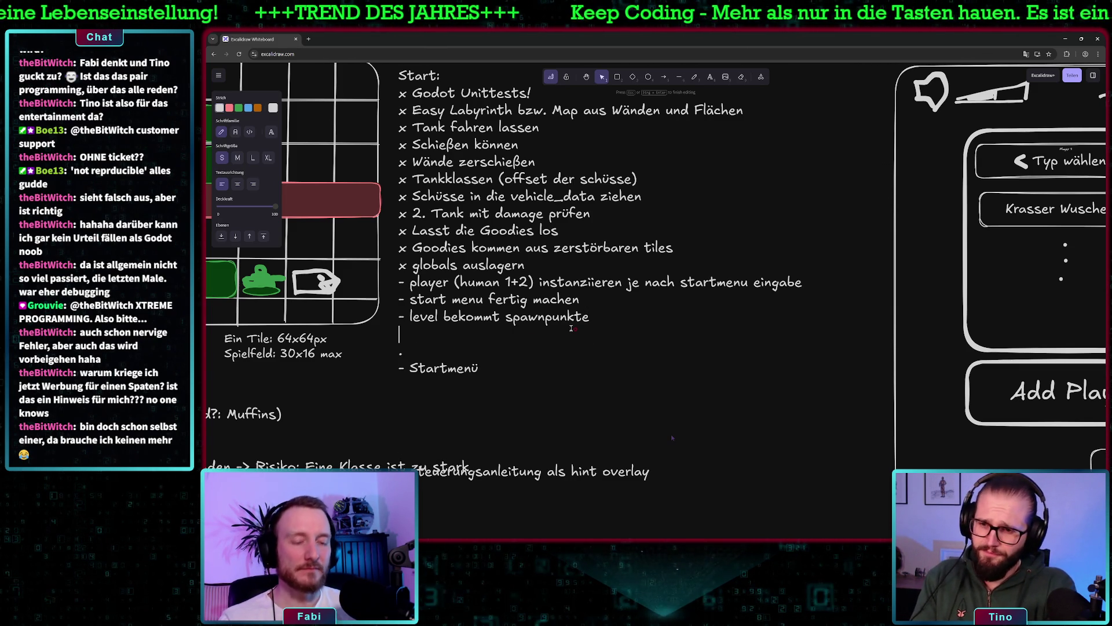
text(- level)
key(BackSpace)
key(BackSpace)
key(BackSpace)
text(level auswahl)
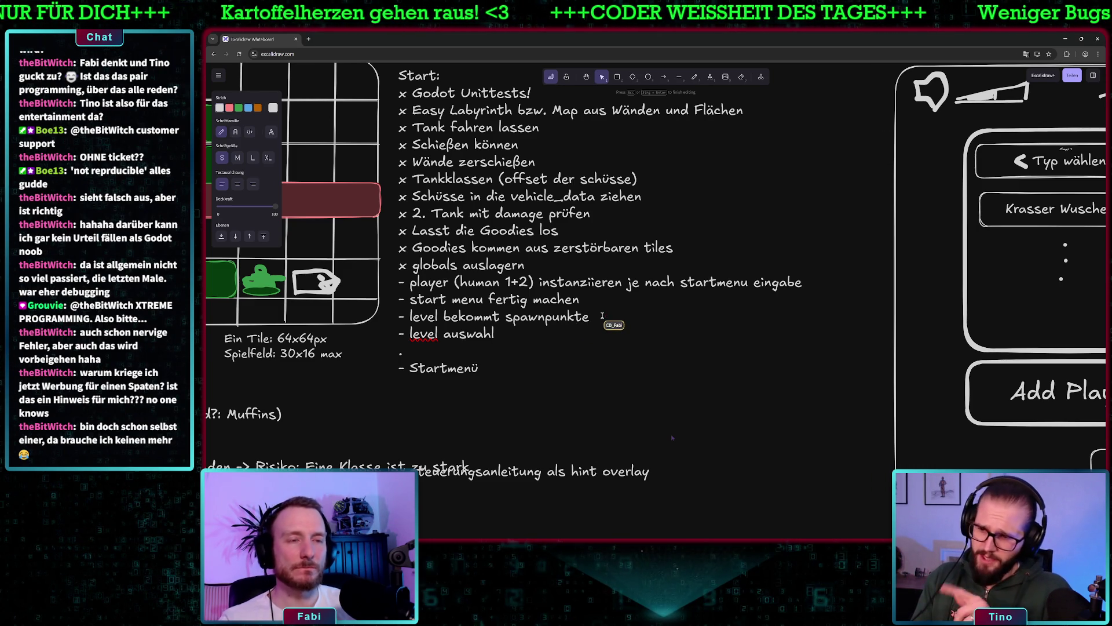
- Append '-> spawn nodes (NIE DOPPELT belegen)' to the spawnpunkte task, fixing typos
text(->)
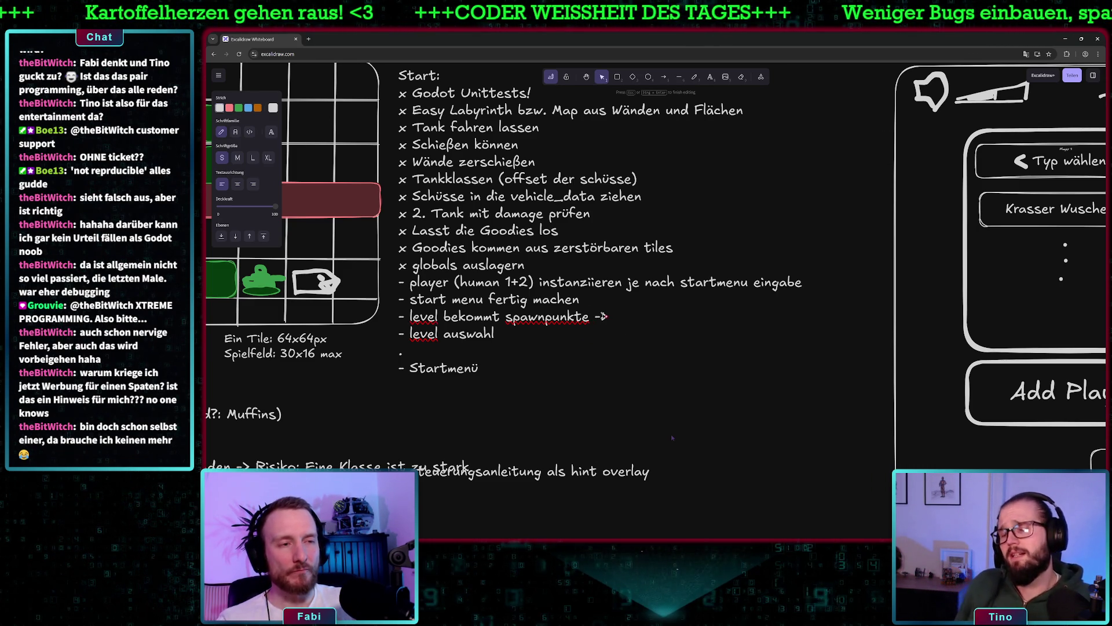
text( s)
key(BackSpace)
text(sp)
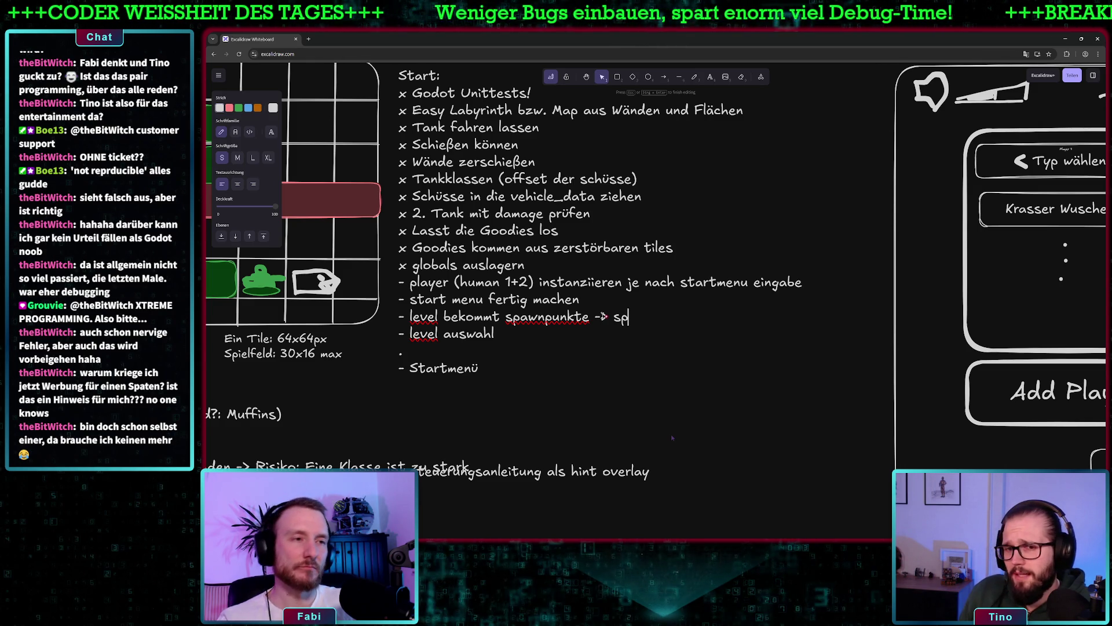
text(awn nodes)
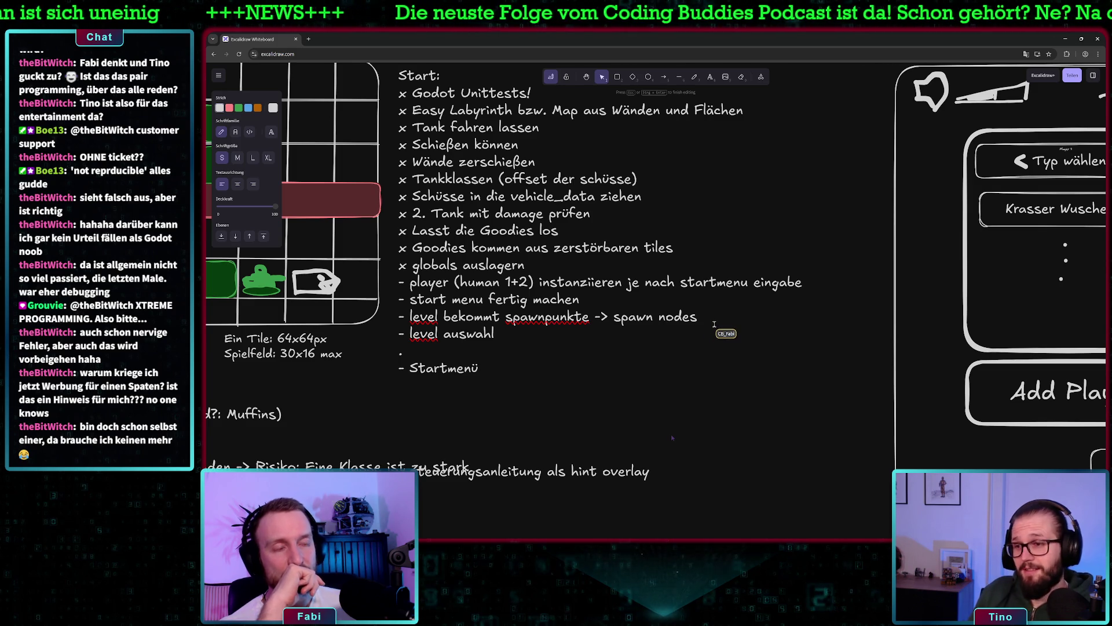
text(()
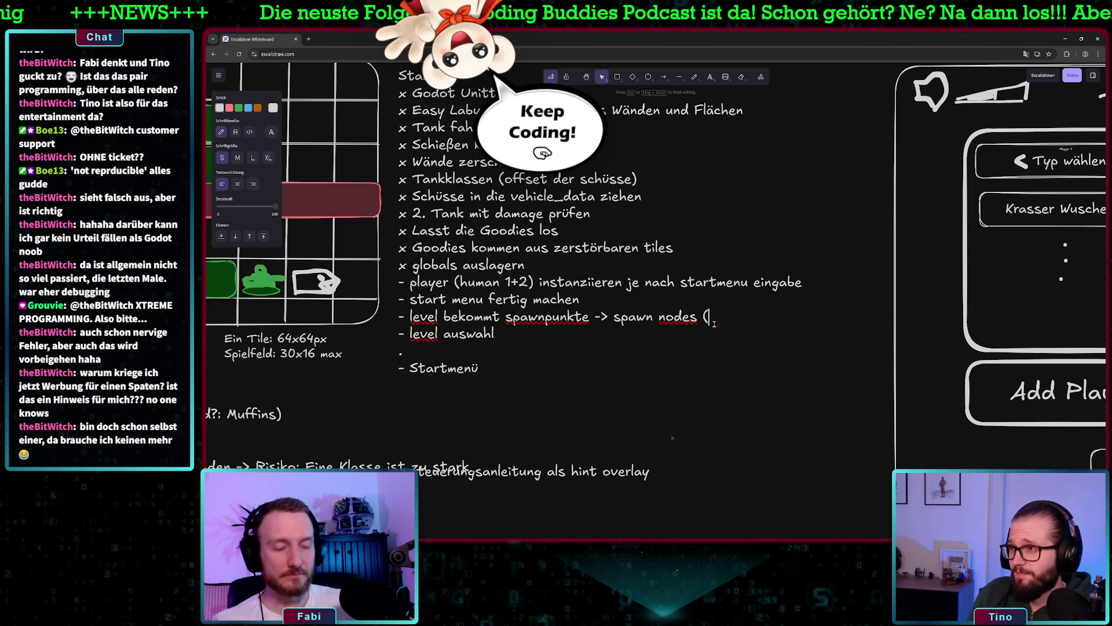
text(NIE DOPPELT9)
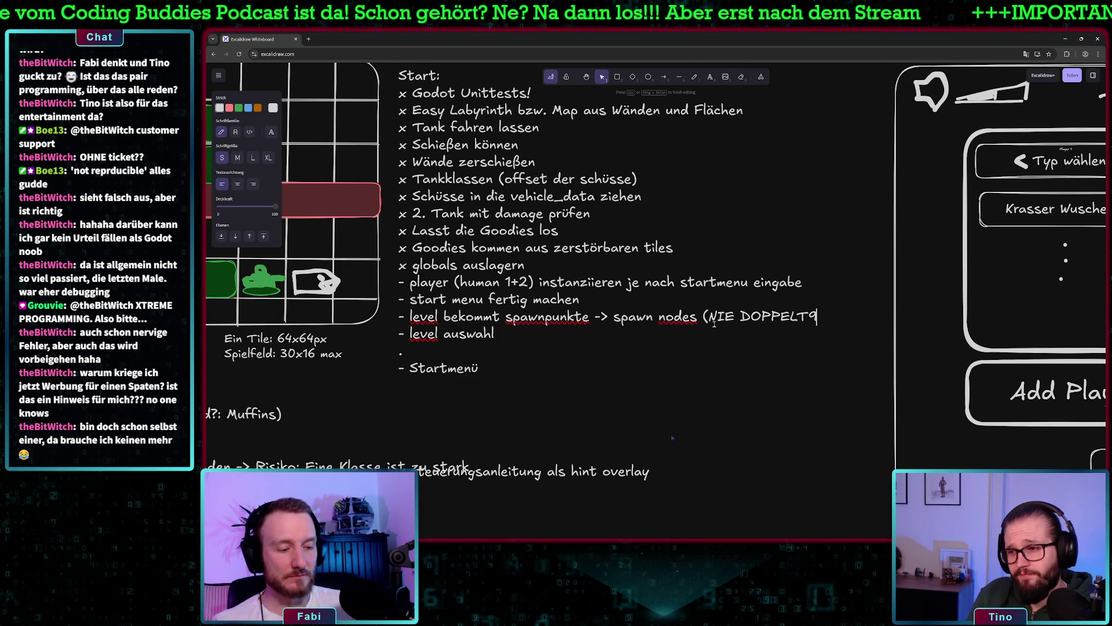
key(BackSpace)
text())
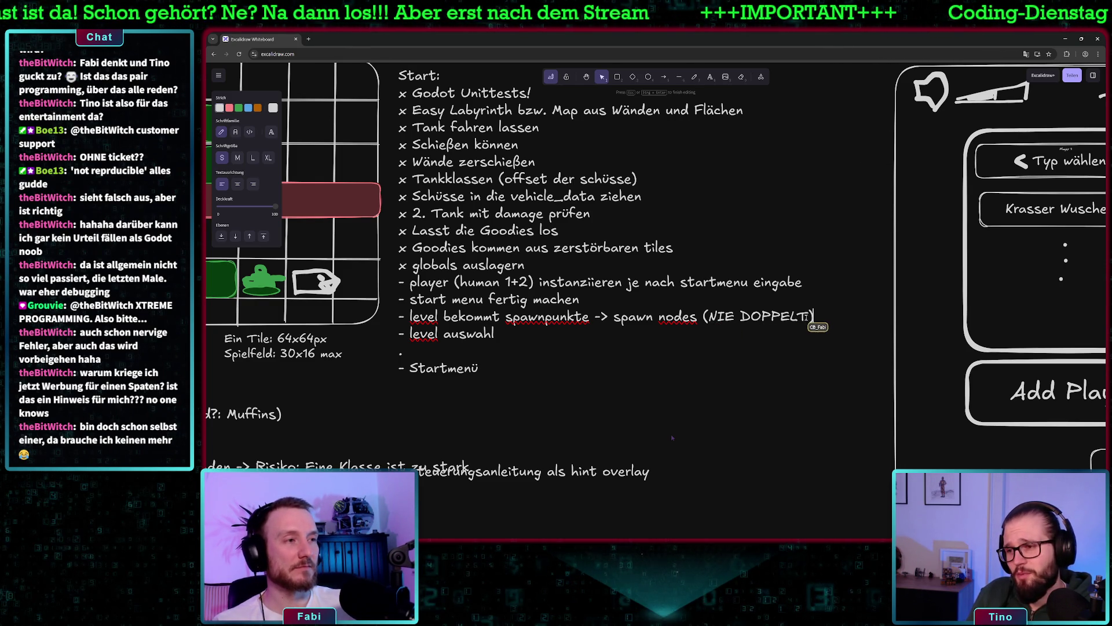
text(, be)
text(legen)
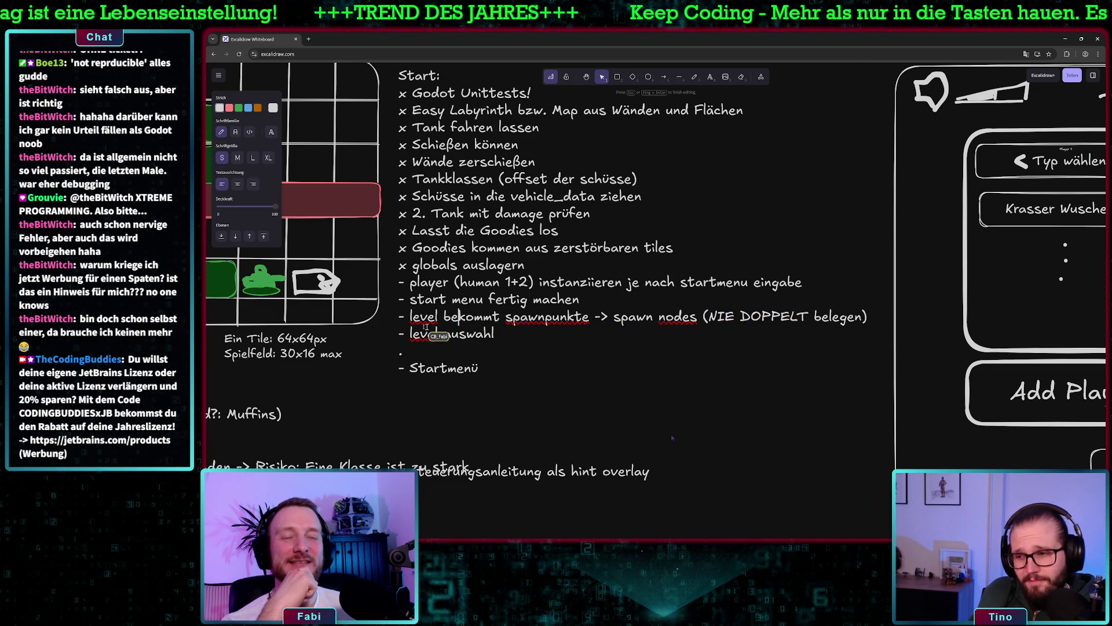
- Finish editing and scroll the canvas to review the start-menu sketch, then scroll back
click(671, 433)
scroll(671, 434, right, 2)
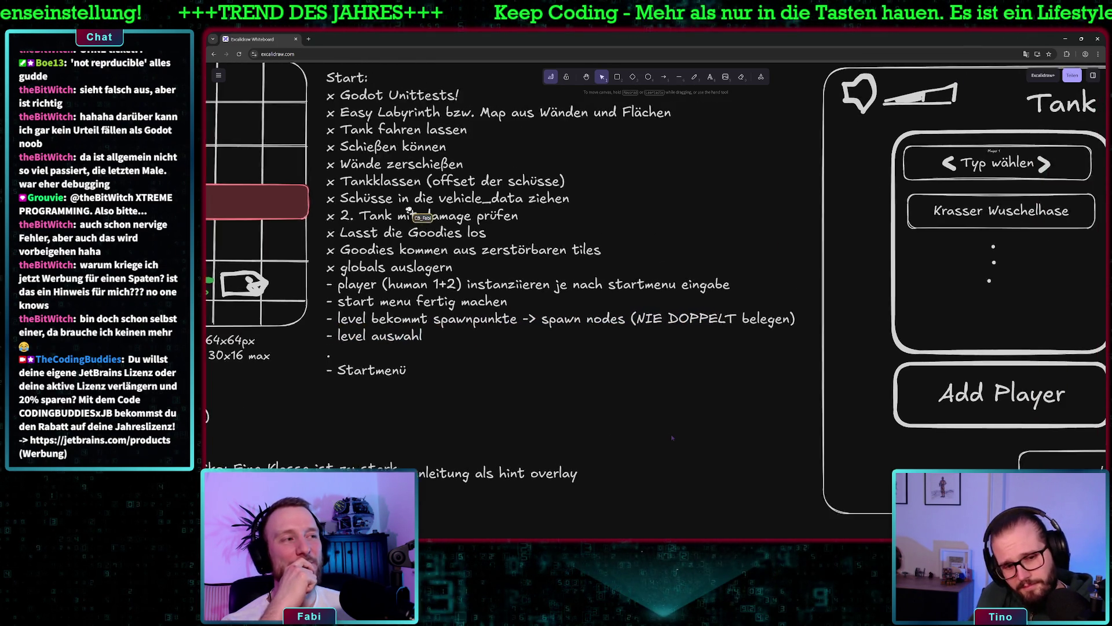
scroll(671, 434, right, 5)
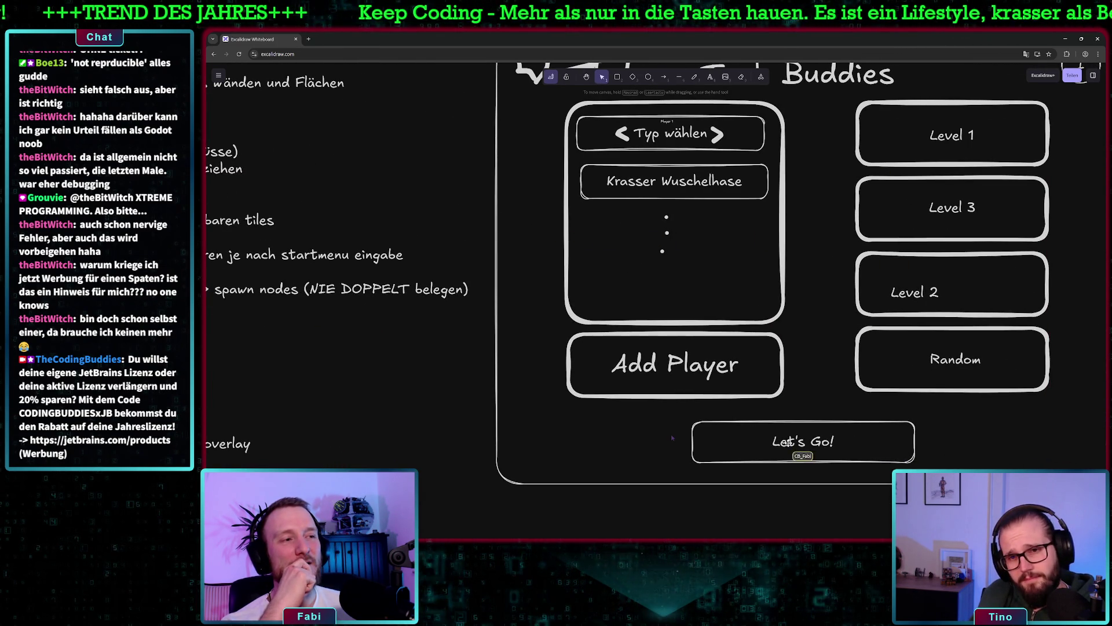
scroll(671, 434, up, 1)
scroll(671, 433, right, 1)
scroll(672, 437, down, 1)
scroll(673, 437, left, 3)
scroll(671, 433, left, 4)
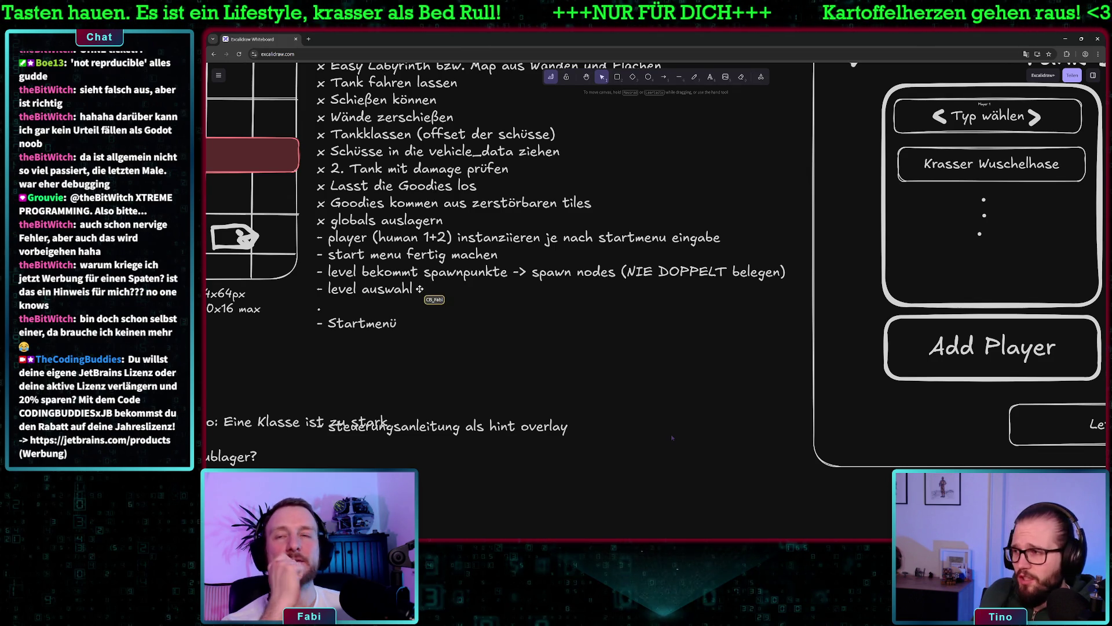
- Reopen the to-do text and start a new line below 'level auswahl'
click(671, 435)
key(Return)
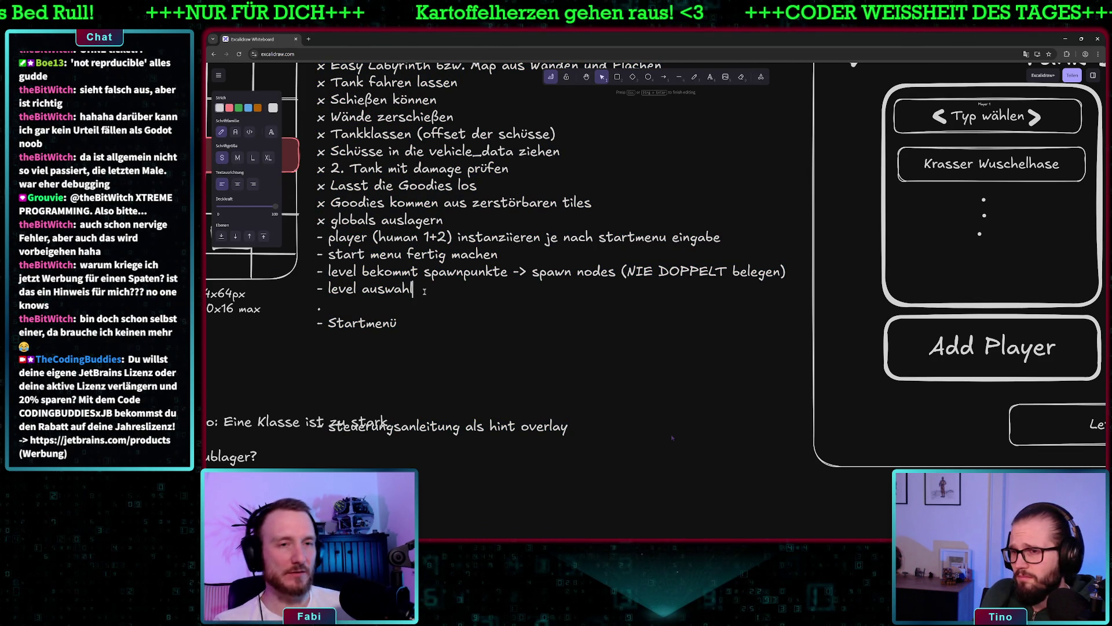
key(Return)
text(-)
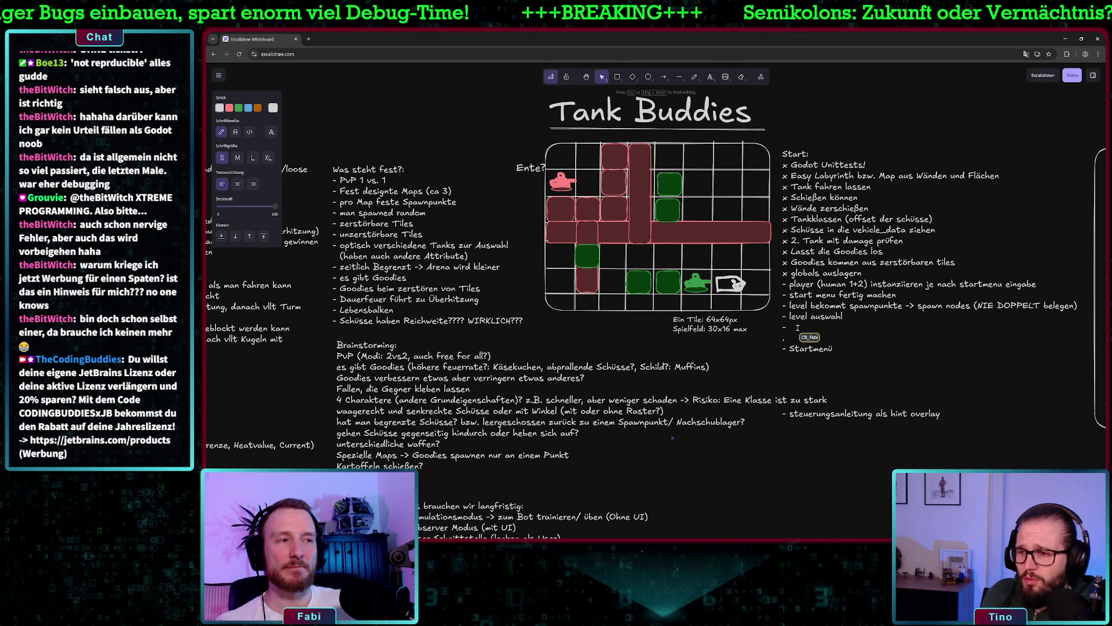
- Add 'dynamik', '- UI' and 'arena wird kleiner' as new to-do lines
text(dy)
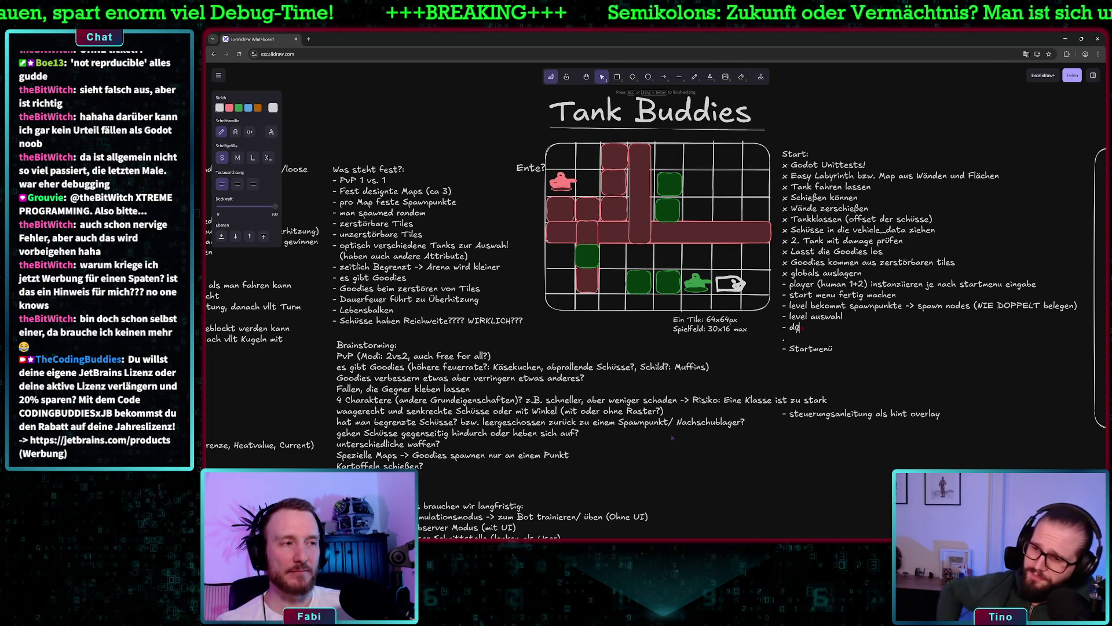
text(namik)
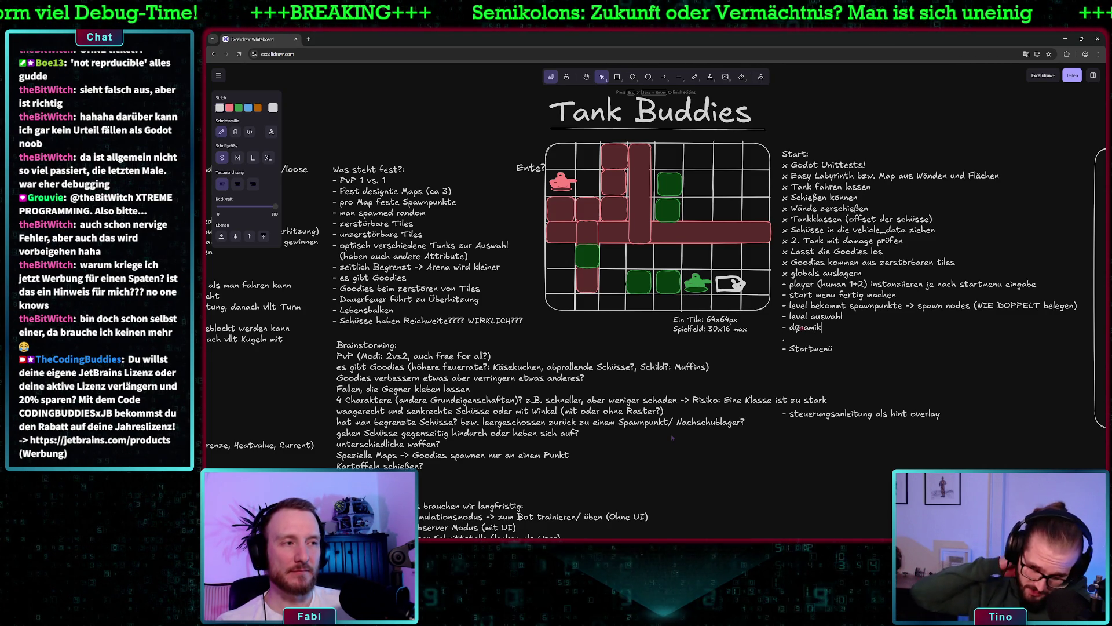
key(Return)
text(- )
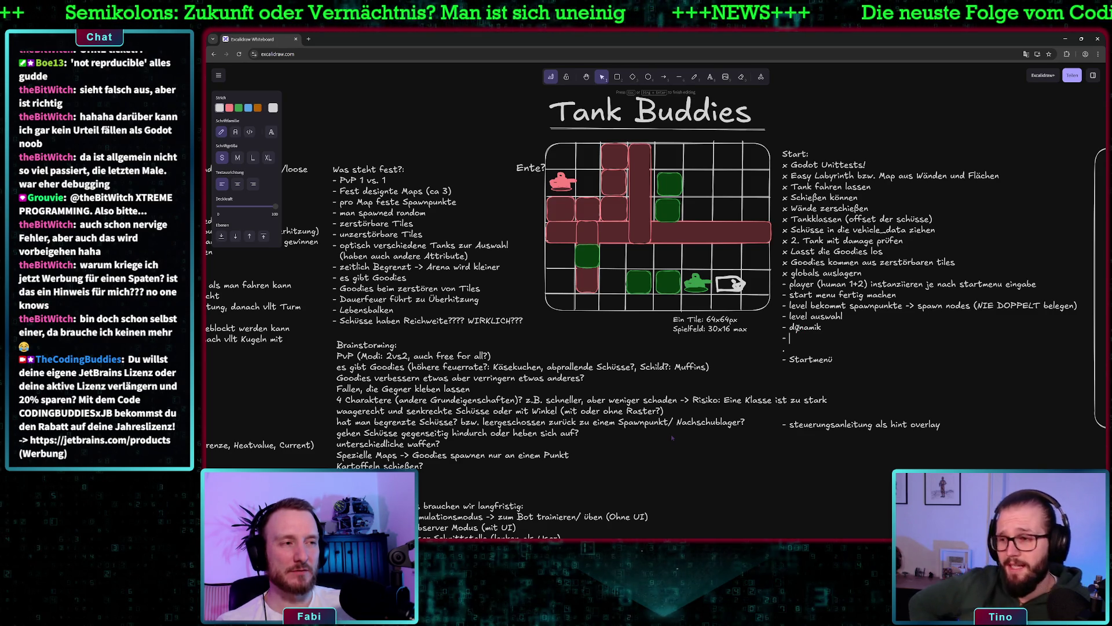
text(UI)
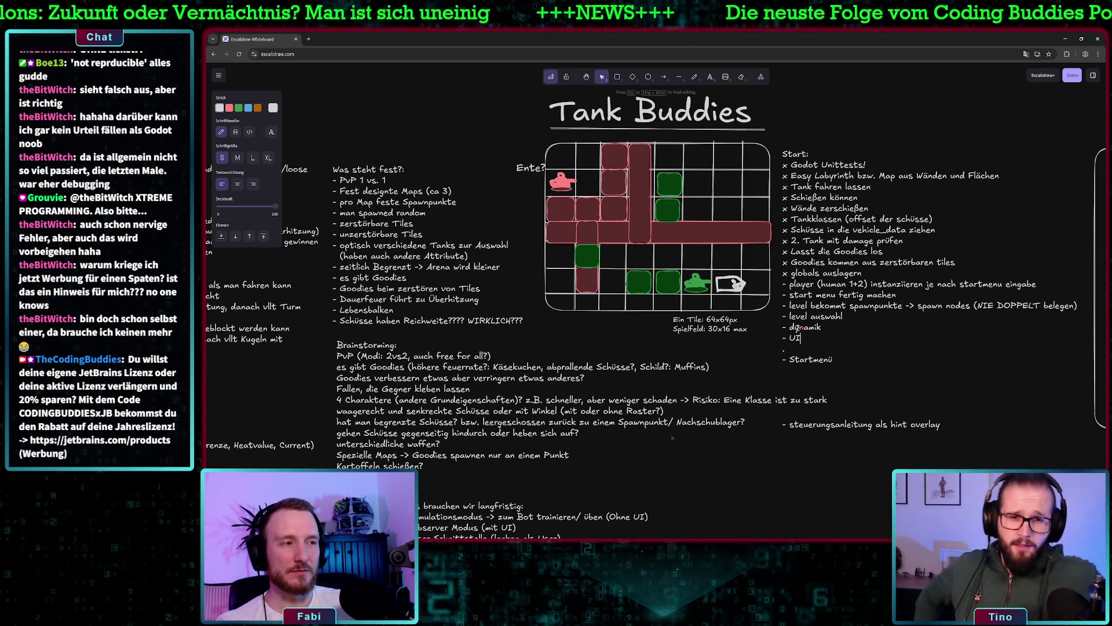
key(Return)
text(are)
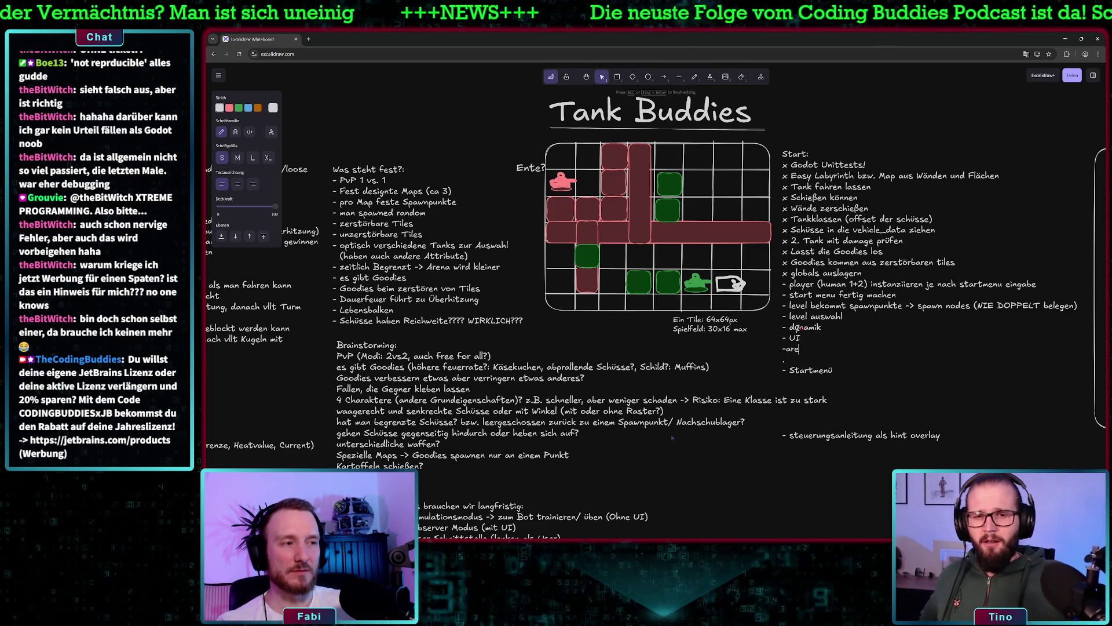
text(na wird kleiner)
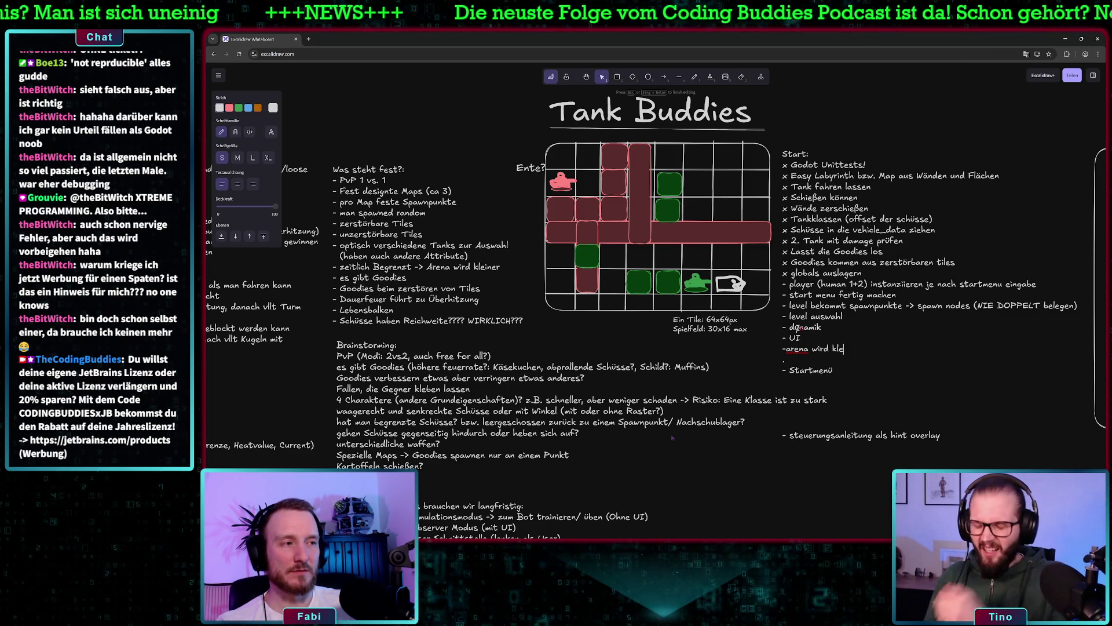
- Finish editing the to-do list and zoom out to view the whole board
click(787, 349)
click(887, 368)
key(Escape)
scroll(811, 400, up, 5)
scroll(753, 388, down, 10)
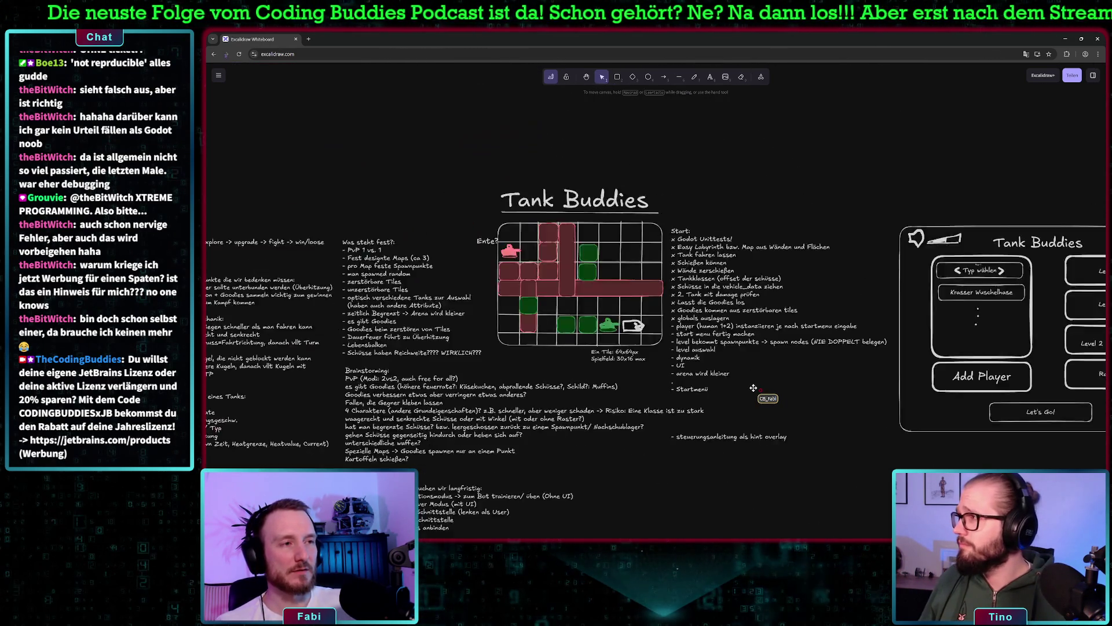
scroll(753, 347, up, 2)
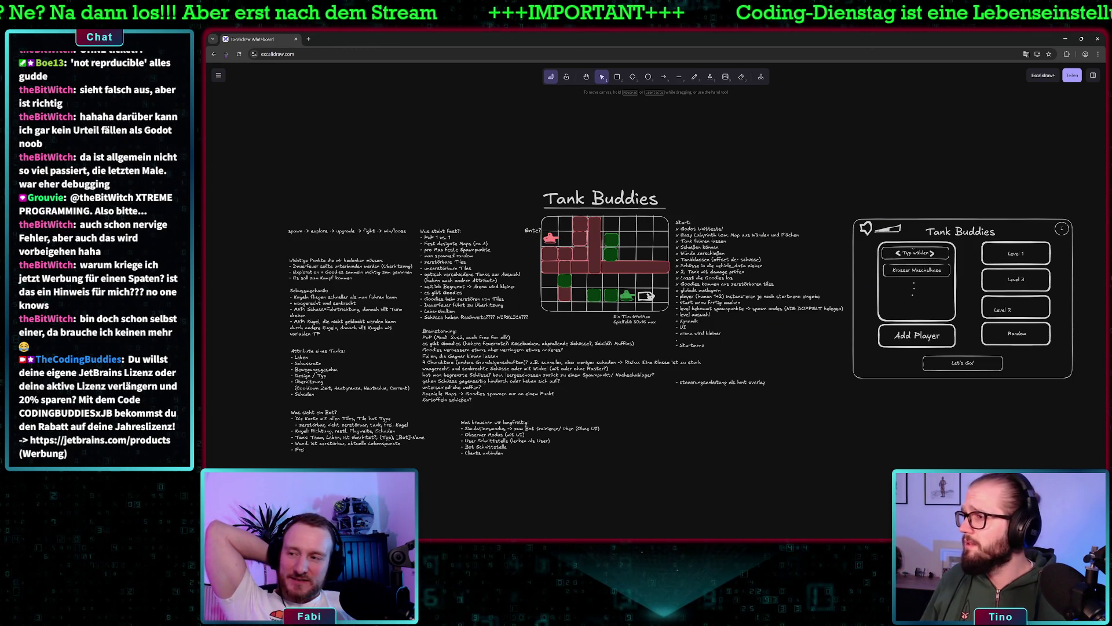
- Return to the Godot editor and launch the game to reach the Tank Buddies start menu
key(alt+Tab)
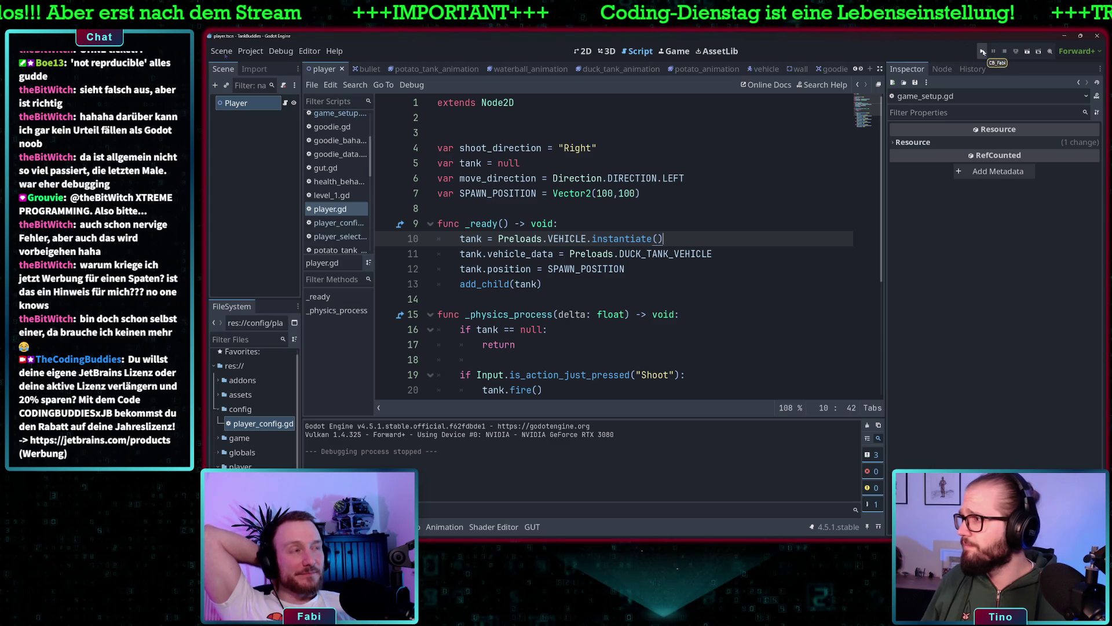
click(982, 52)
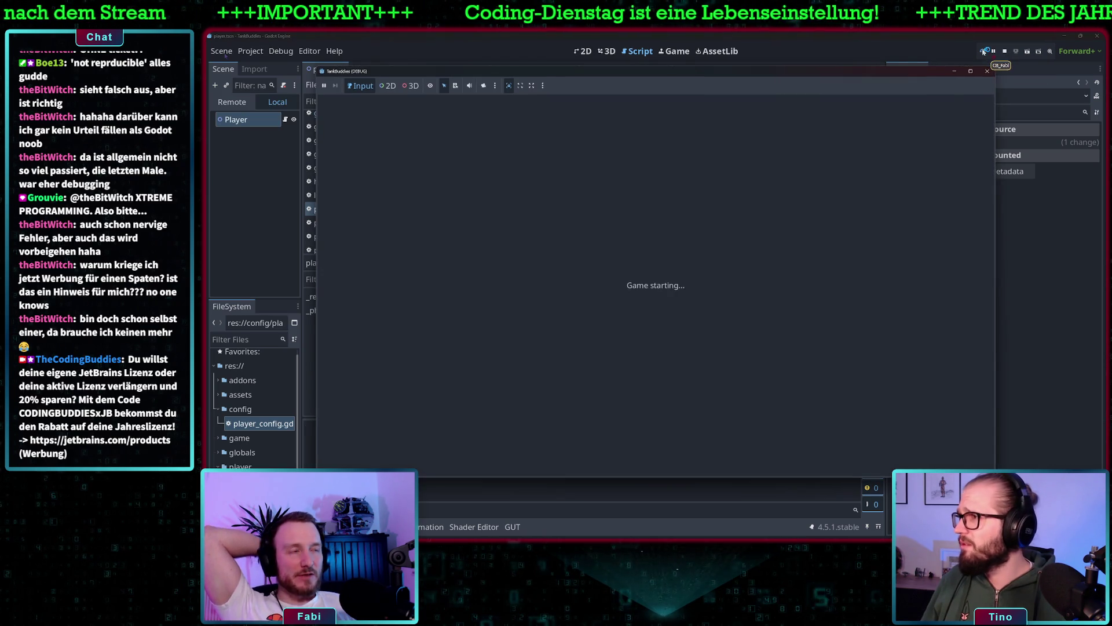